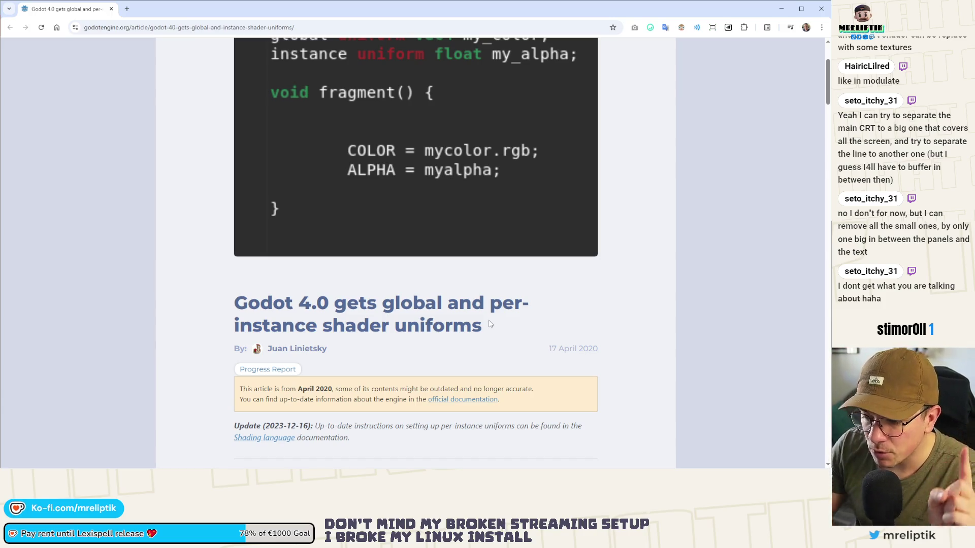
Read the Chrome article on Godot 4.0 global and per-instance shader uniforms, then switch to Godot.
mouse_move(493, 299)
left_mouse_down()
mouse_move(272, 303)
mouse_move(502, 331)
left_mouse_up()
left_click(502, 332)
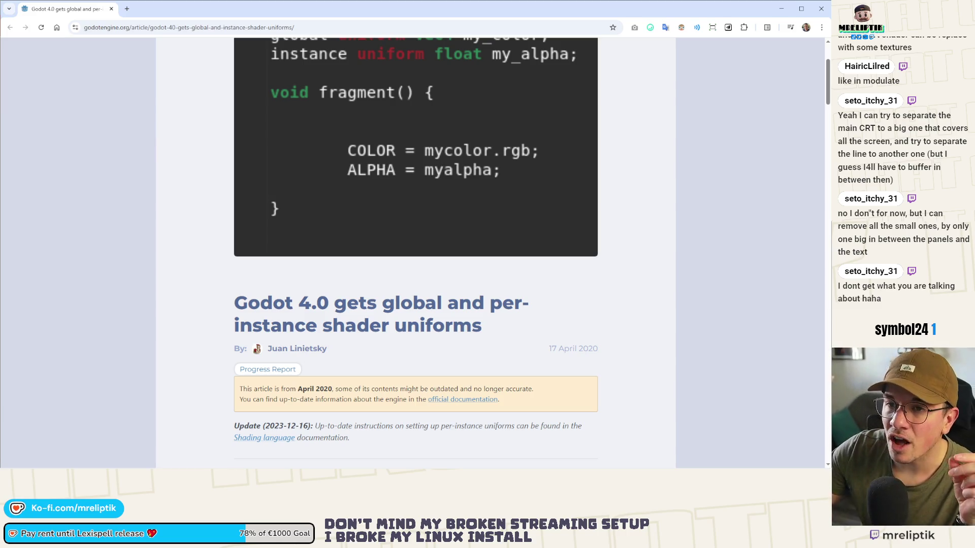
key("alt+Tab")
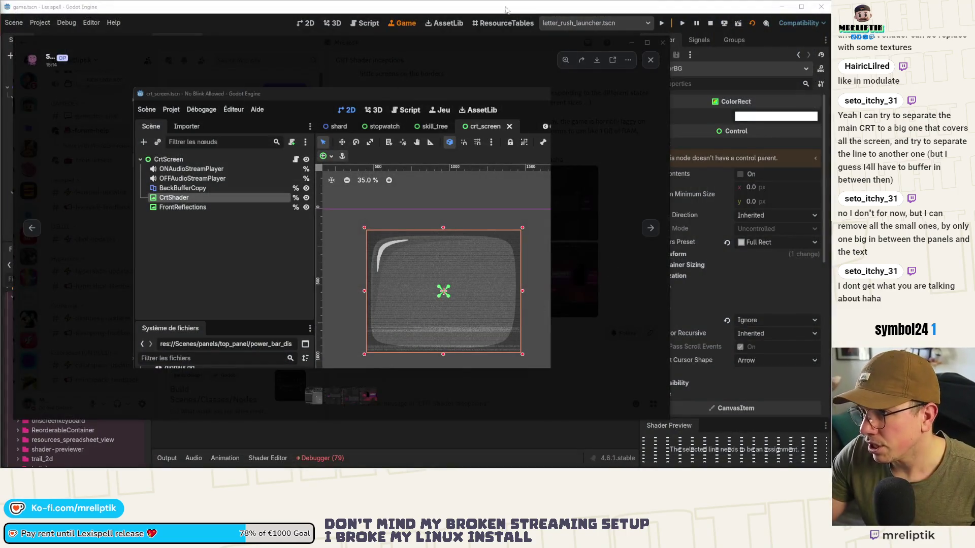
Close the screenshot viewer, return to the 2D scene and select the Stars node.
left_click(663, 42)
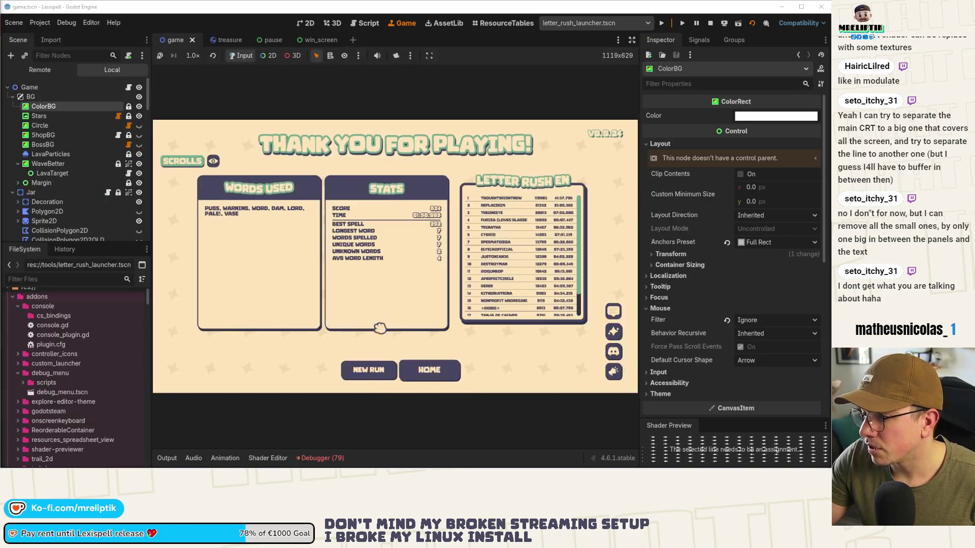
left_click(44, 107)
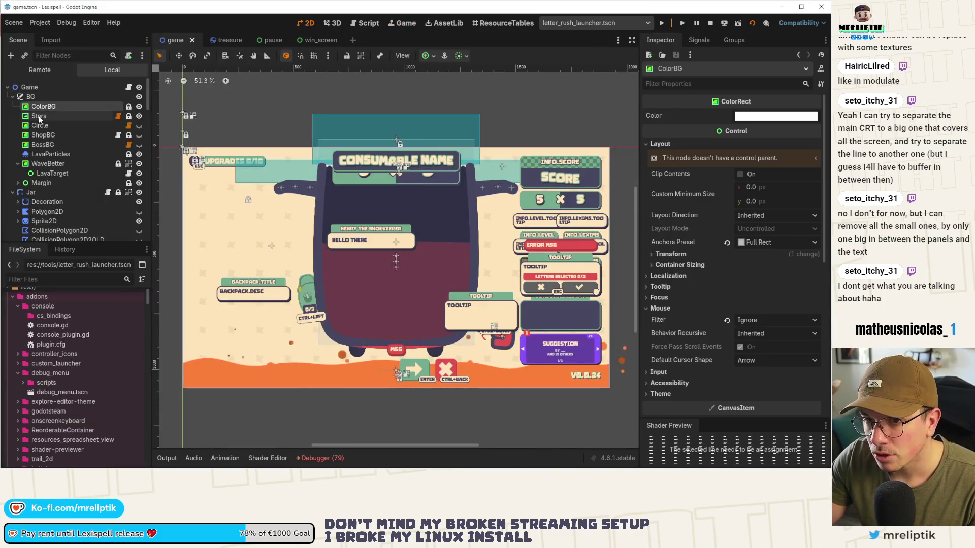
left_click(40, 116)
left_click(43, 126)
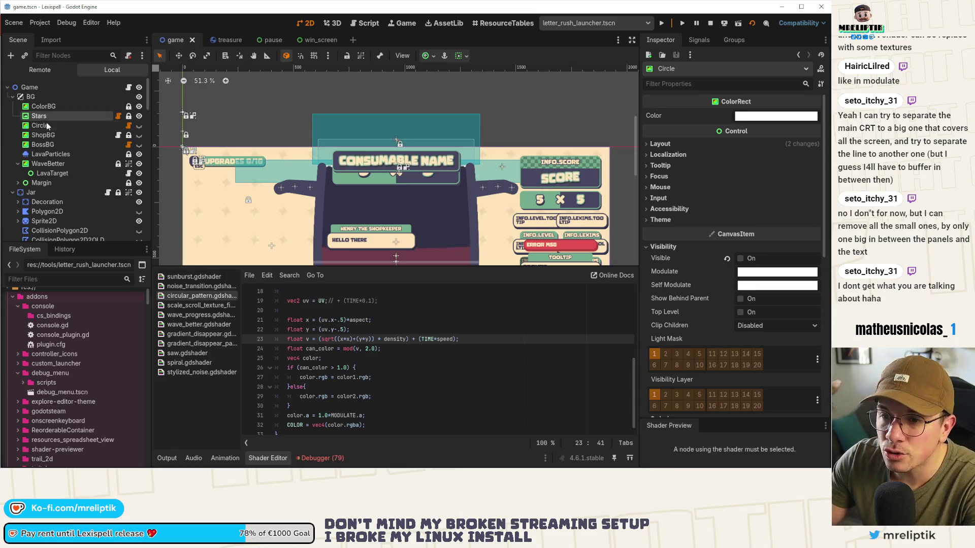
left_click(39, 116)
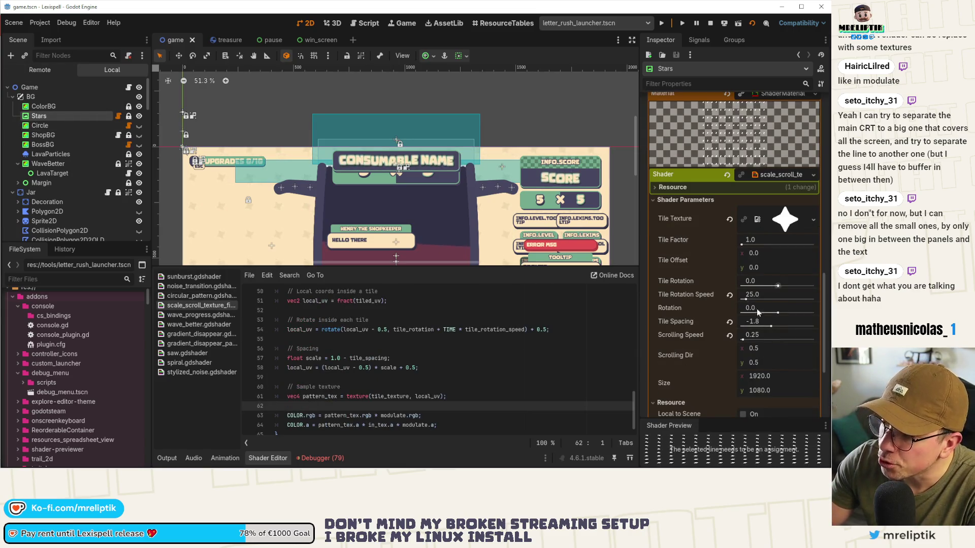
Collapse the Stars shader material details and scroll the scale_scroll_texture code to the top.
scroll(757, 312, "down", 2)
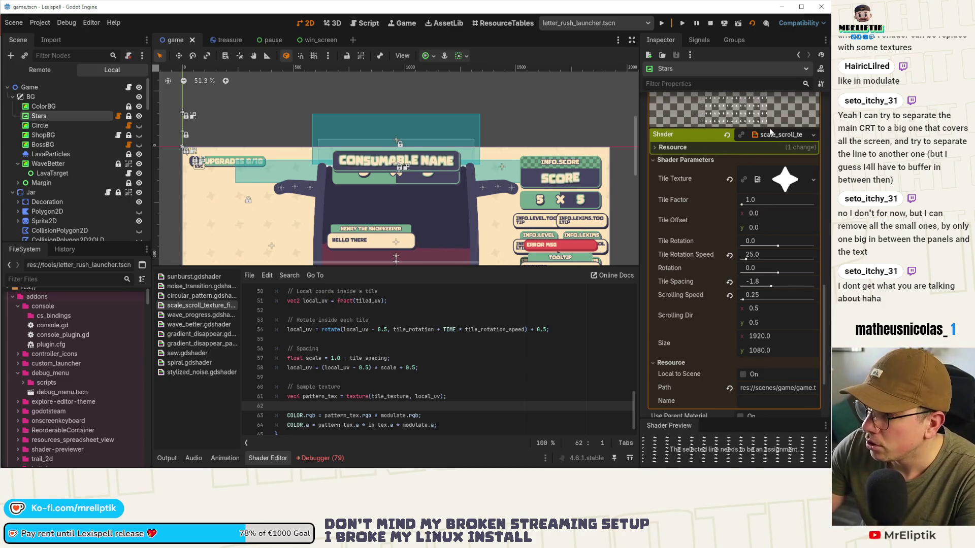
scroll(682, 312, "up", 12)
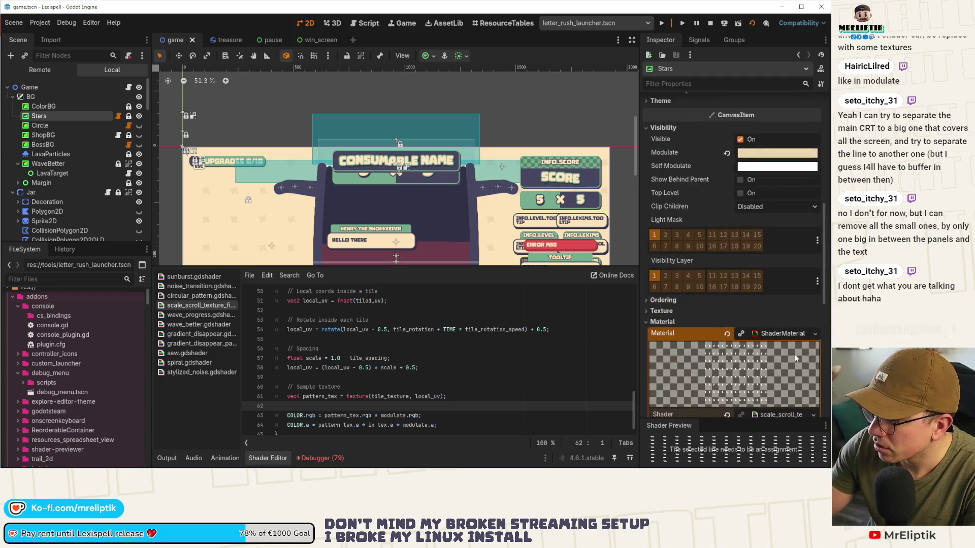
left_click(771, 334)
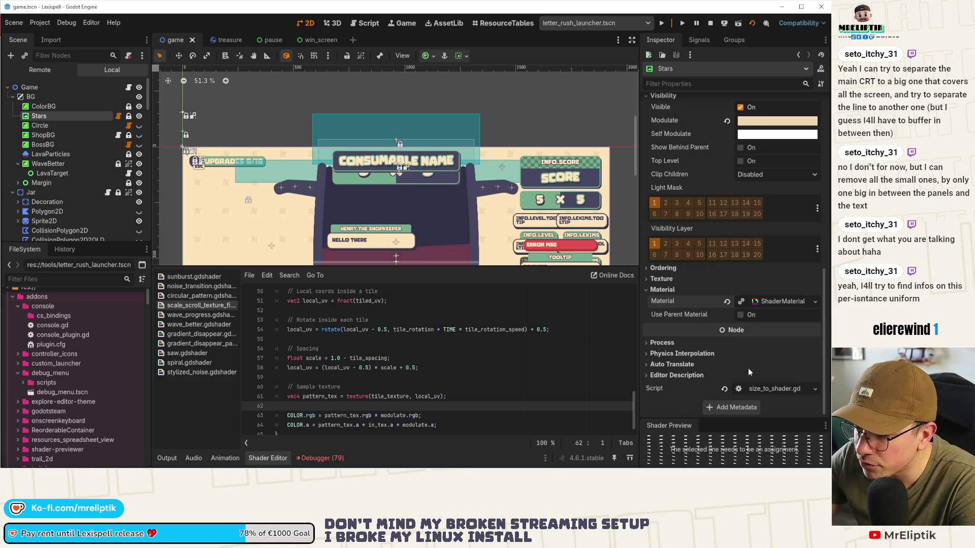
scroll(328, 387, "up", 15)
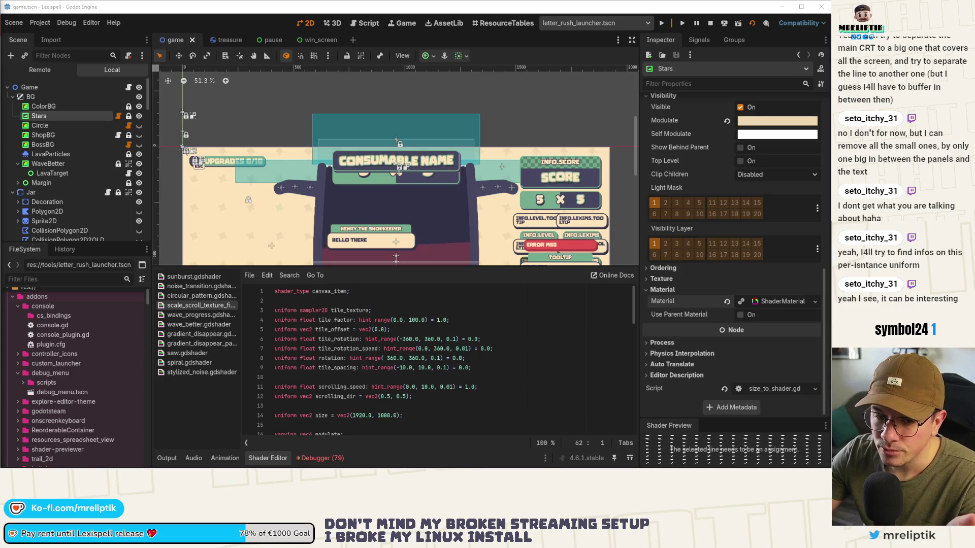
Try editing the instance qualifier on shader line 3 and save the scene.
left_click(274, 310)
type("ins")
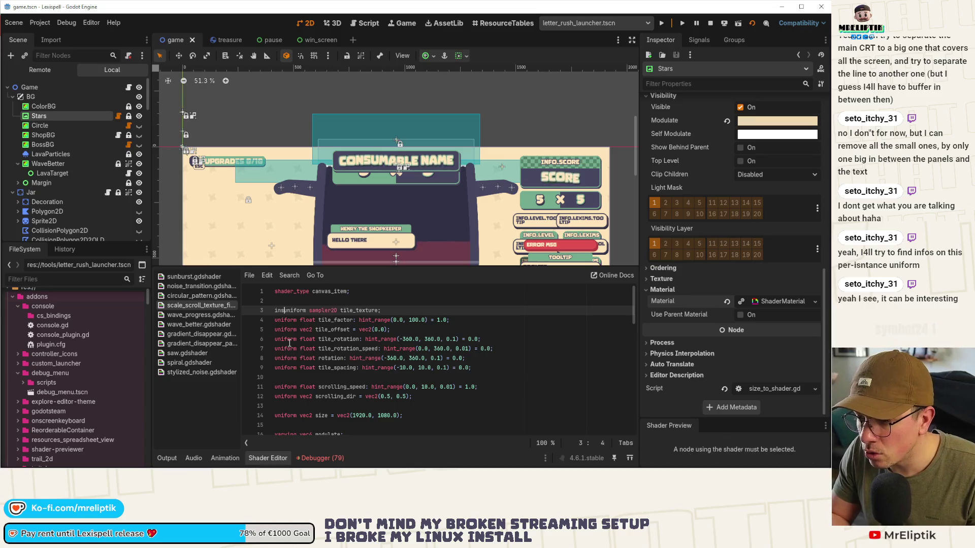
type("tance")
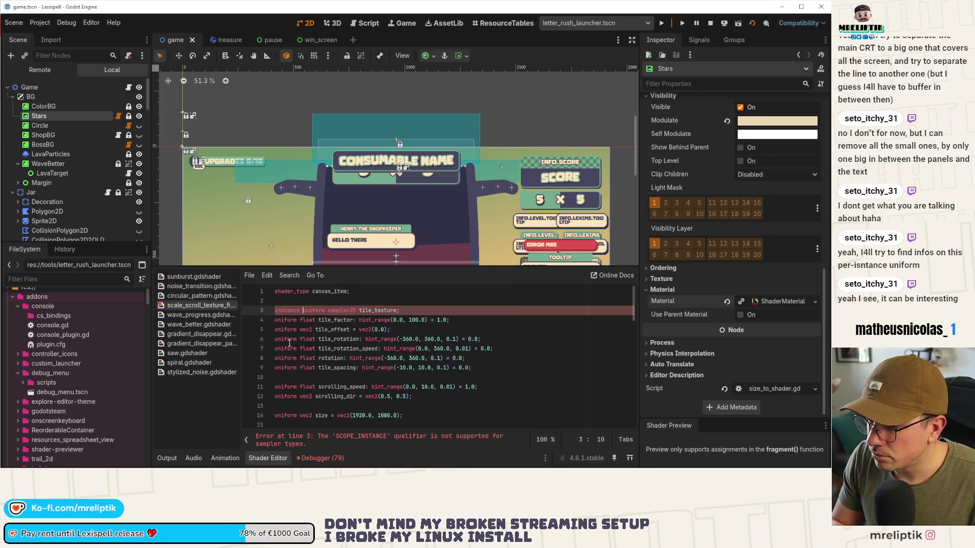
key("BackSpace")
key("BackSpace")
key("BackSpace")
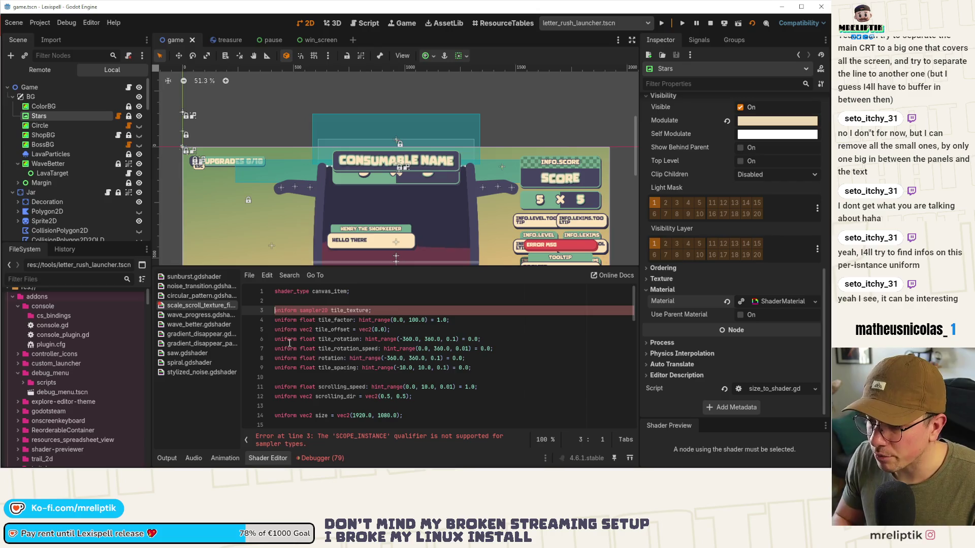
key("ctrl+s")
key("Down")
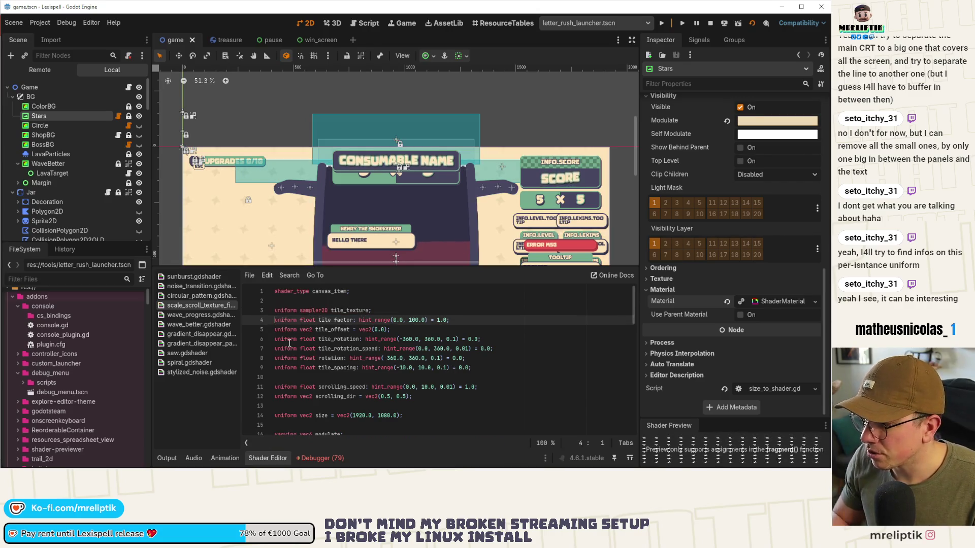
Expand the Stars shader material parameters and save the line 4 shader edit.
left_click(769, 299)
scroll(760, 360, "down", 2)
scroll(760, 366, "down", 2)
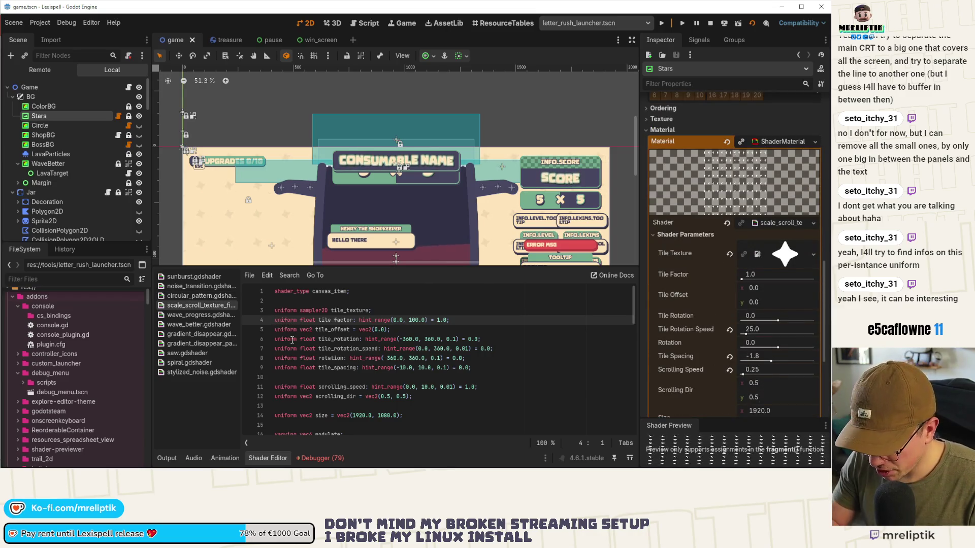
type("instance")
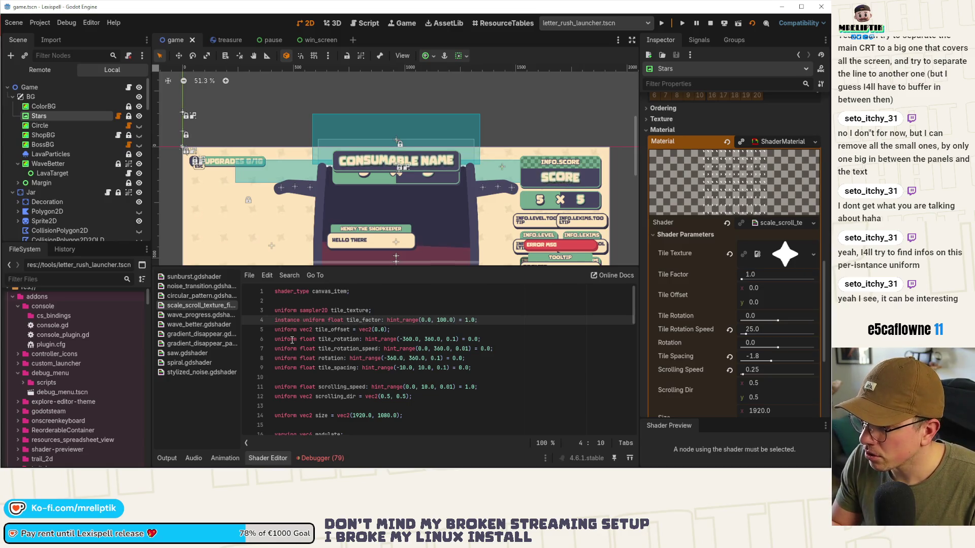
key("ctrl+s")
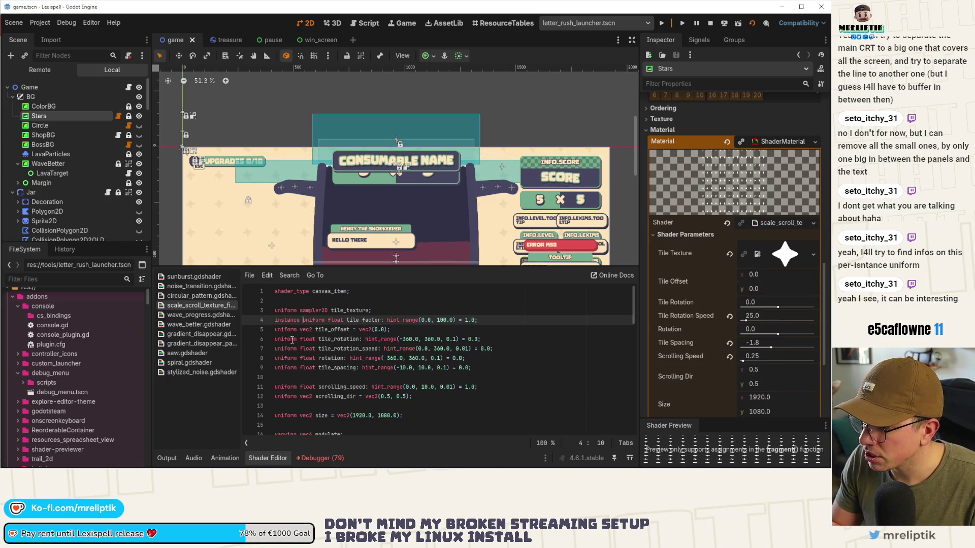
Collapse the Material, Visibility and Layout sections in the Stars Inspector.
scroll(712, 305, "down", 2)
scroll(712, 302, "down", 2)
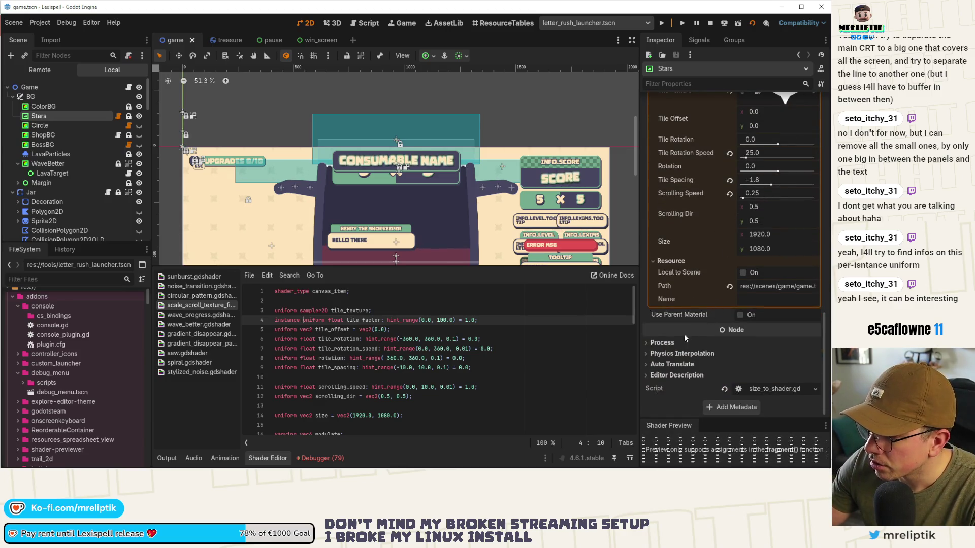
scroll(679, 353, "up", 7)
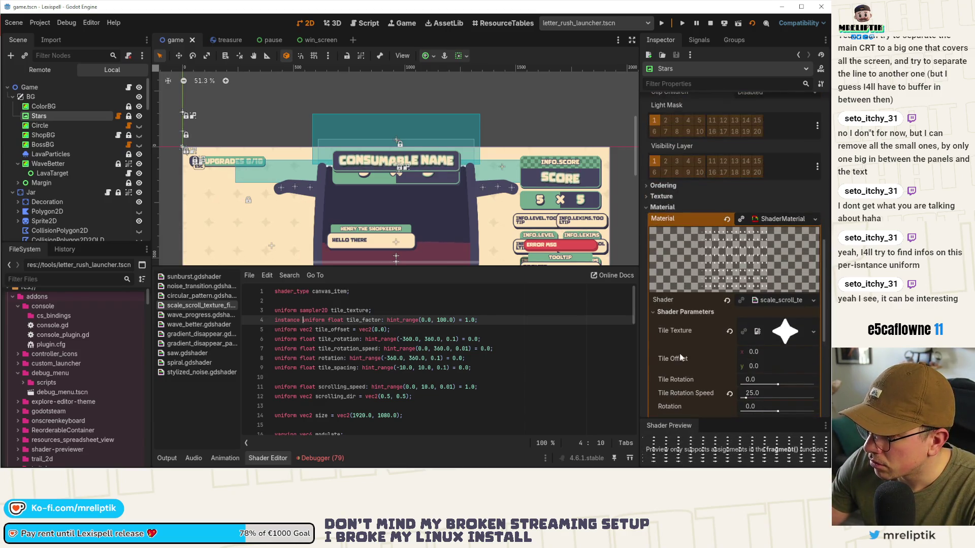
scroll(679, 353, "down", 6)
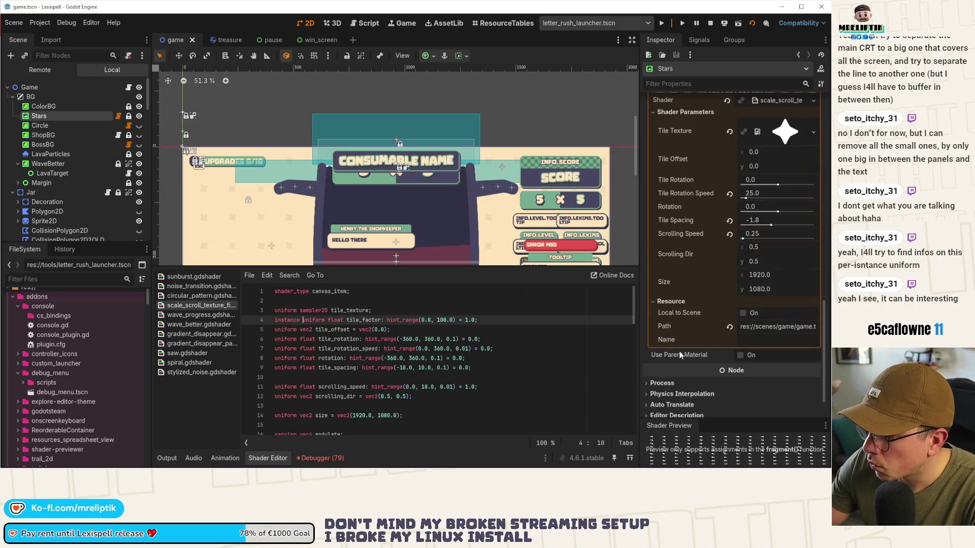
scroll(680, 356, "down", 1)
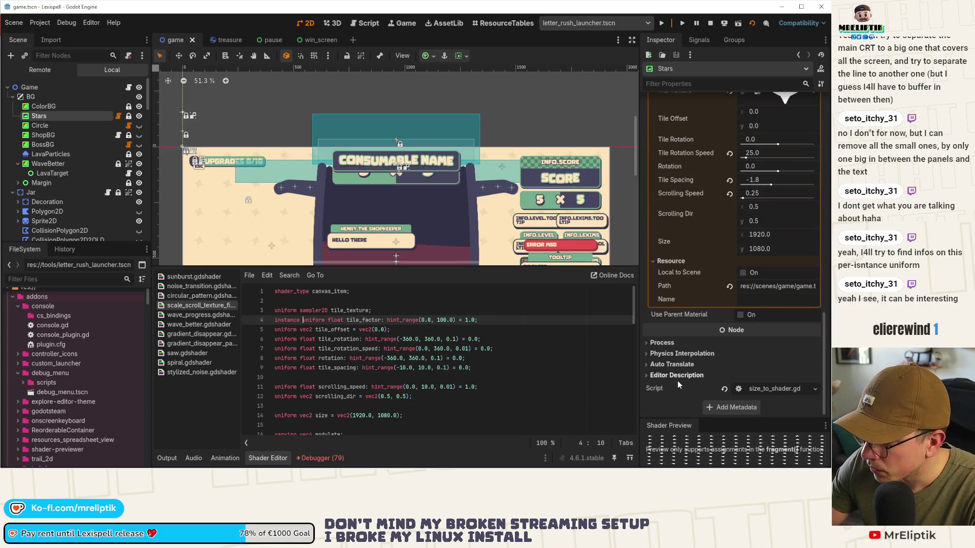
scroll(683, 374, "up", 7)
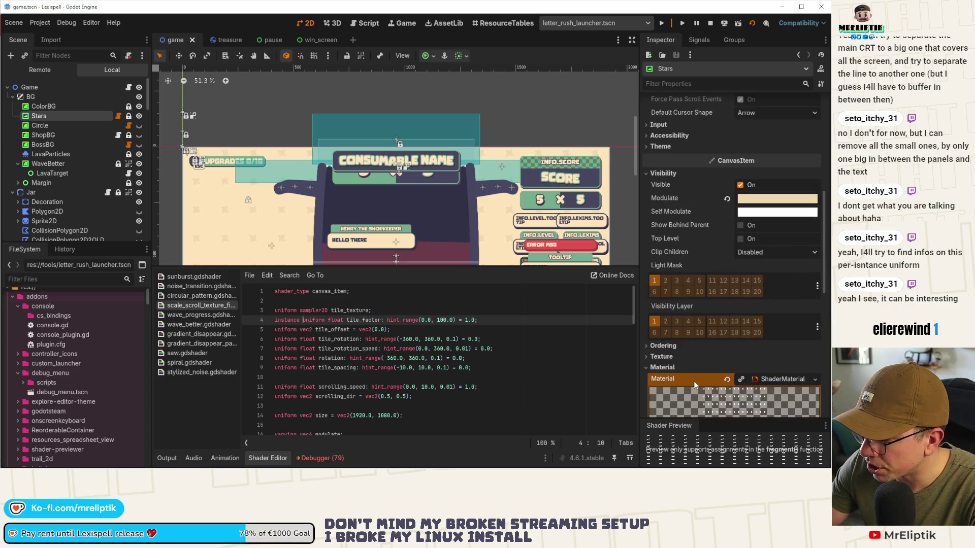
left_click(663, 368)
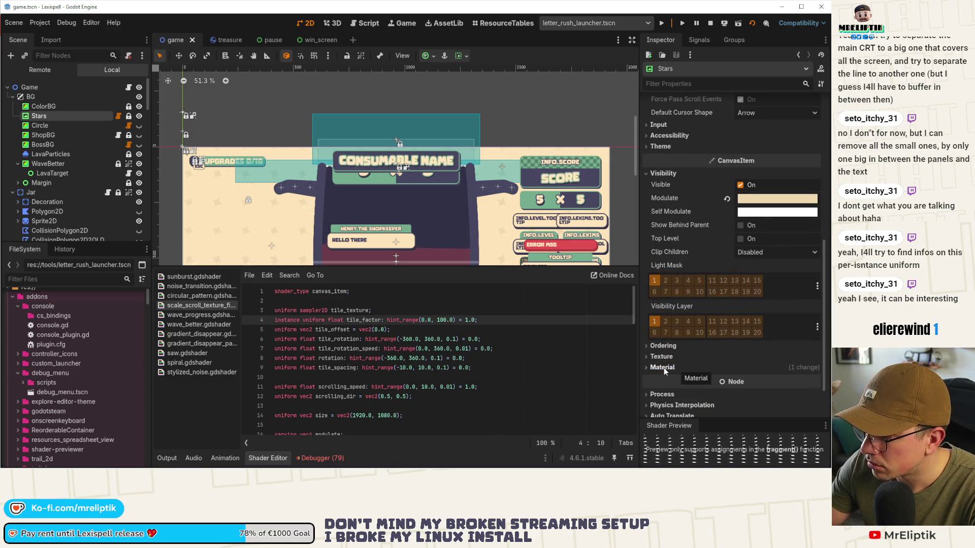
scroll(678, 374, "up", 3)
scroll(678, 375, "up", 3)
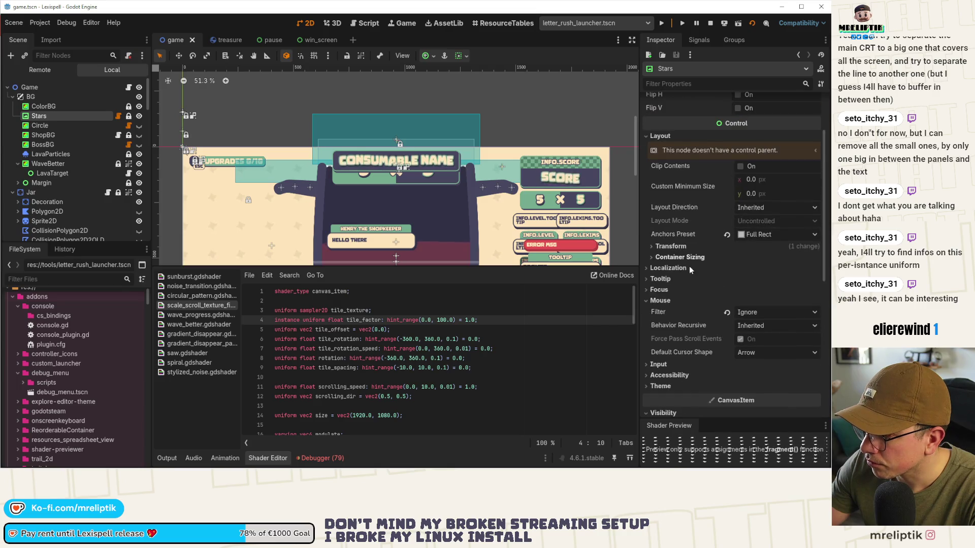
scroll(685, 303, "down", 2)
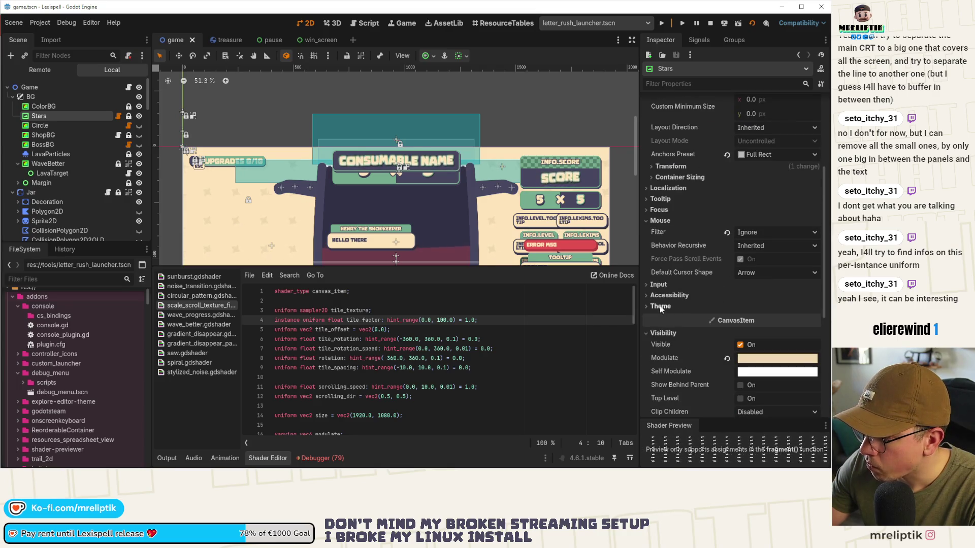
scroll(676, 308, "down", 3)
left_click(664, 219)
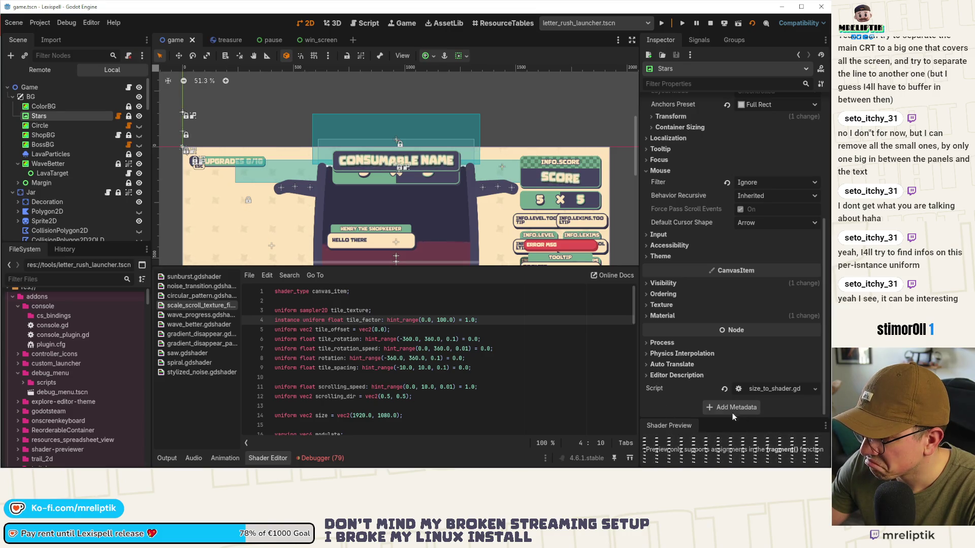
scroll(721, 401, "up", 5)
left_click(655, 207)
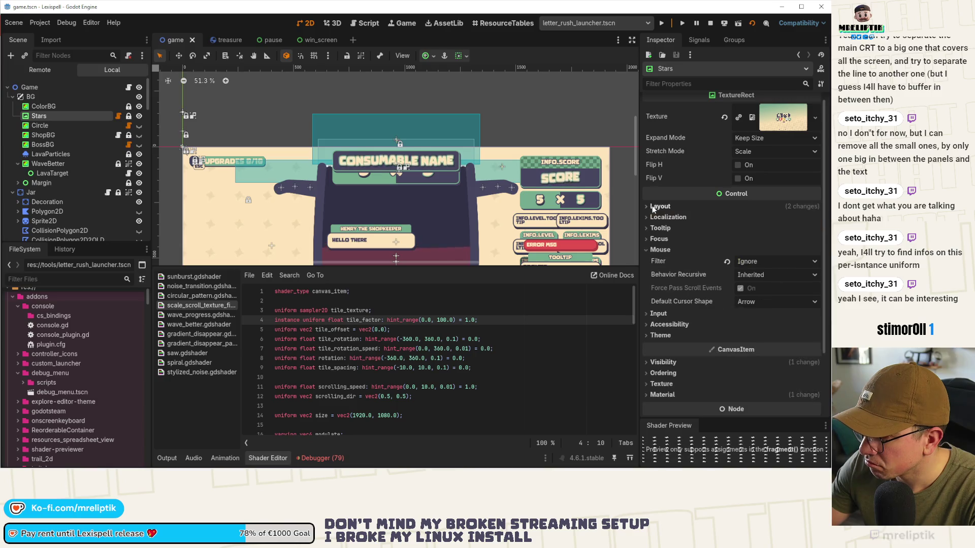
scroll(675, 266, "up", 1)
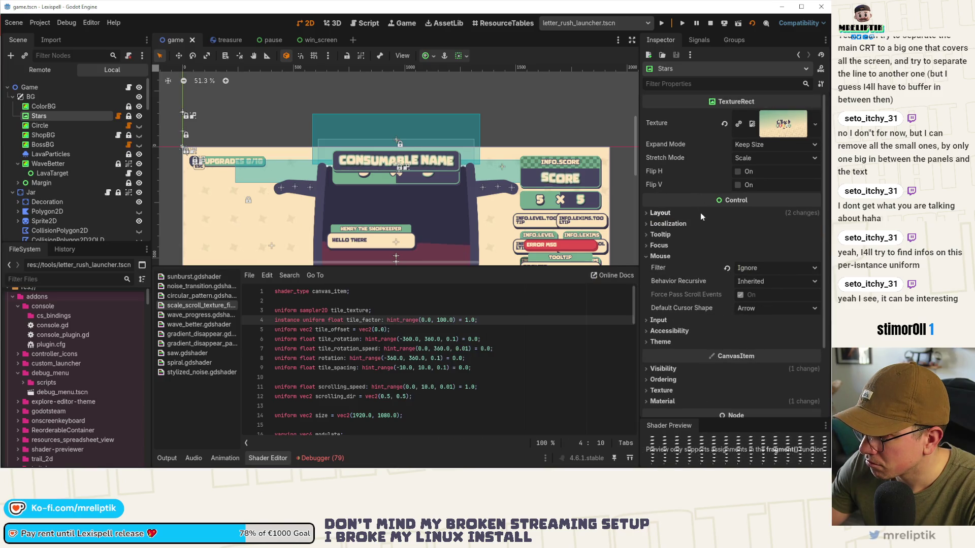
Check the debugger errors, then re-inspect the Stars Accessibility and Material properties.
left_click(320, 458)
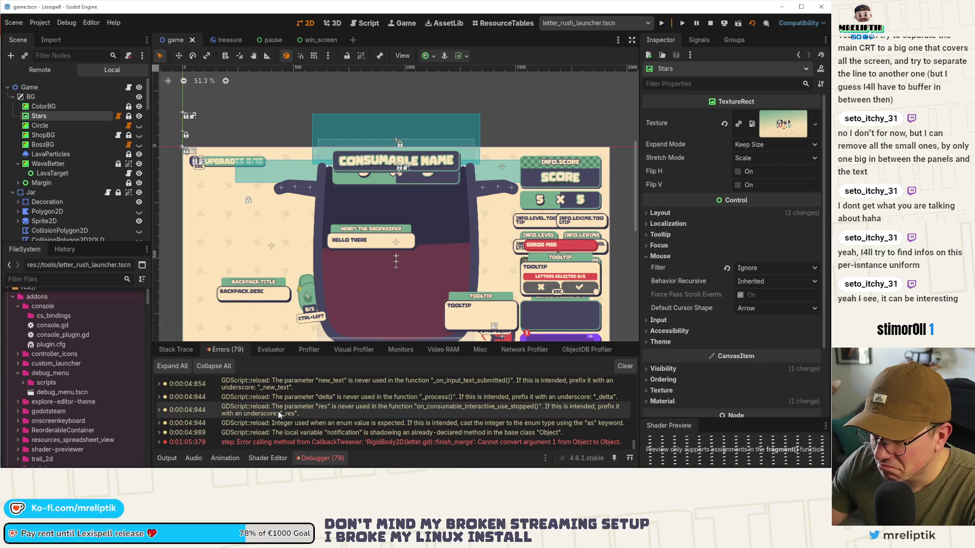
left_click(268, 458)
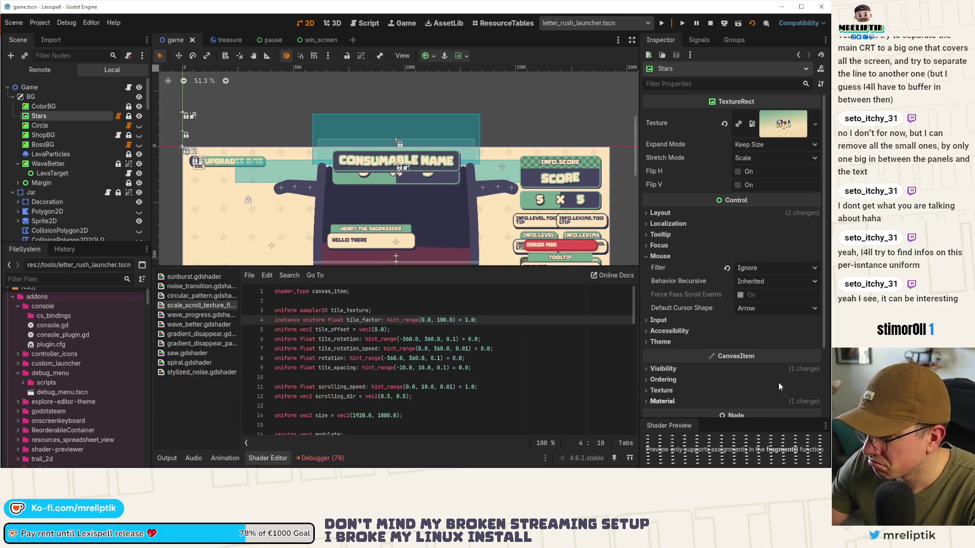
left_click(673, 331)
left_click(673, 331)
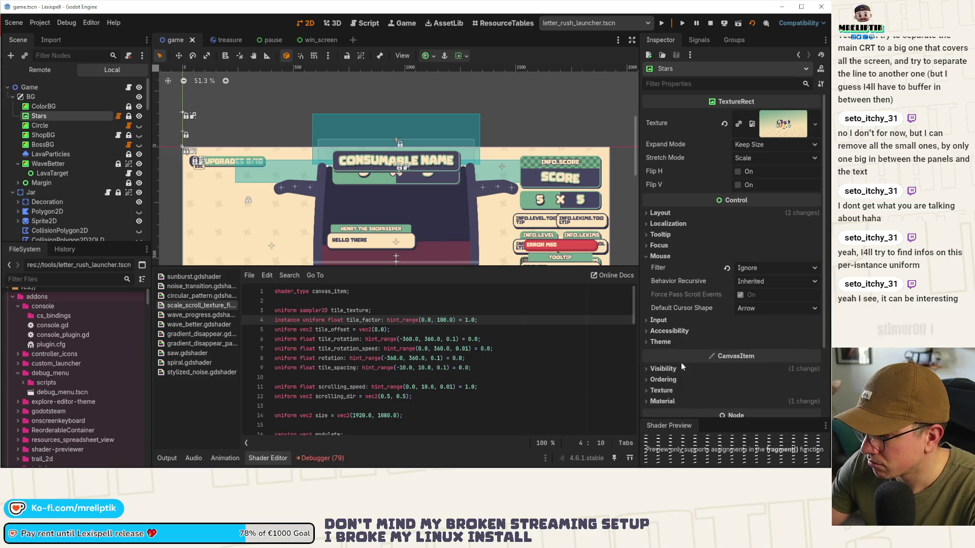
scroll(681, 362, "down", 3)
left_click(657, 321)
scroll(670, 324, "down", 5)
scroll(701, 331, "up", 3)
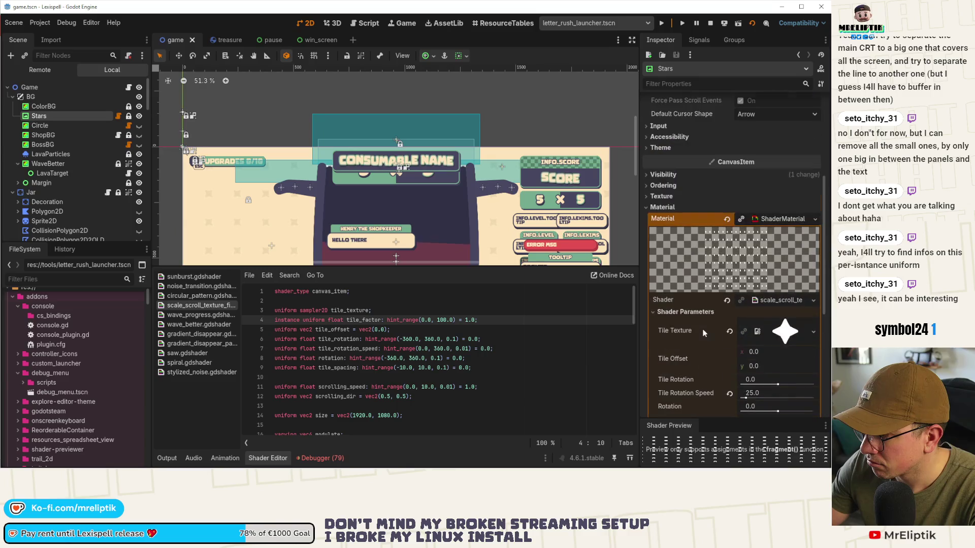
left_click(790, 220)
scroll(764, 290, "up", 2)
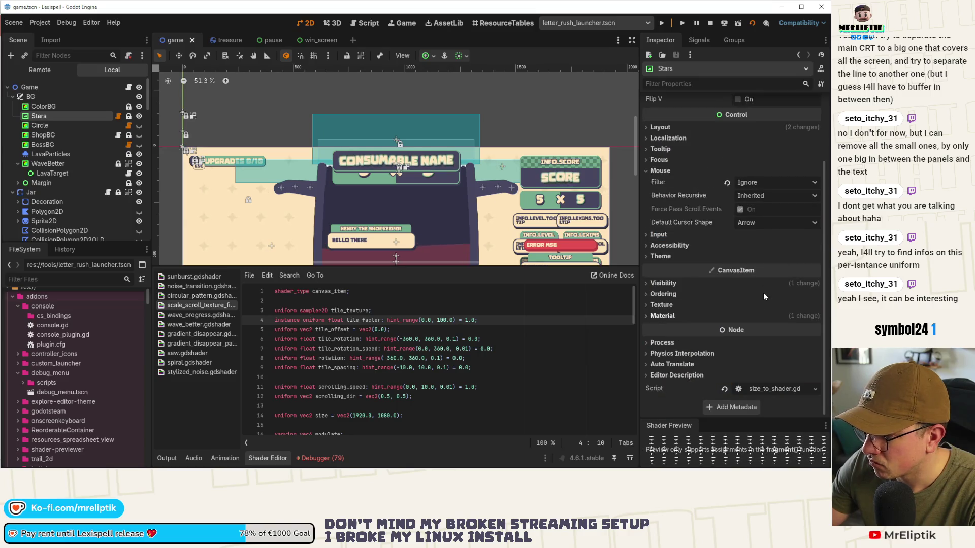
Remove the instance keyword from tile_factor on line 4 and save the shader.
left_click(391, 330)
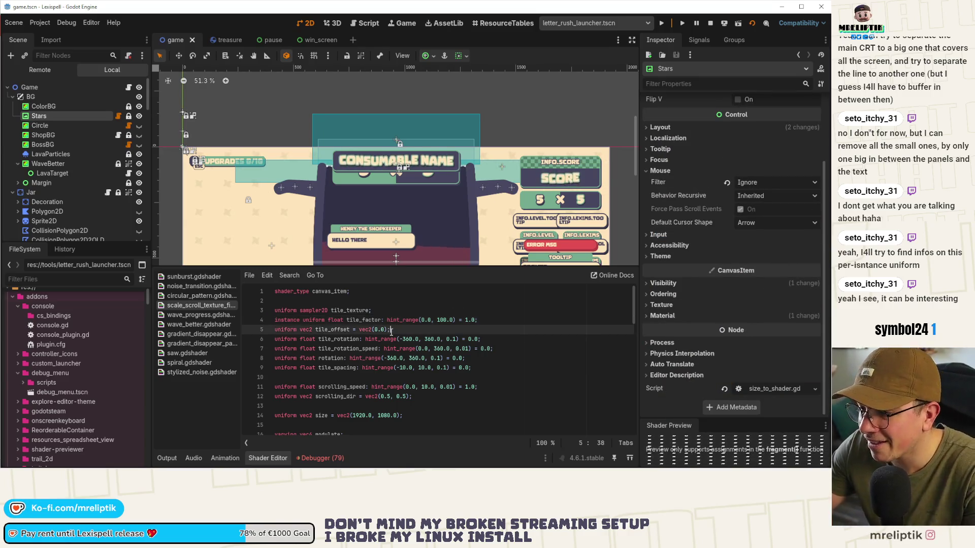
key("ctrl+z")
key("ctrl+s")
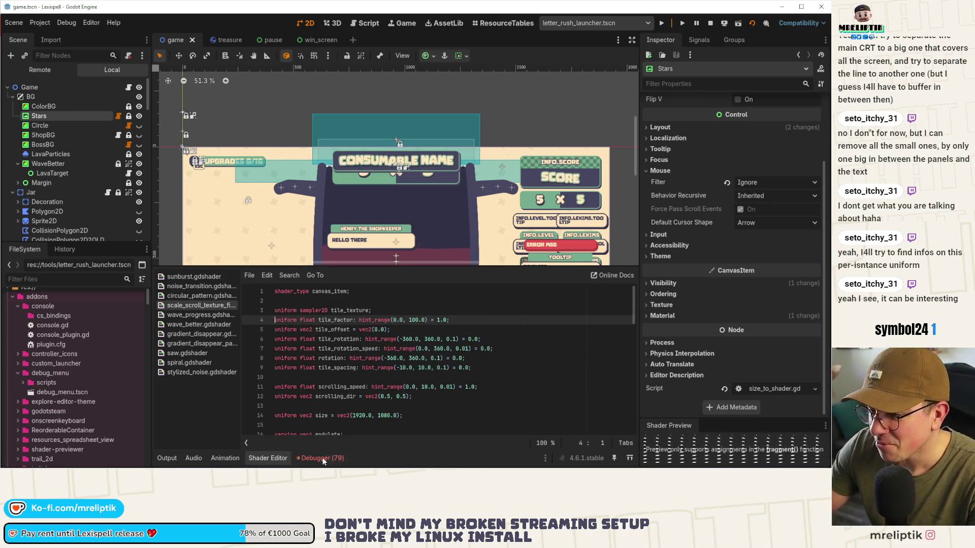
Collapse the Shader Editor panel so the 2D viewport shows the whole game scene.
left_click(267, 458)
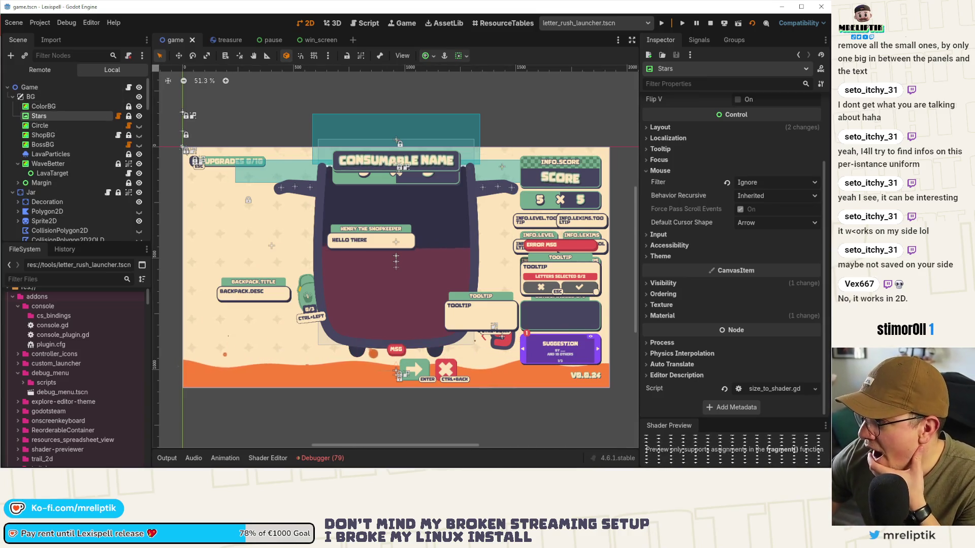
Switch to the win_screen scene and open its win_screen.gd script.
left_click(314, 39)
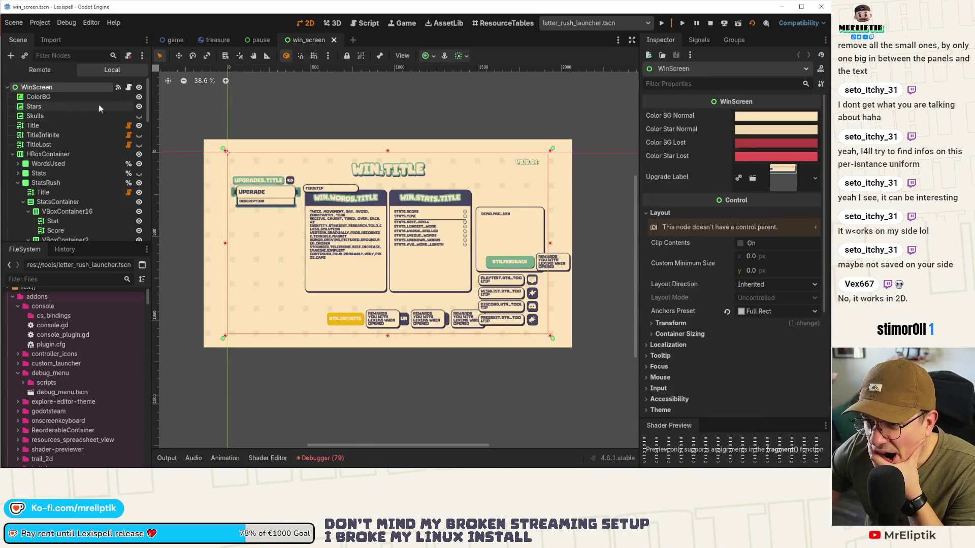
left_click(128, 87)
scroll(385, 300, "up", 16)
scroll(340, 302, "down", 4)
scroll(319, 244, "down", 5)
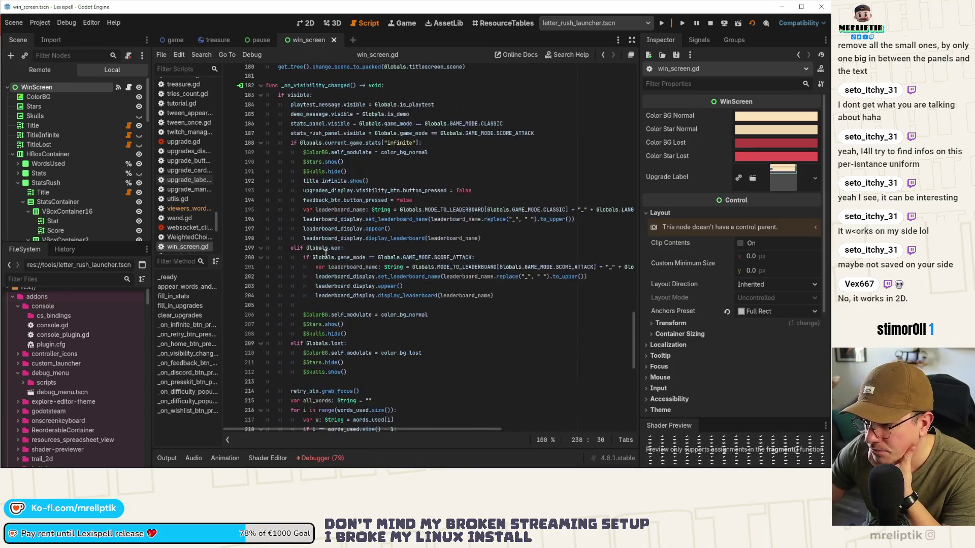
Highlight the uses of visible, feedback_btn and demo_message in _on_visibility_changed.
double_click(299, 95)
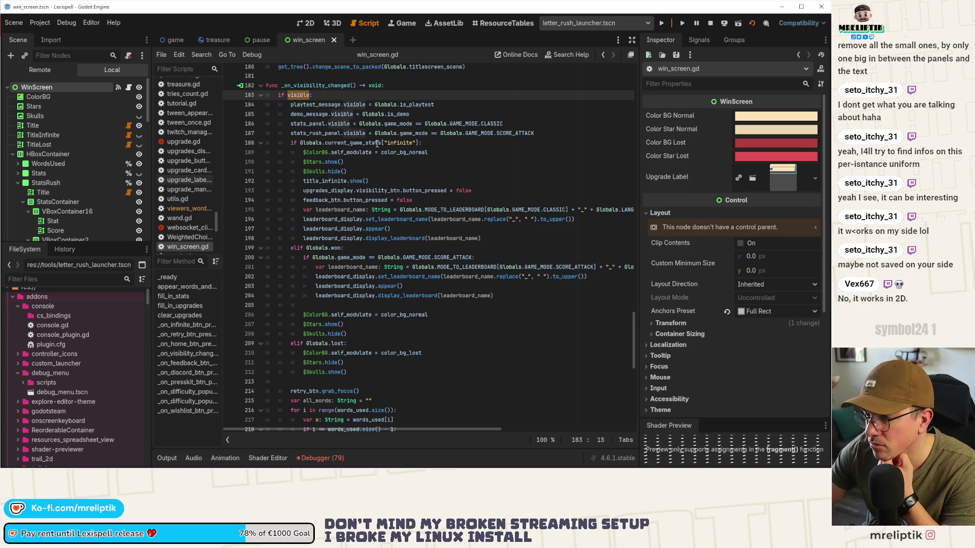
double_click(323, 200)
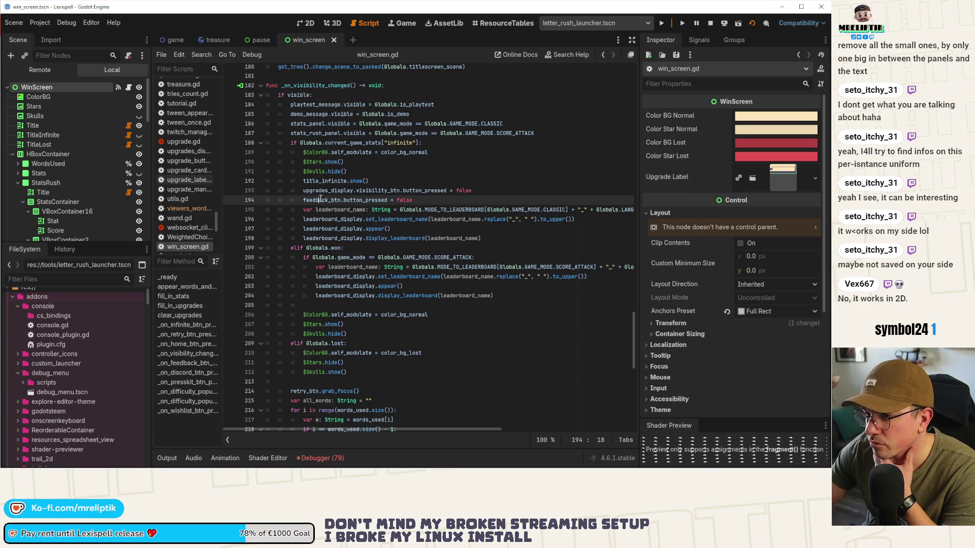
scroll(388, 203, "up", 1)
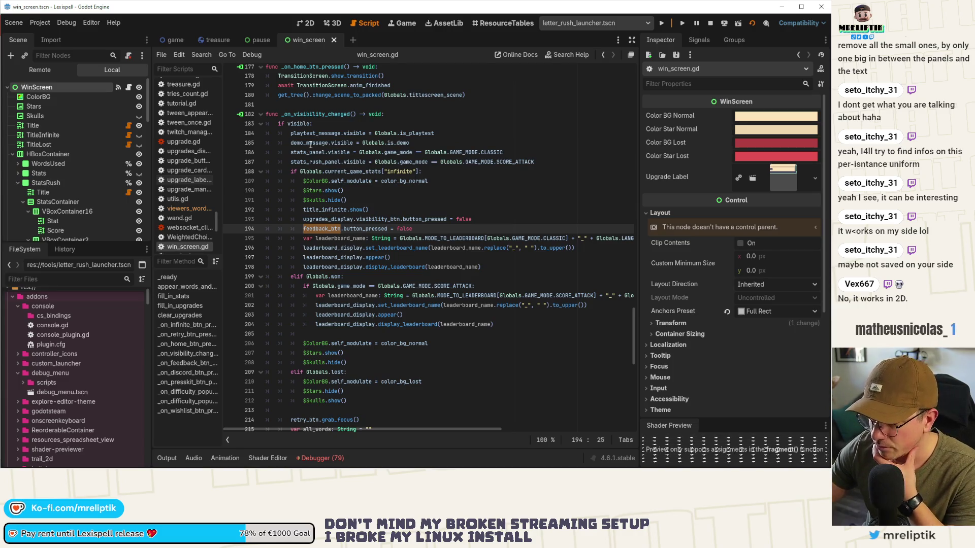
double_click(310, 143)
mouse_move(346, 183)
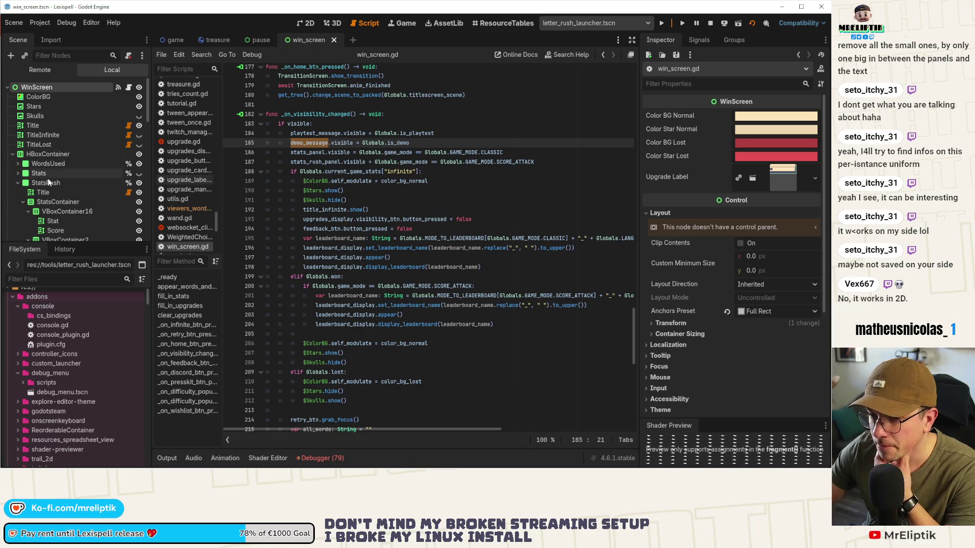
scroll(48, 182, "down", 5)
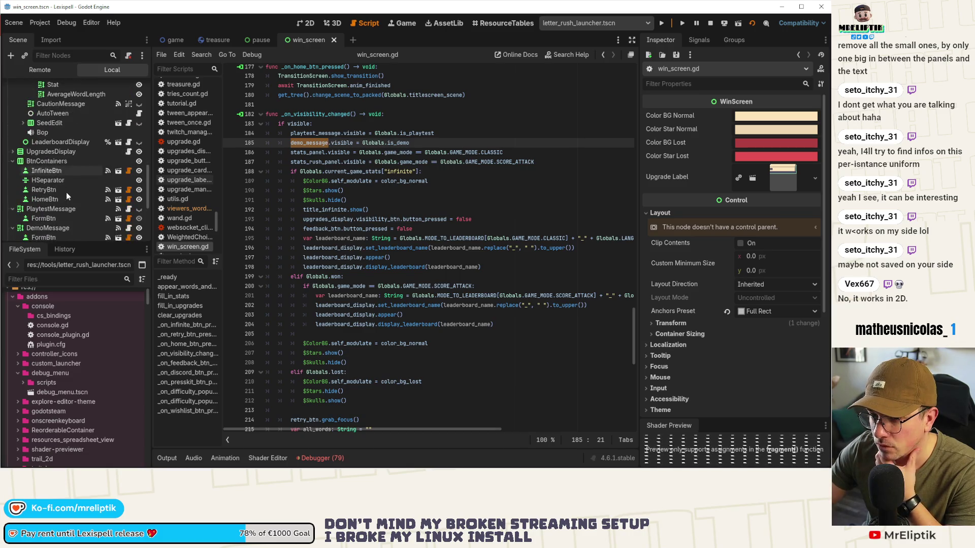
Quick-open globals, uncomment is_demo = true in _ready with Ctrl+K, and save.
key("ctrl+shift+o")
type("globals")
key("Return")
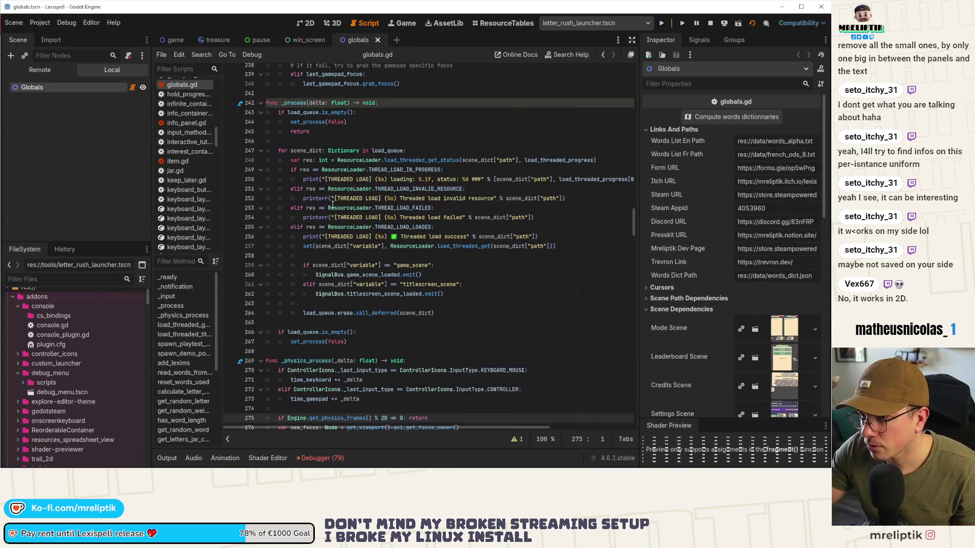
scroll(333, 204, "up", 10)
left_click(172, 277)
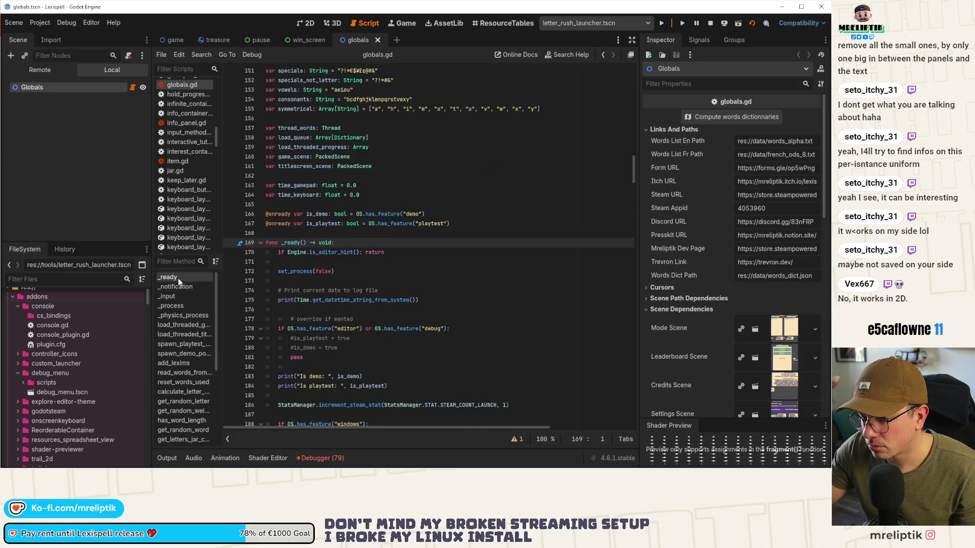
scroll(349, 204, "down", 5)
left_click(348, 204)
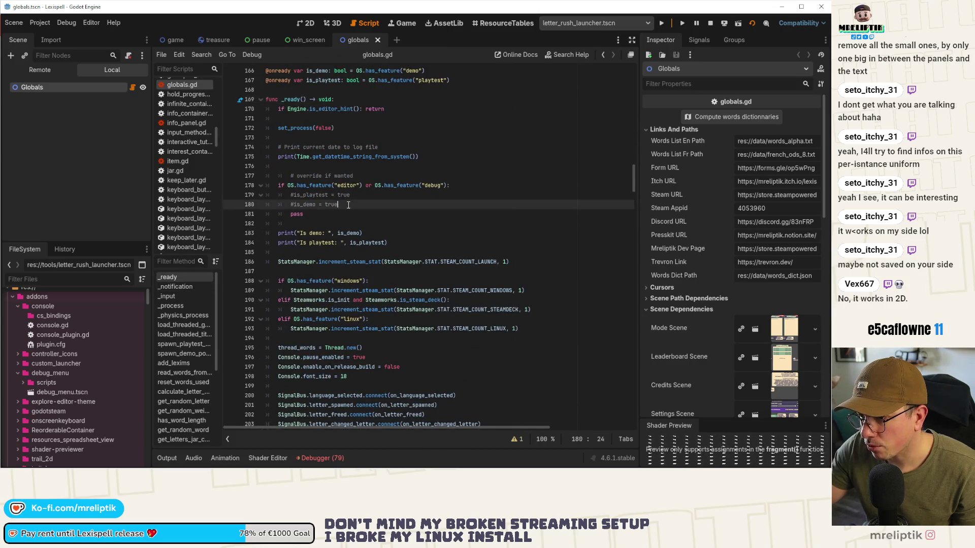
key("ctrl+k")
key("ctrl+s")
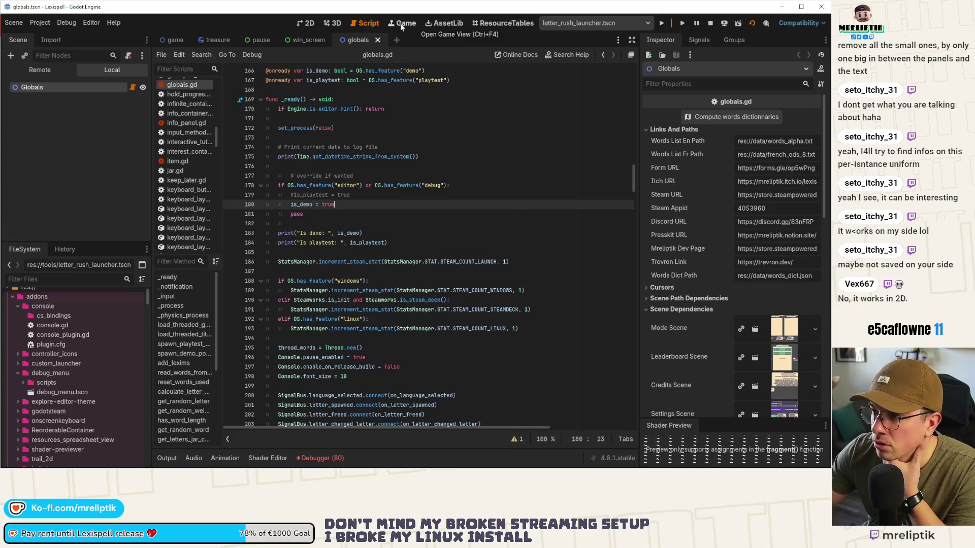
Start a new run, relaunch the game in demo mode, and pick the first S tile.
left_click(402, 27)
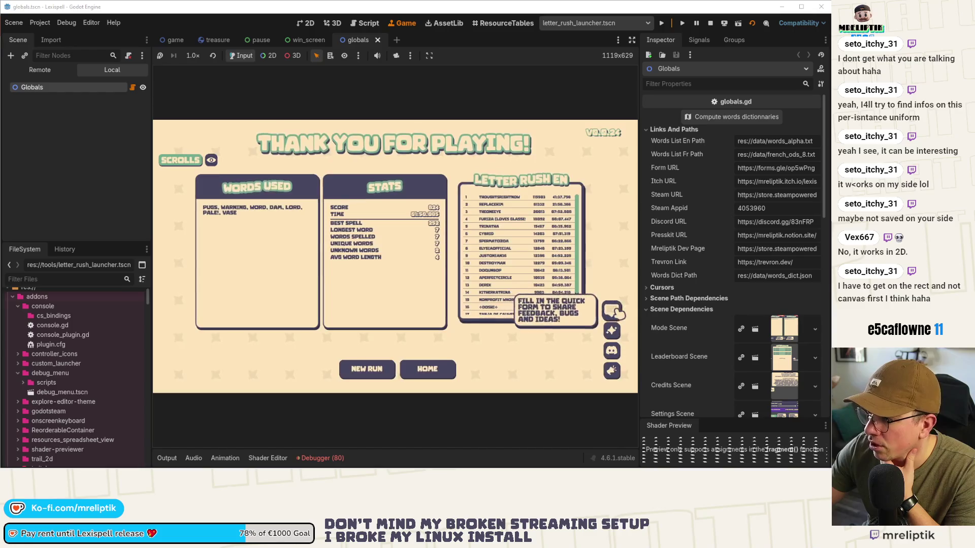
left_click(358, 375)
left_click(708, 23)
left_click(682, 23)
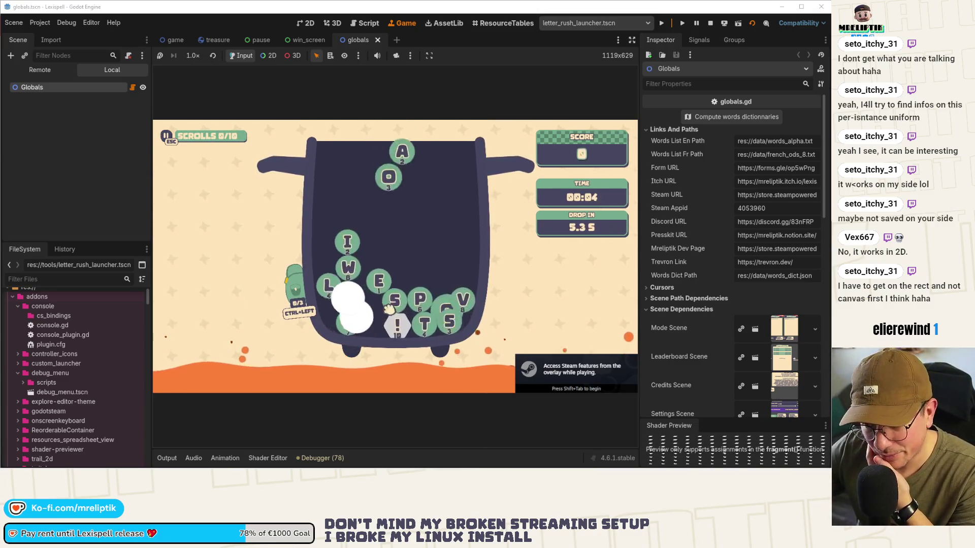
left_click(390, 303)
Spell and submit the word SPOTS.
left_click(419, 302)
left_click(460, 288)
left_click(433, 324)
left_click(466, 319)
key("Return")
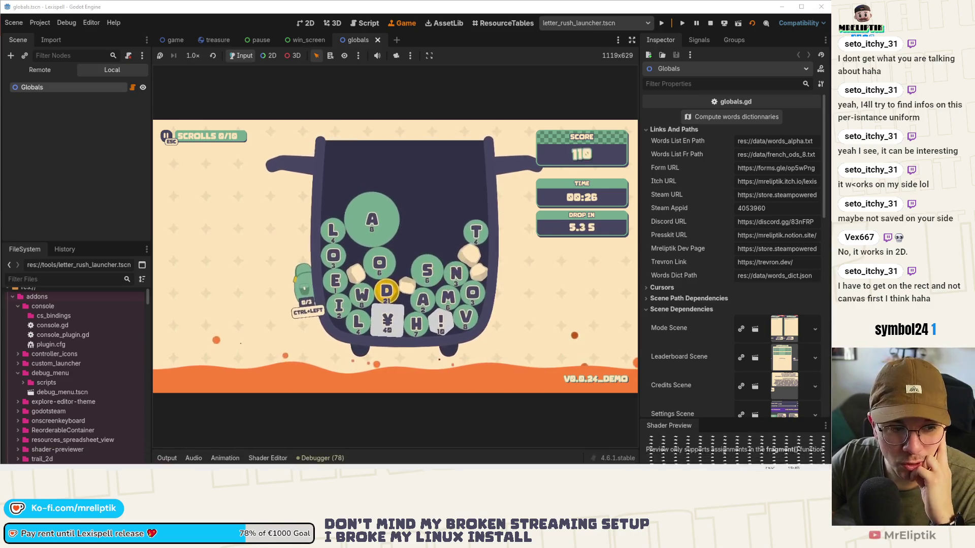
Spell and submit the word LOAN.
left_click(327, 231)
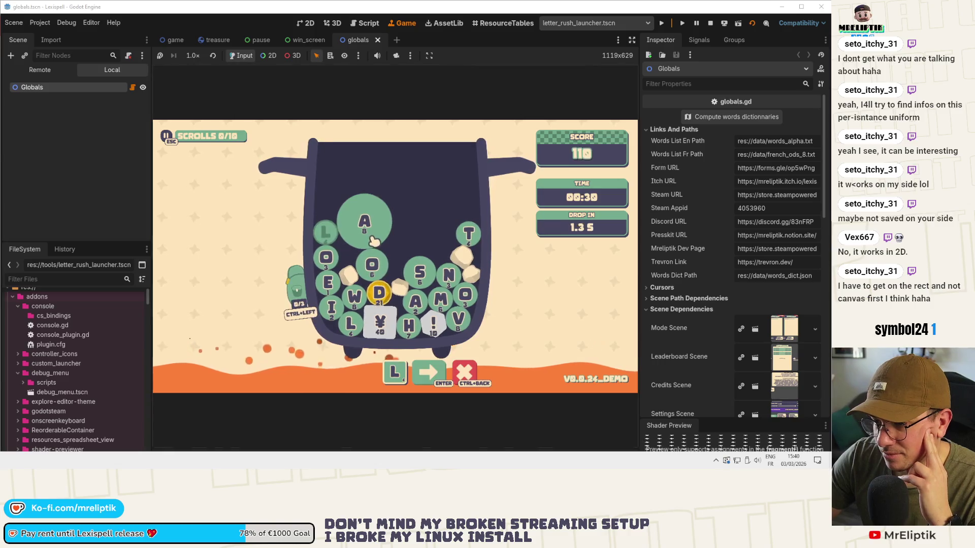
left_click(370, 266)
left_click(364, 223)
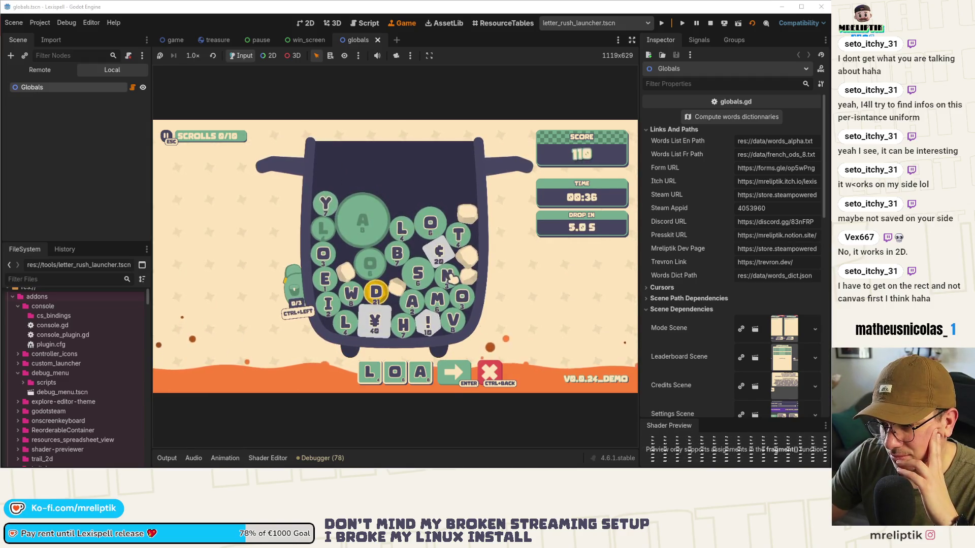
left_click(464, 386)
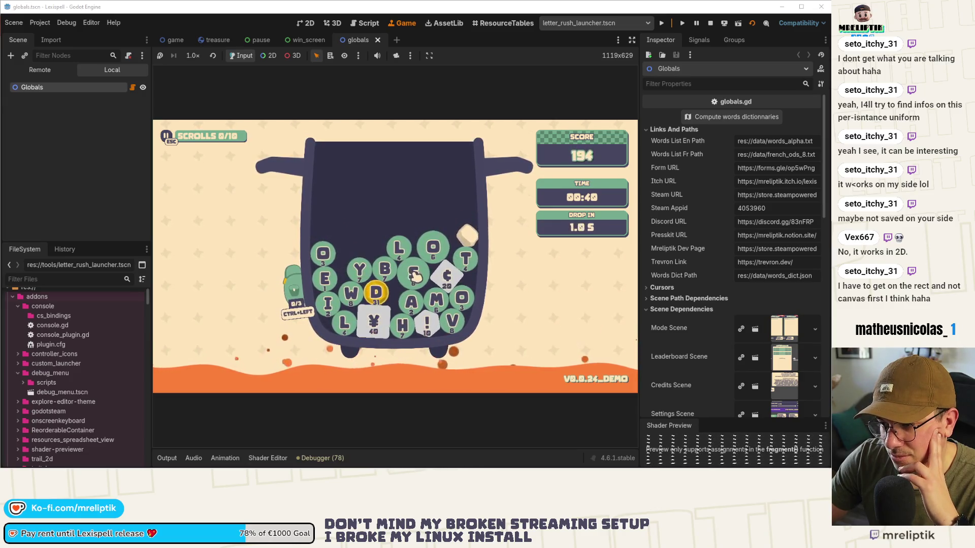
Spell and submit TOADS, play on to the 439-score results, and start a screenshot.
type("toas")
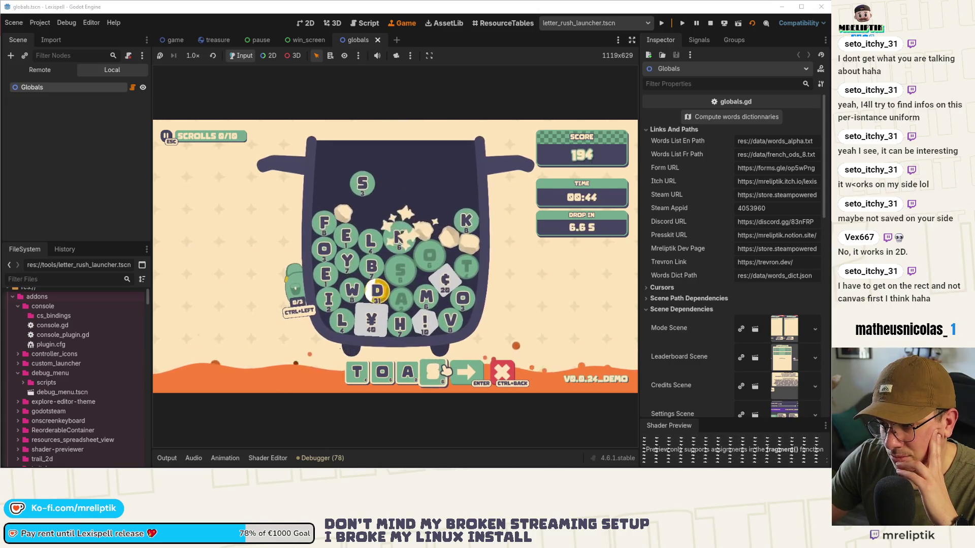
left_click(386, 297)
key("Return")
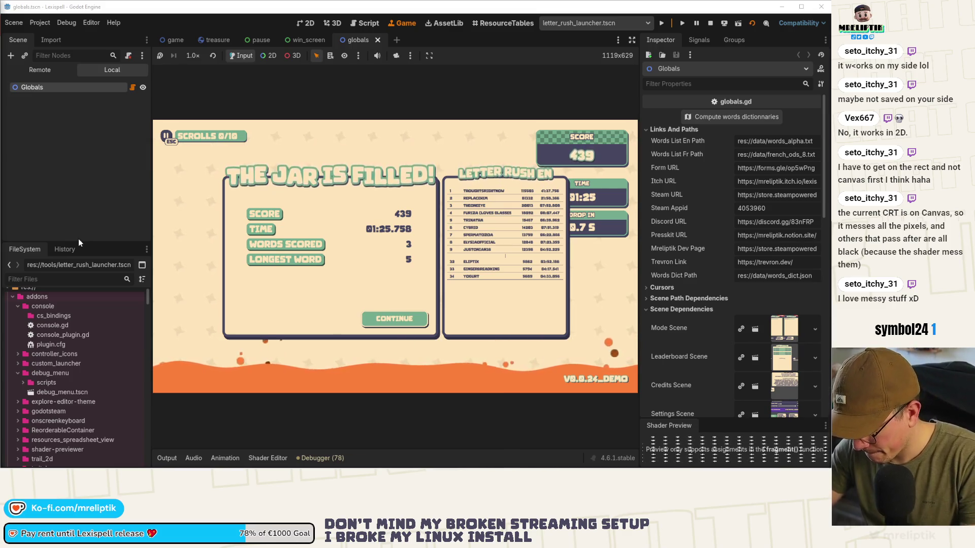
key("super+shift+s")
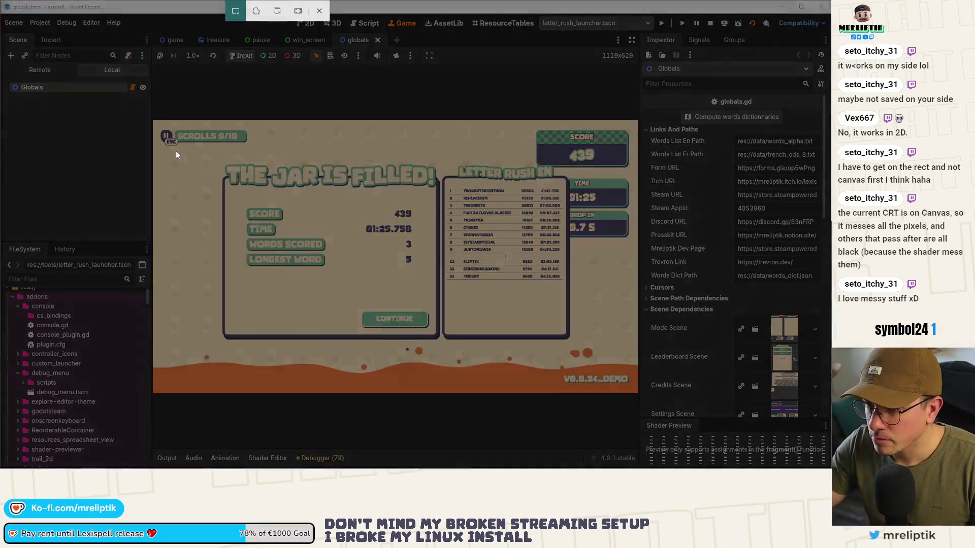
Capture the game view and open it in Snip & Sketch with the yellow highlighter.
mouse_move(152, 120)
left_mouse_down()
mouse_move(355, 278)
mouse_move(653, 398)
mouse_move(641, 393)
left_mouse_up()
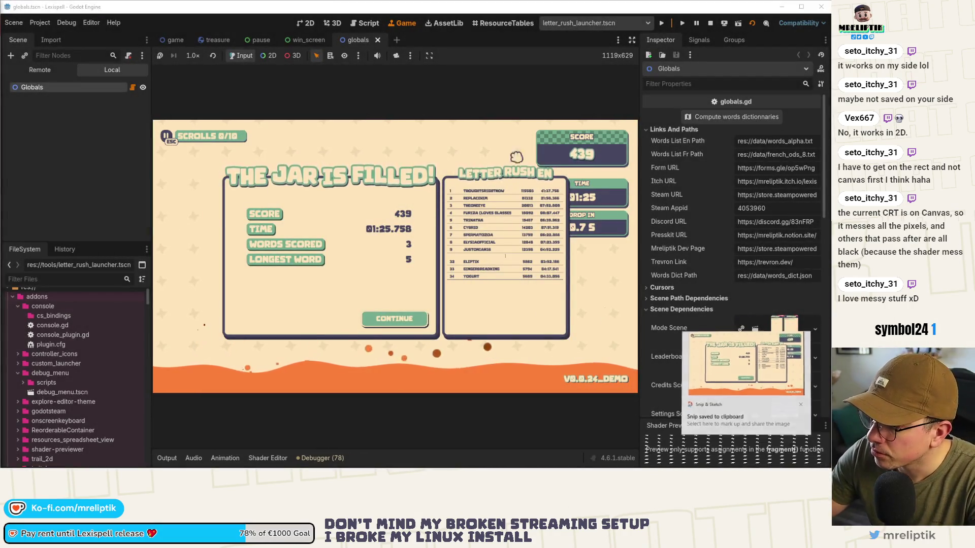
left_click(744, 386)
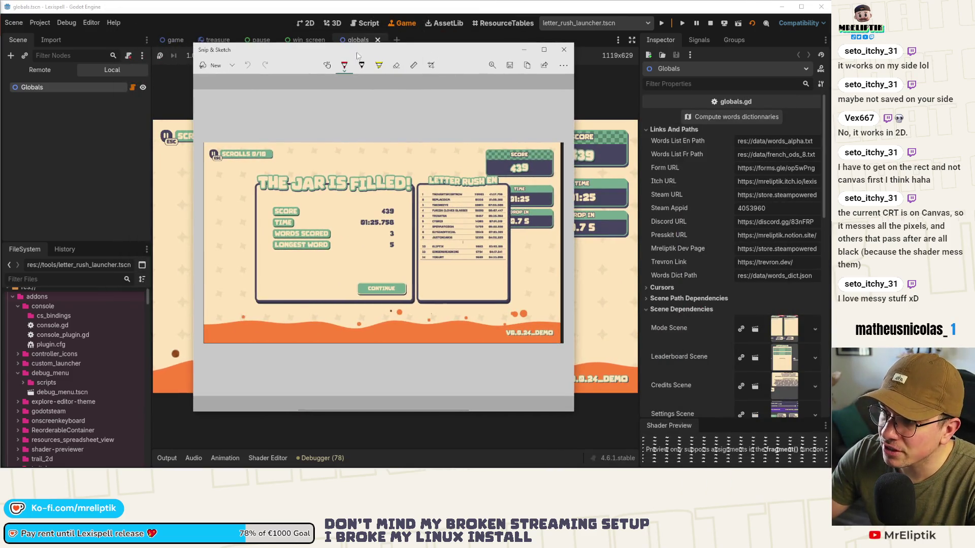
left_click(379, 65)
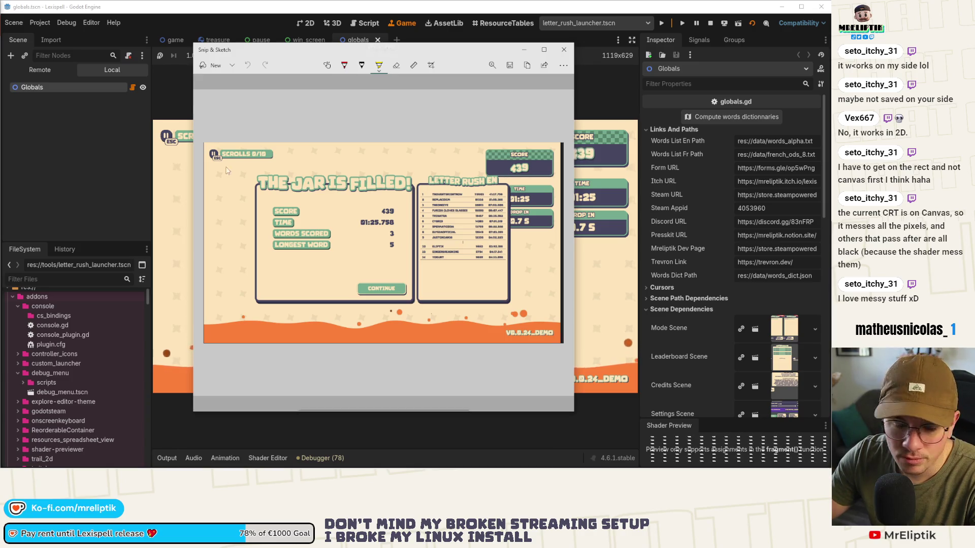
mouse_move(226, 172)
left_mouse_down()
mouse_move(231, 214)
mouse_move(391, 214)
mouse_move(492, 294)
left_mouse_up()
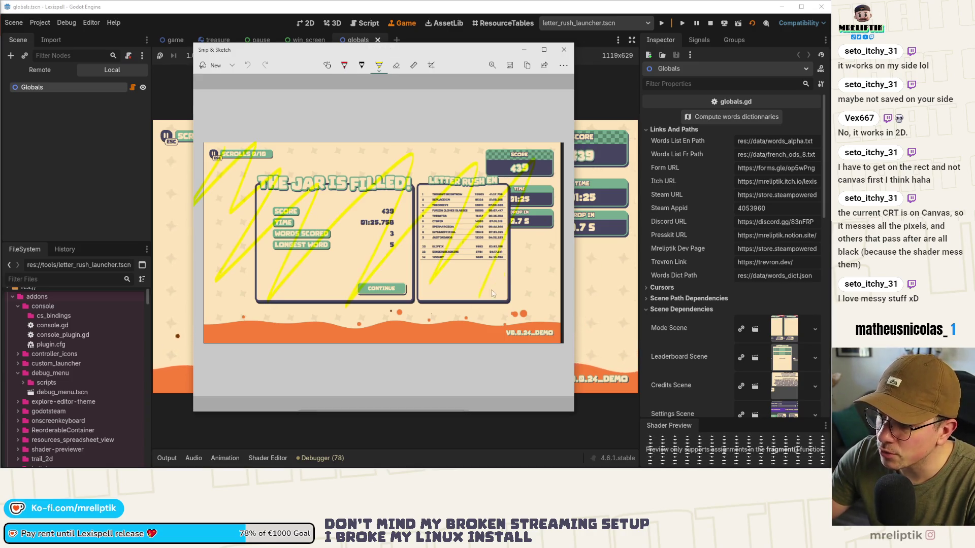
key("ctrl+z")
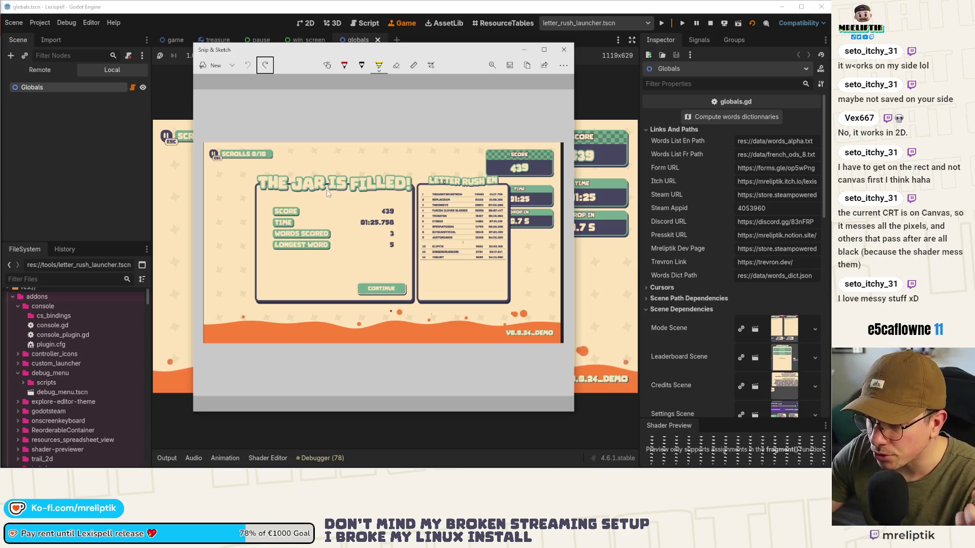
Scribble over the results panel, circle SCROLLS 0/10, then close and continue the game.
mouse_move(263, 265)
left_mouse_down()
mouse_move(269, 302)
mouse_move(437, 309)
left_mouse_up()
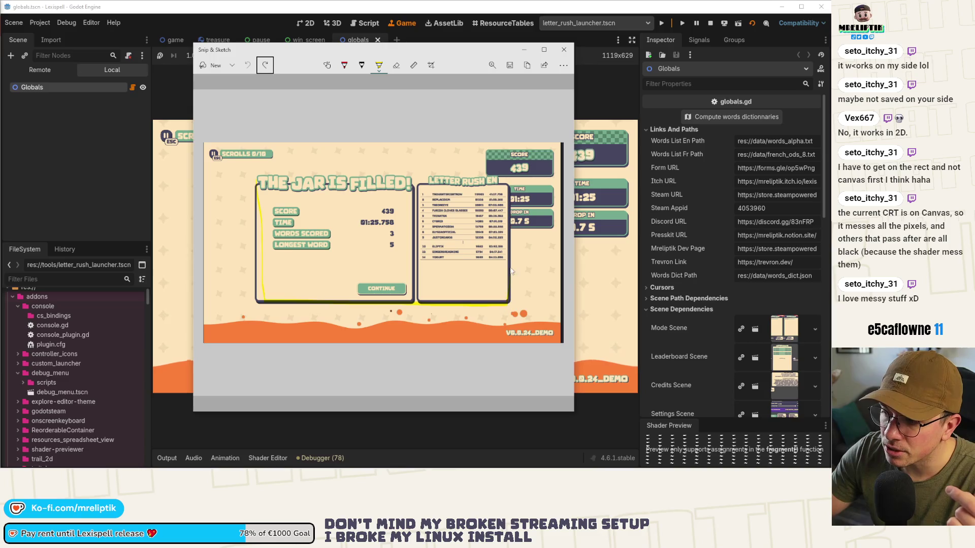
mouse_move(499, 189)
left_mouse_down()
mouse_move(304, 178)
mouse_move(259, 256)
mouse_move(304, 203)
mouse_move(356, 233)
mouse_move(468, 241)
left_mouse_up()
left_click_drag(490, 280, 497, 258)
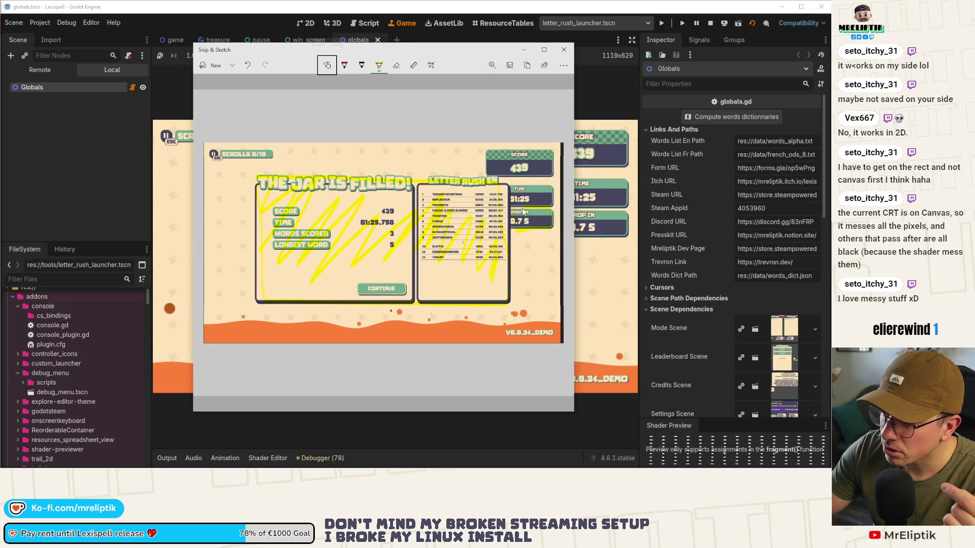
left_click_drag(523, 212, 556, 219)
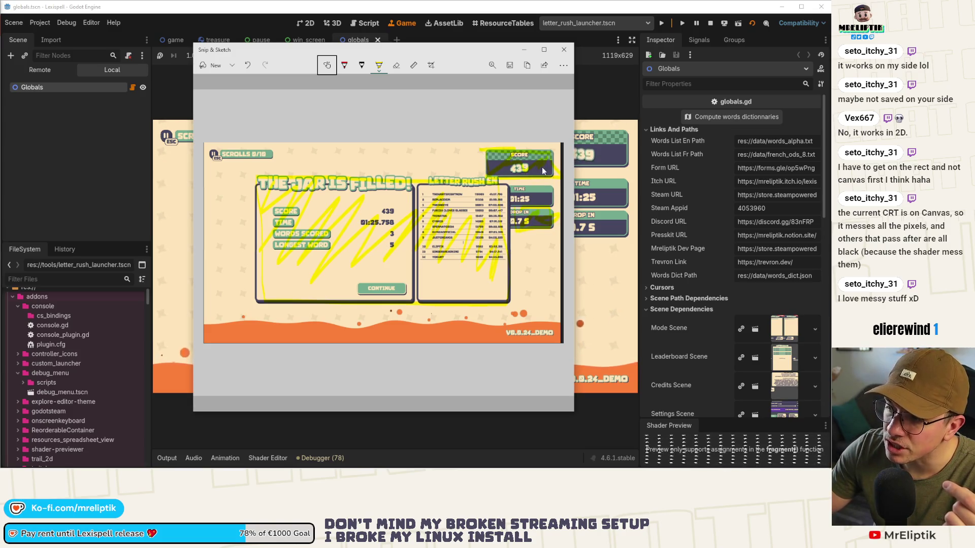
left_click_drag(552, 164, 444, 172)
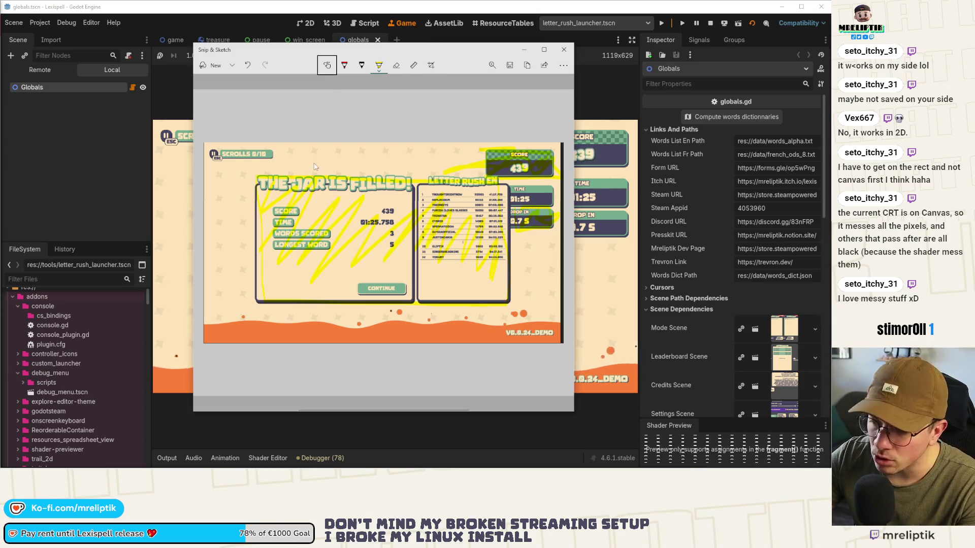
left_click_drag(211, 158, 279, 167)
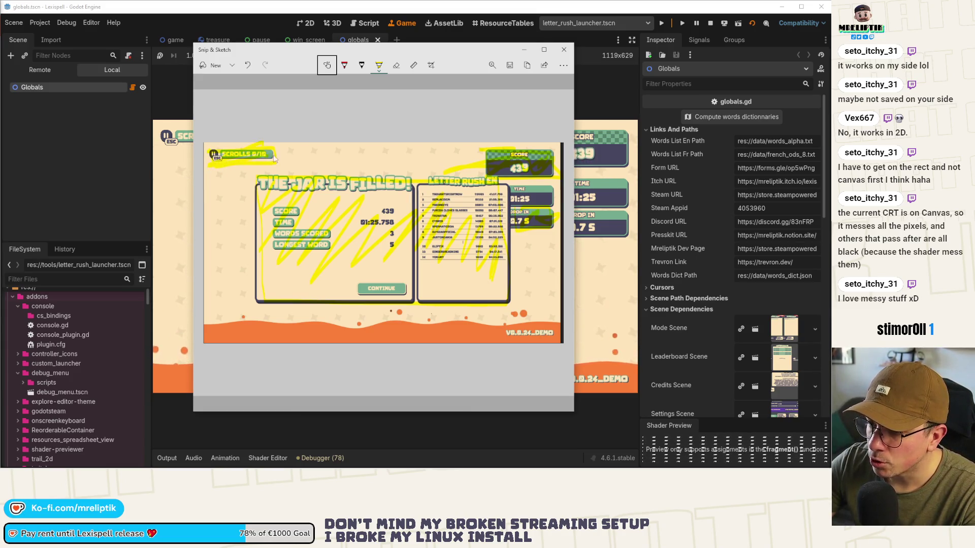
left_click(564, 49)
left_click(395, 324)
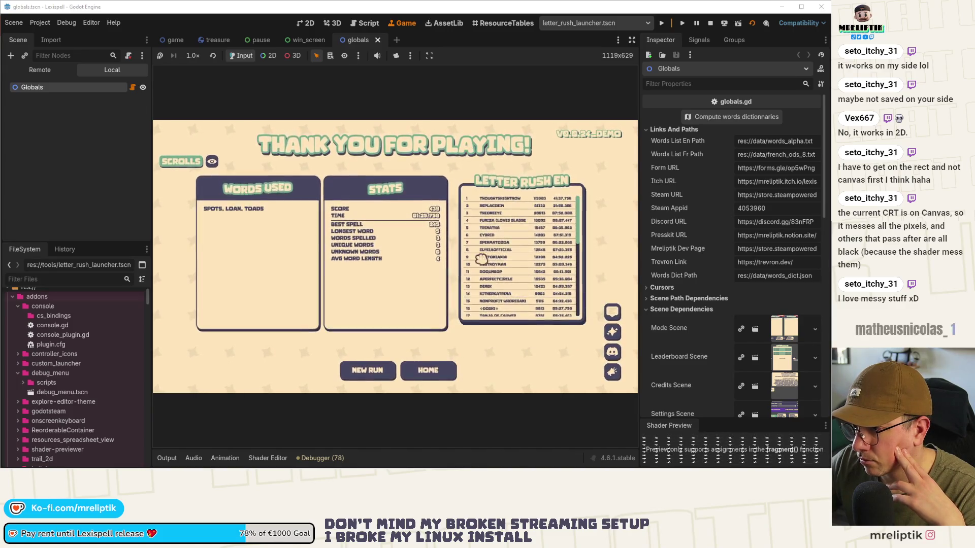
Return home, stop the game, close globals.gd and go to line 185 of win_screen.gd.
left_click(428, 369)
left_click(710, 24)
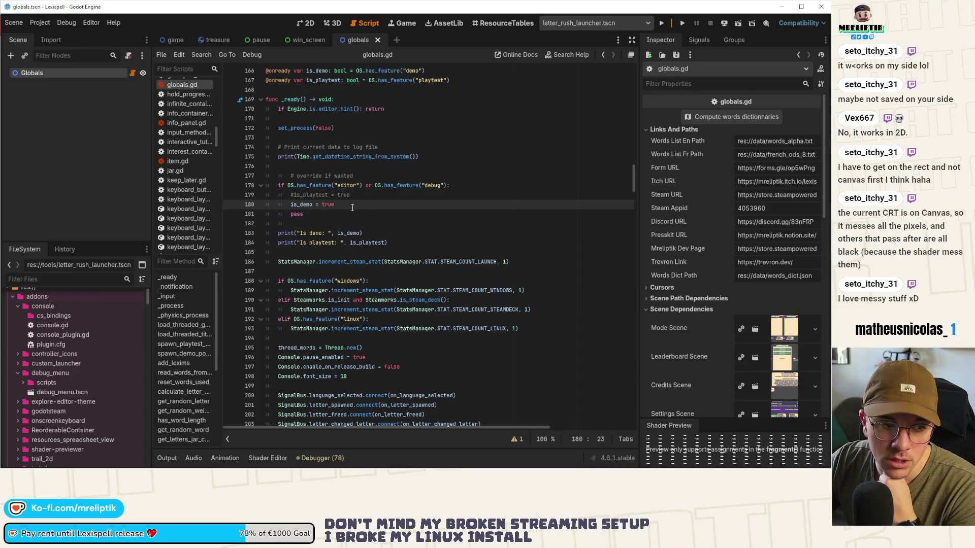
middle_click(350, 40)
left_click(341, 146)
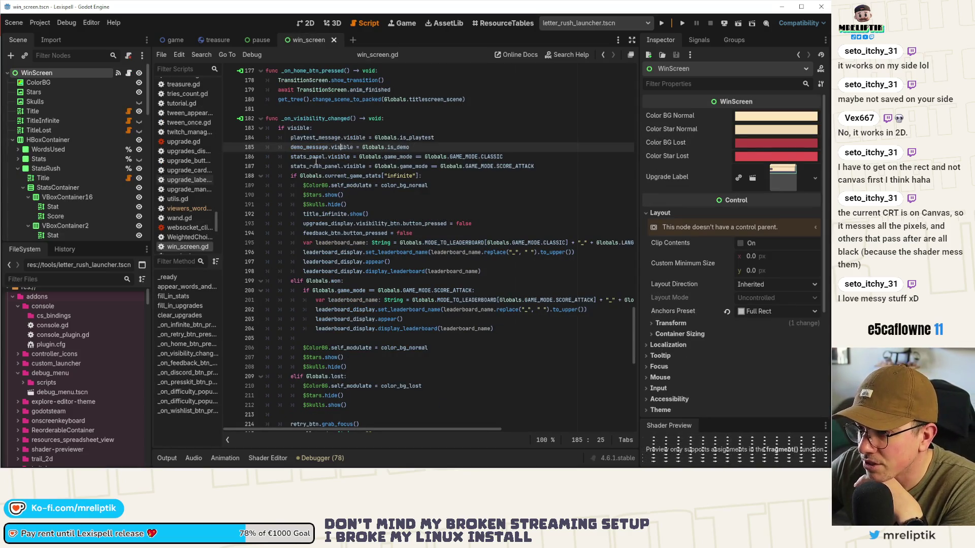
Check the button_pressed documentation and select the 'feedback_btn.button_pressed = false' statement.
mouse_move(318, 210)
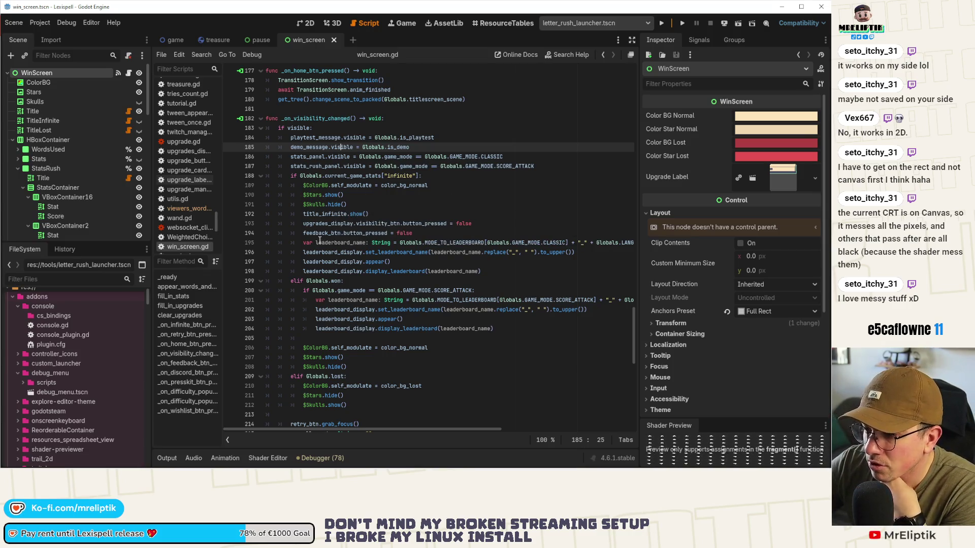
left_click(363, 234)
double_click(368, 235)
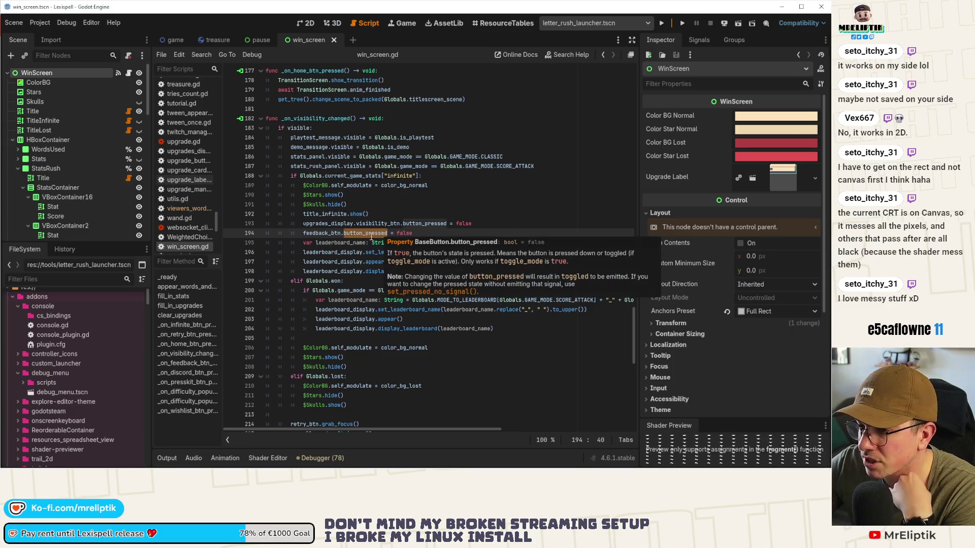
left_click(310, 234)
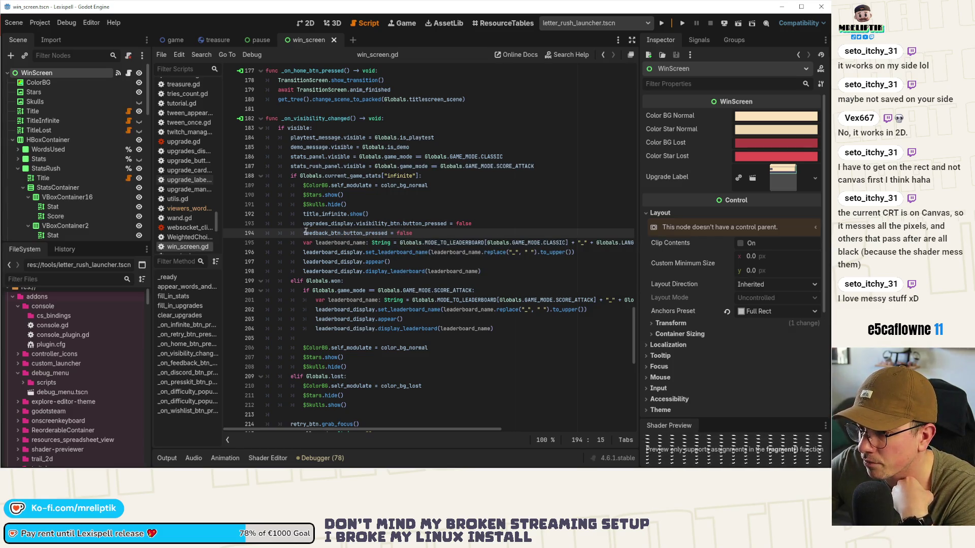
left_click_drag(303, 233, 423, 235)
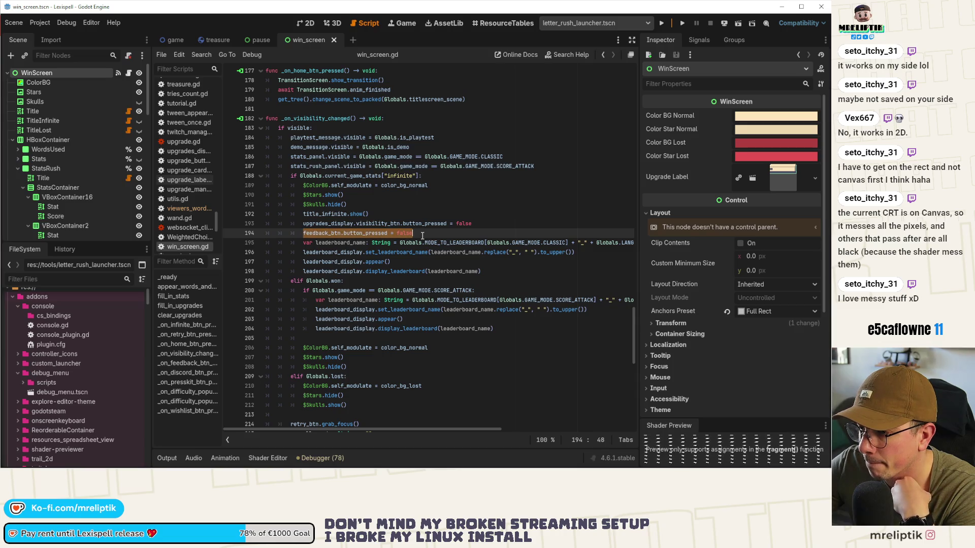
right_click(385, 233)
left_click(419, 286)
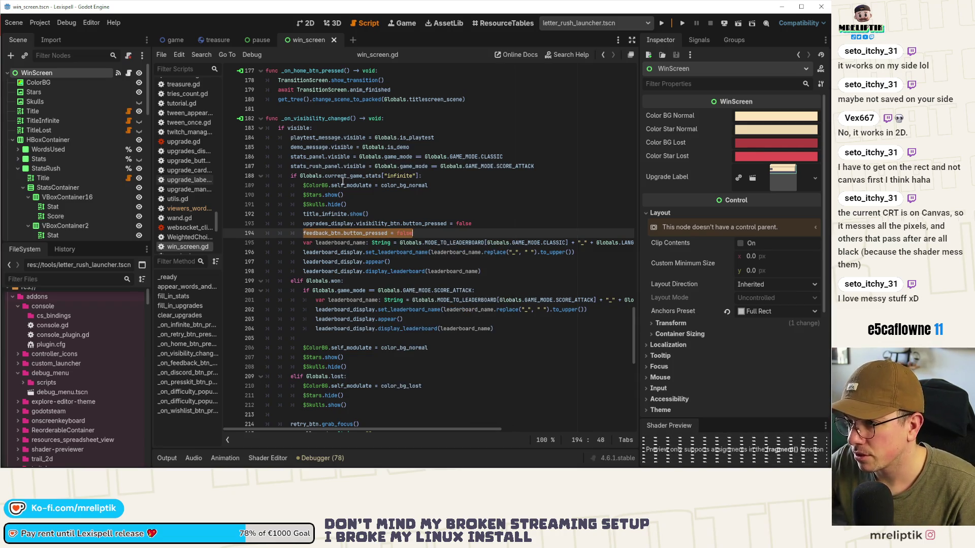
Write 'feedback_btn.button_pressed =' on line 188 followed by the copied CLASSIC game-mode comparison.
left_click(554, 165)
key("Return")
type("if")
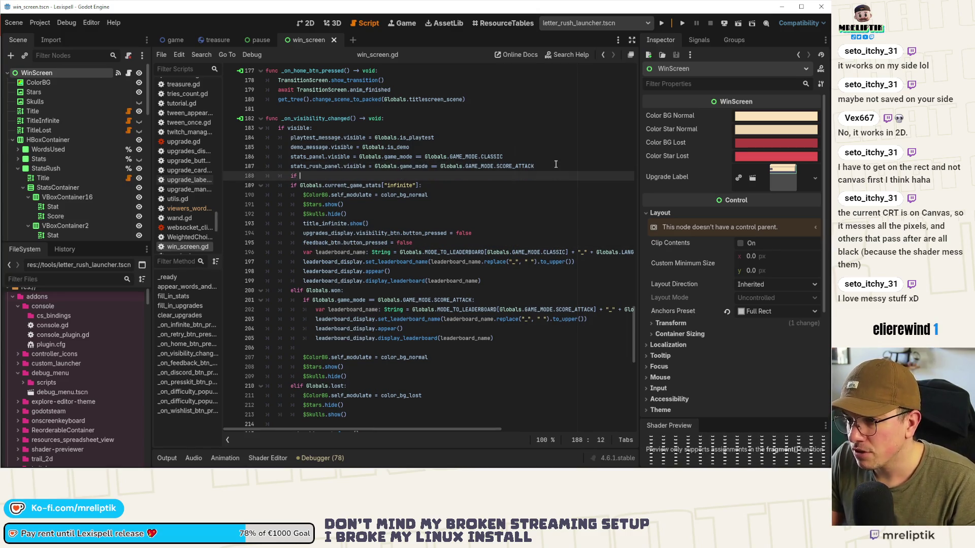
key("BackSpace")
key("BackSpace")
key("BackSpace")
type("feedback_btn.button_pressed = false")
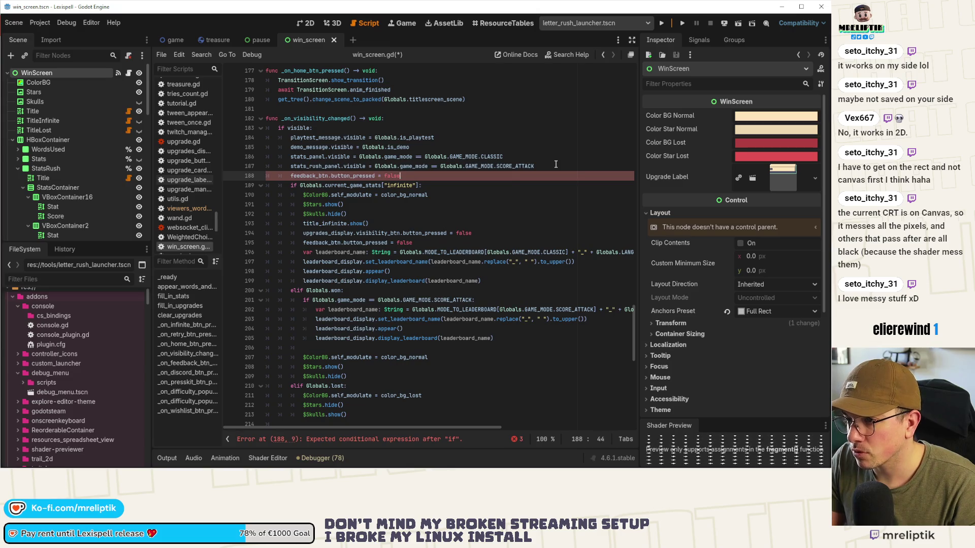
left_click_drag(509, 152, 365, 158)
left_click(359, 157)
key("shift+End")
key("ctrl+c")
left_click(413, 179)
key("ctrl+v")
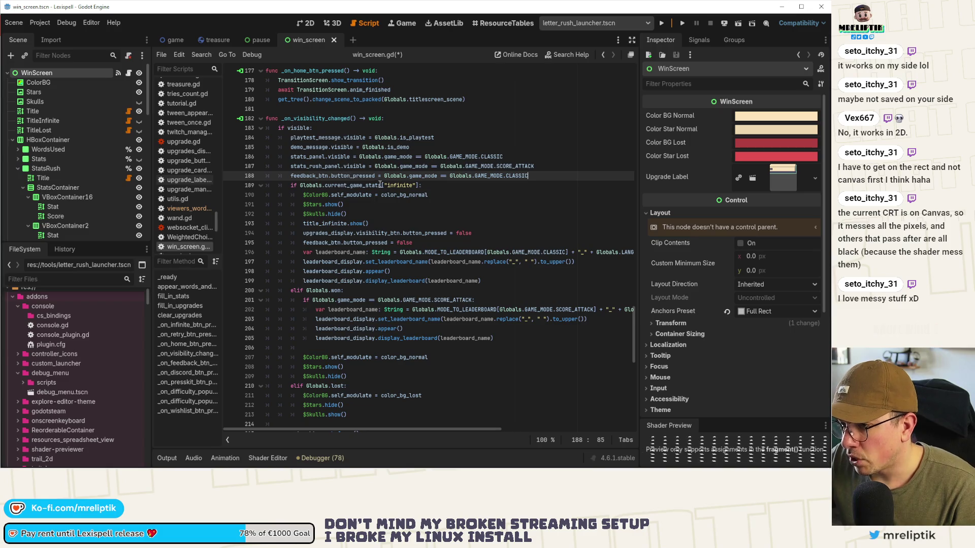
Move that assignment under 'elif Globals.won:' and save win_screen.gd.
mouse_move(397, 195)
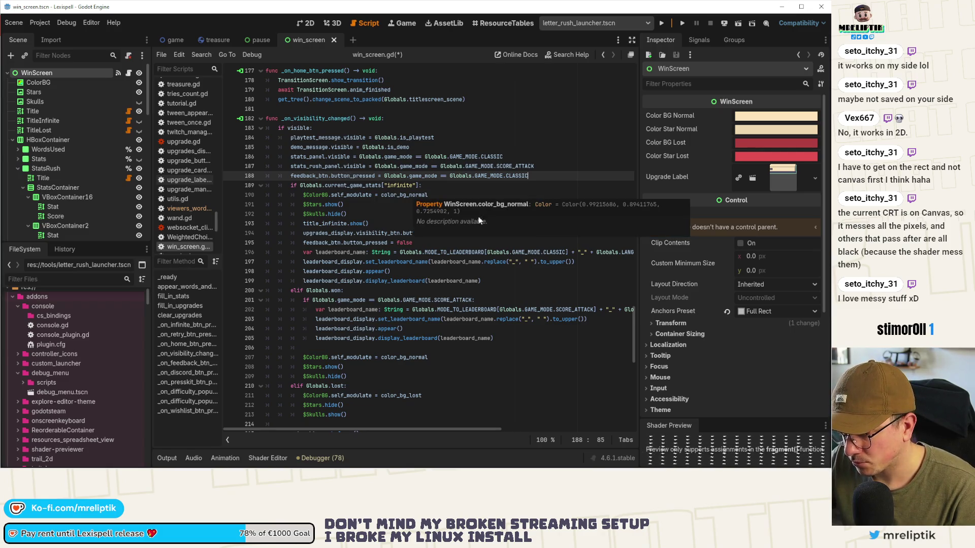
mouse_move(536, 176)
left_mouse_down()
mouse_move(284, 164)
mouse_move(285, 176)
mouse_move(315, 175)
mouse_move(291, 175)
left_mouse_up()
key("BackSpace")
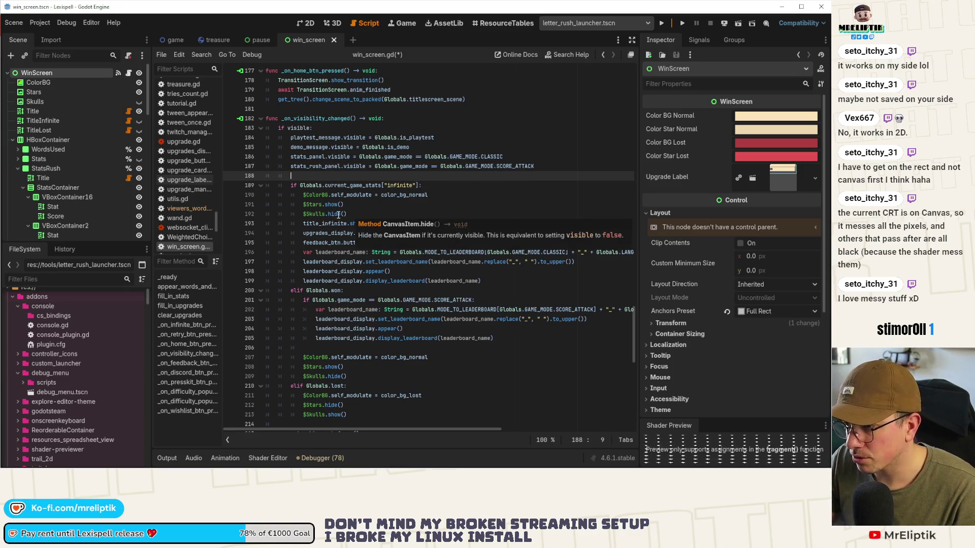
key("BackSpace")
key("BackSpace")
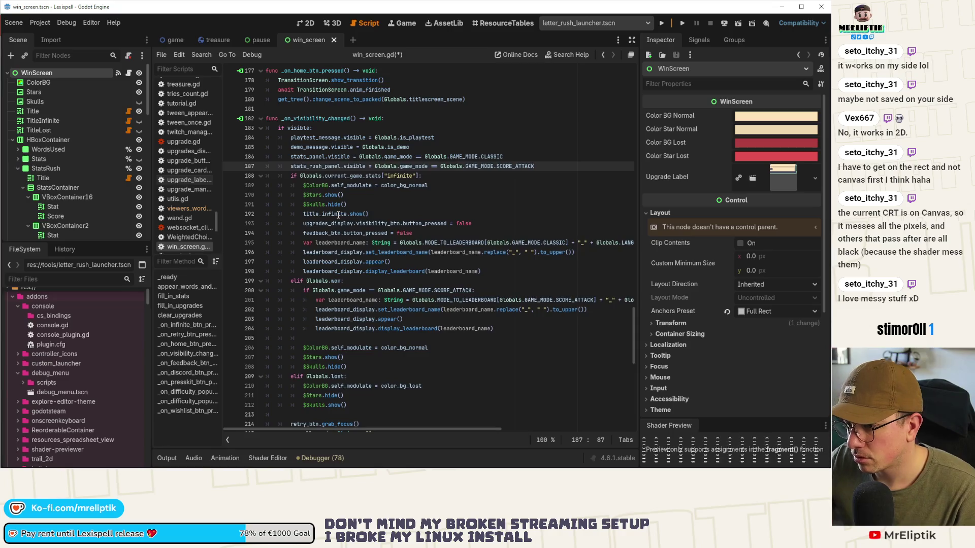
left_click(478, 291)
left_click(481, 283)
key("Return")
key("ctrl+v")
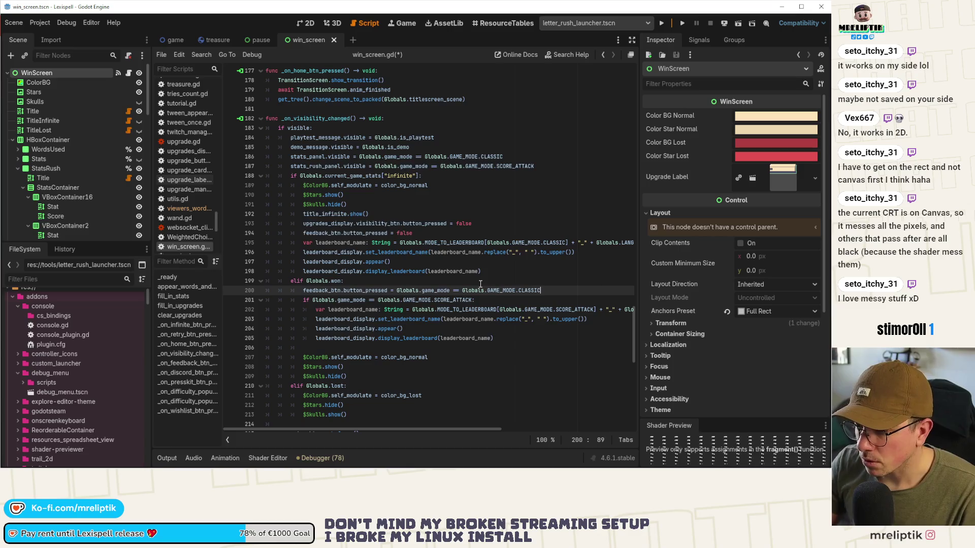
key("ctrl+s")
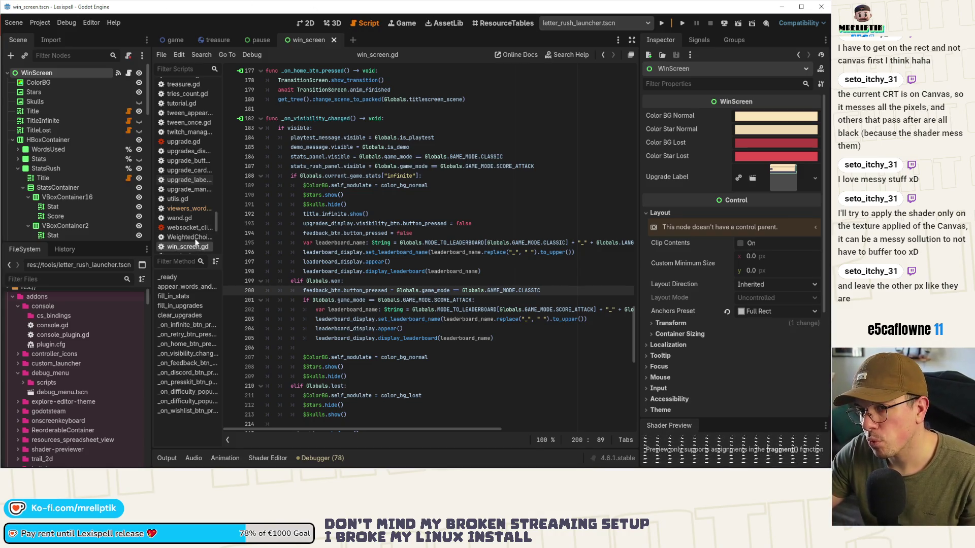
left_click(305, 23)
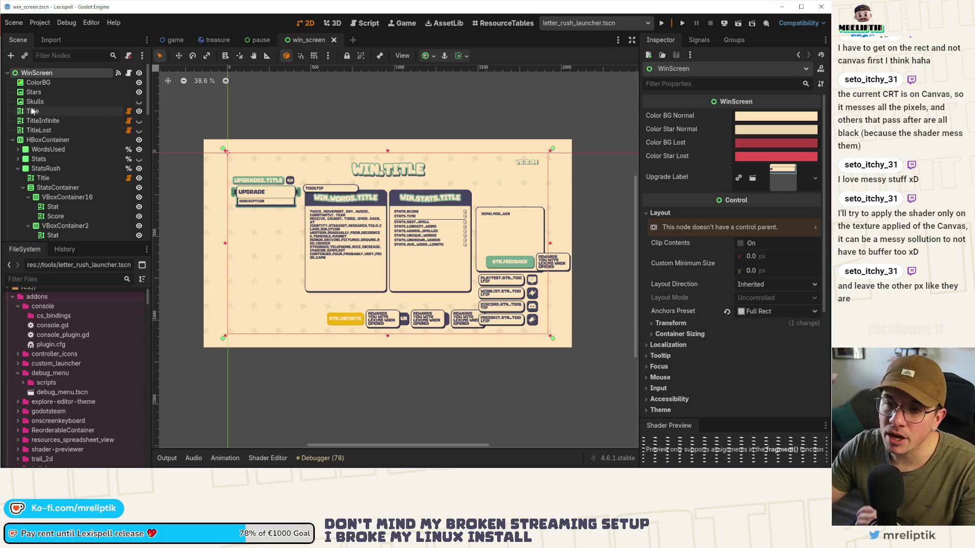
Collapse the HBoxContainer branch and inspect the MouseOffset, Playtest and DifficultyPopup nodes.
left_click(12, 139)
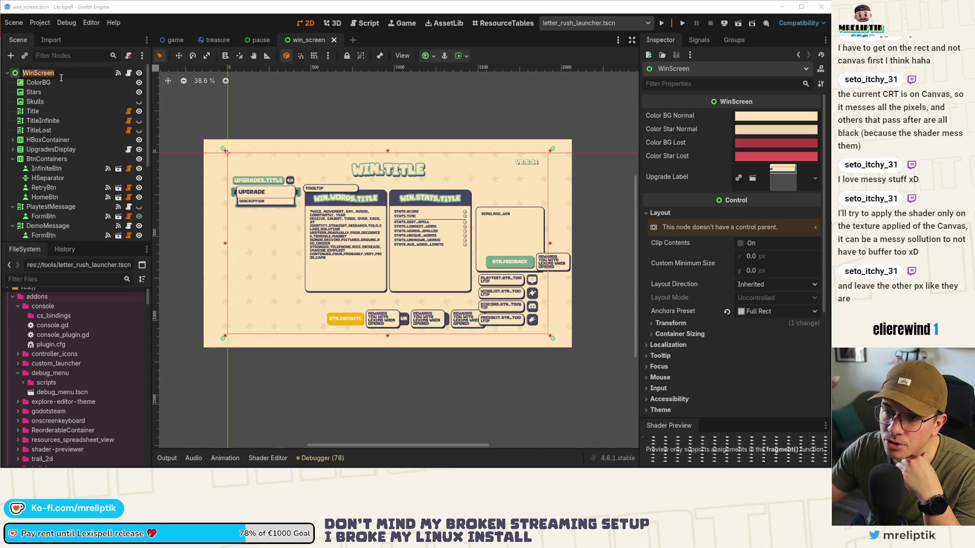
scroll(52, 202, "down", 5)
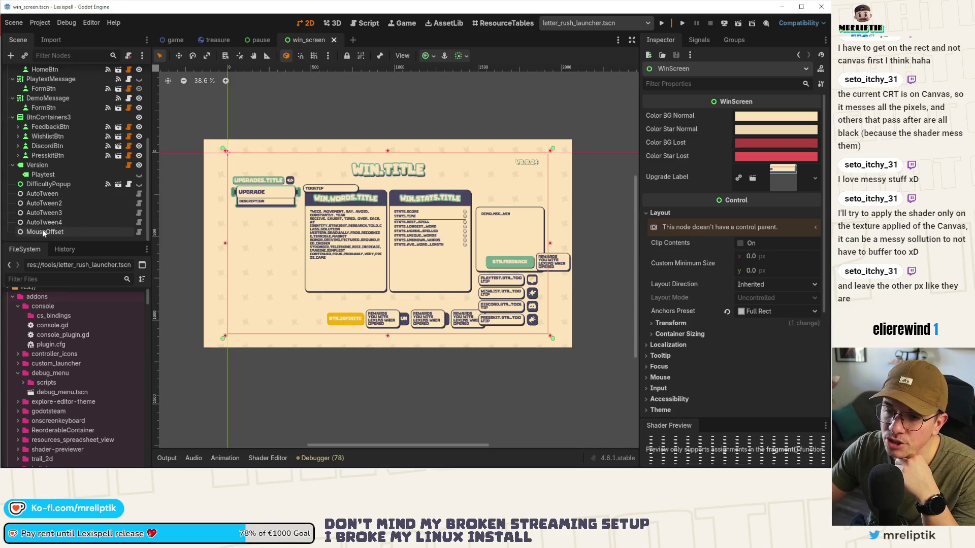
left_click(42, 229)
left_click(34, 175)
left_click(36, 184)
scroll(56, 180, "up", 5)
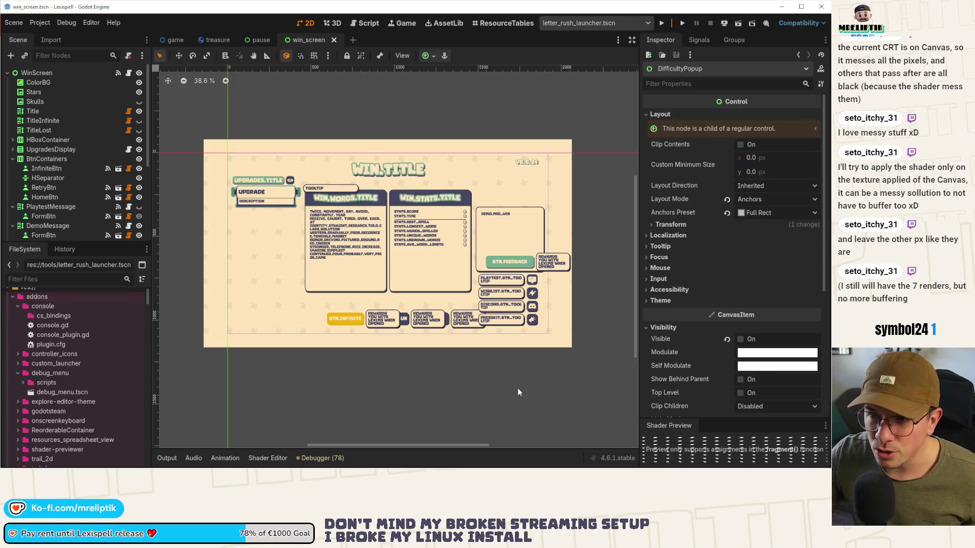
mouse_move(518, 468)
left_click(716, 461)
left_click(681, 408)
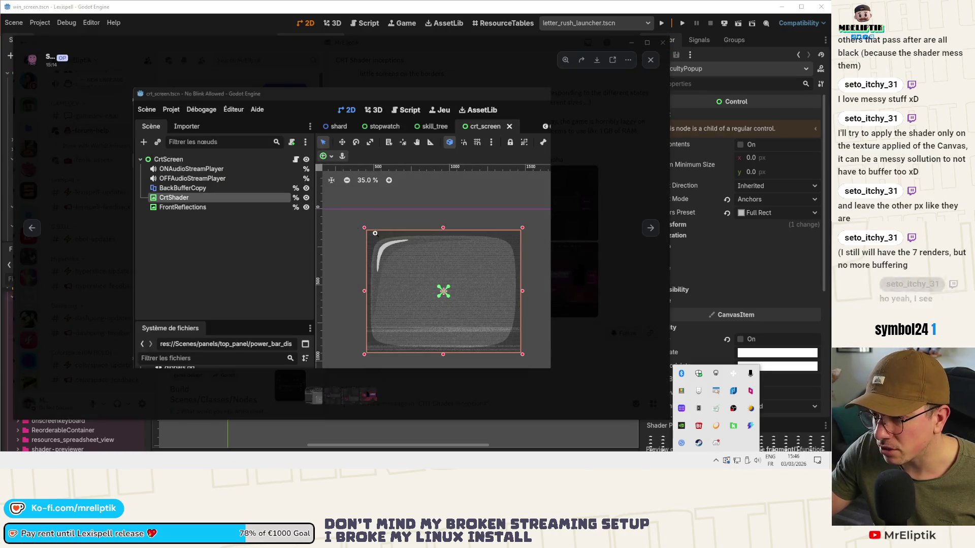
left_click(649, 229)
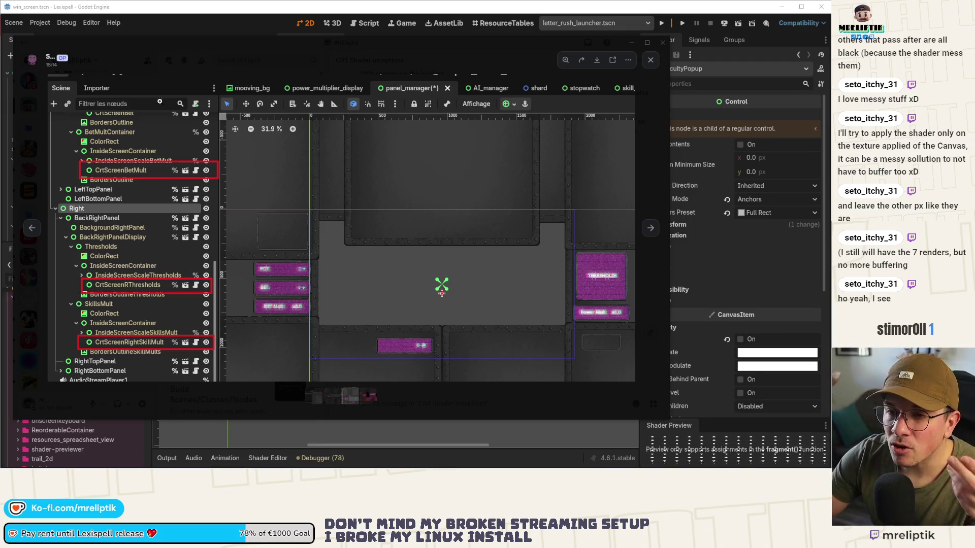
key("alt+Tab")
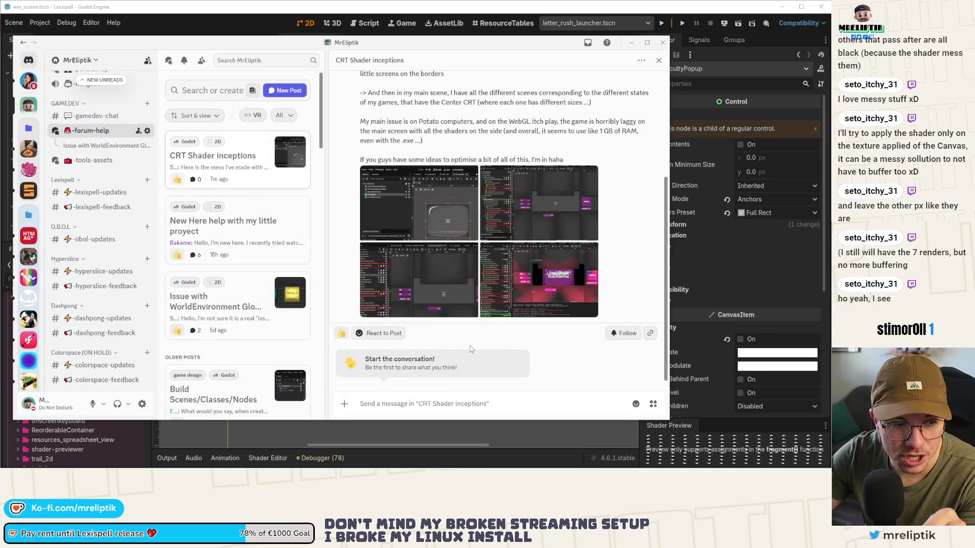
left_click(632, 43)
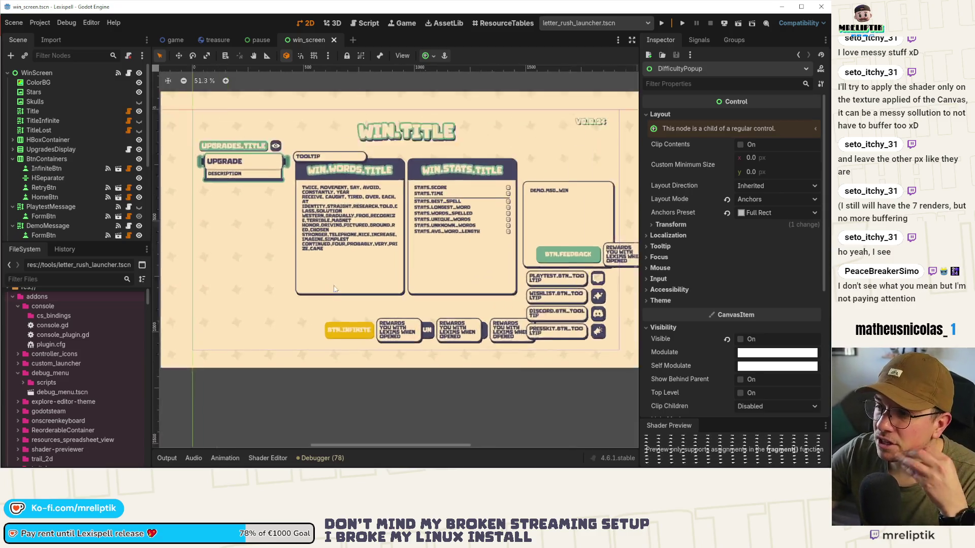
Switch to the treasure scene, frame the chest, and select its Highlight sprite node.
left_click(249, 40)
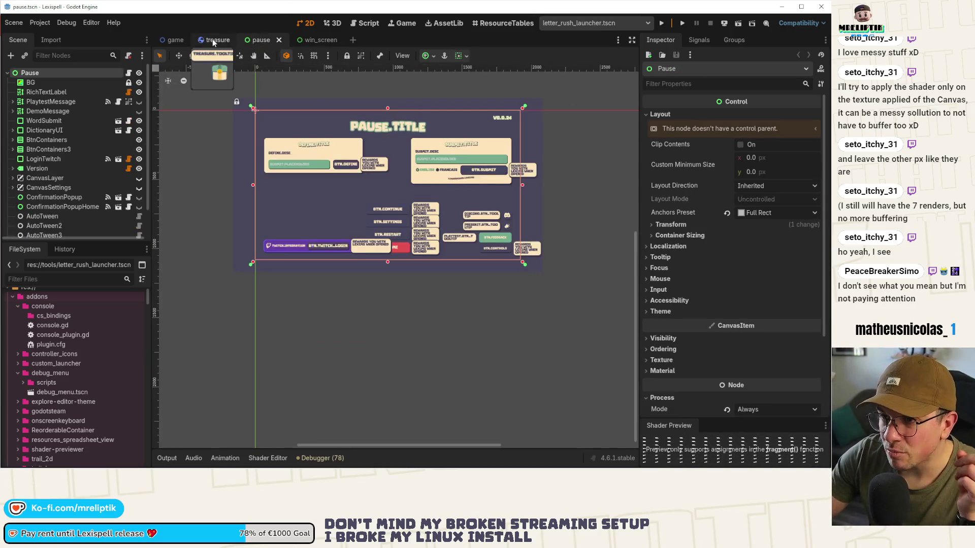
left_click(218, 40)
scroll(402, 248, "right", 5)
scroll(401, 247, "down", 2)
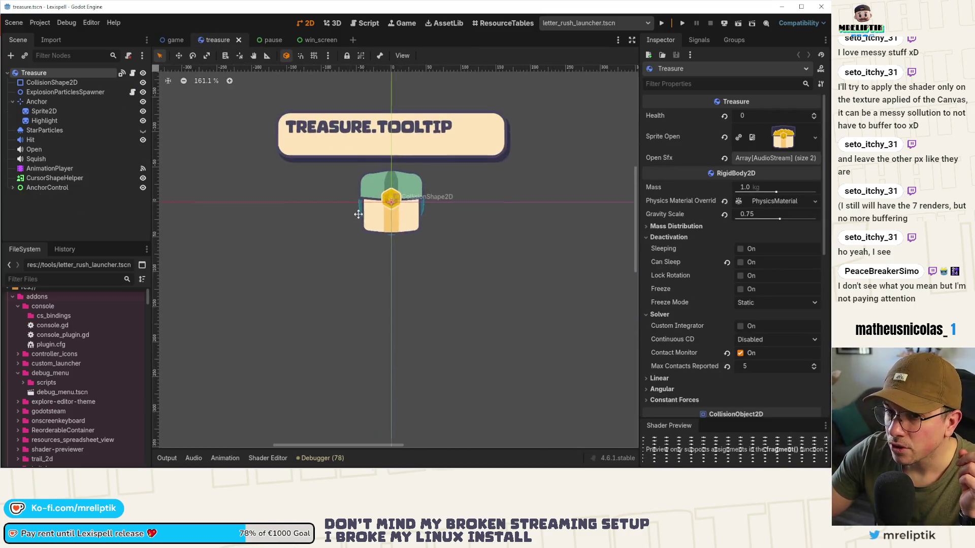
scroll(355, 203, "up", 5)
scroll(346, 196, "up", 3)
scroll(346, 196, "left", 2)
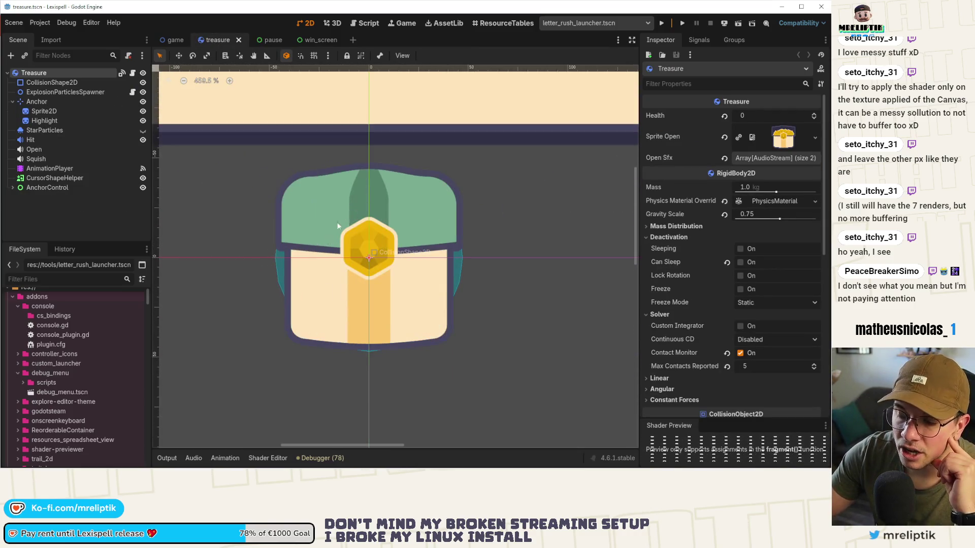
left_click(71, 121)
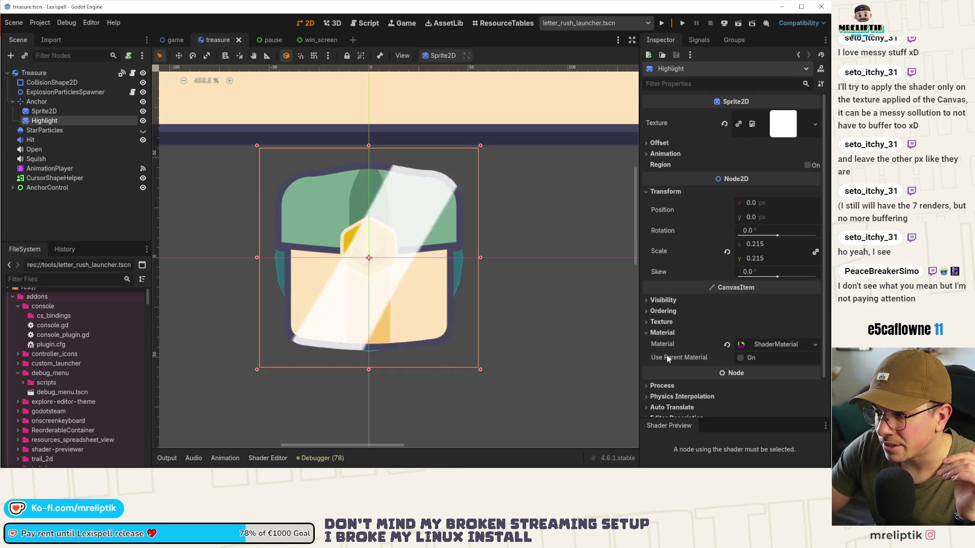
Expand the Highlight's ShaderMaterial and open highlight.gdshader in the Shader Editor.
left_click(759, 345)
scroll(757, 364, "down", 5)
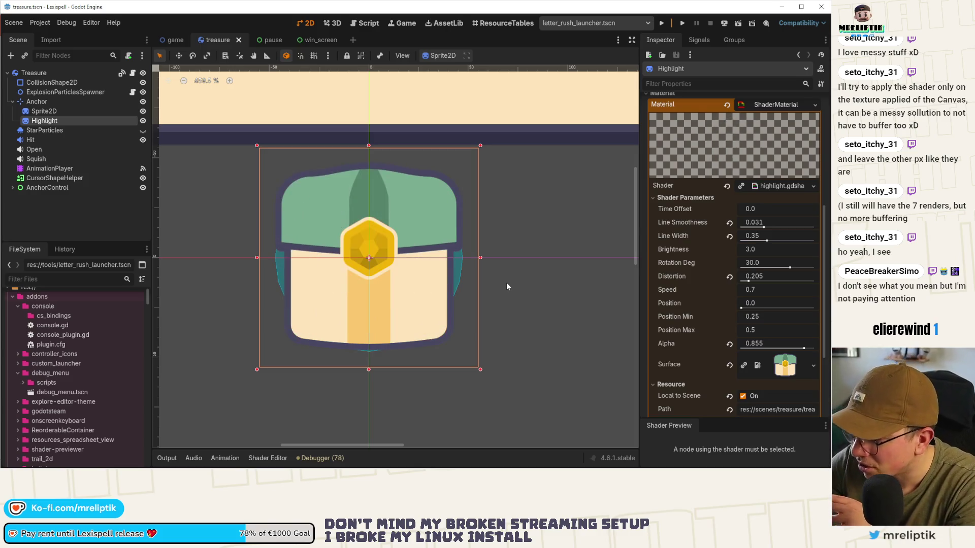
left_click(771, 186)
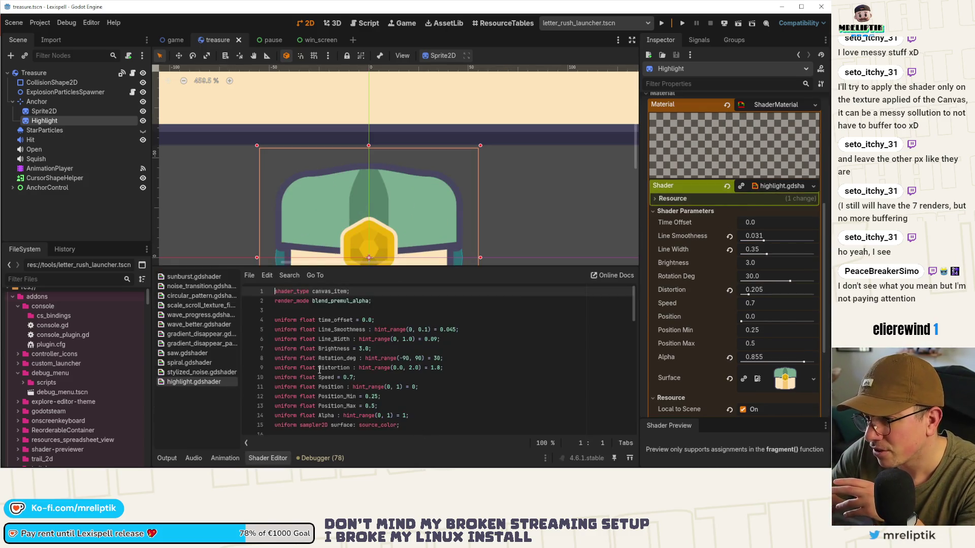
double_click(338, 301)
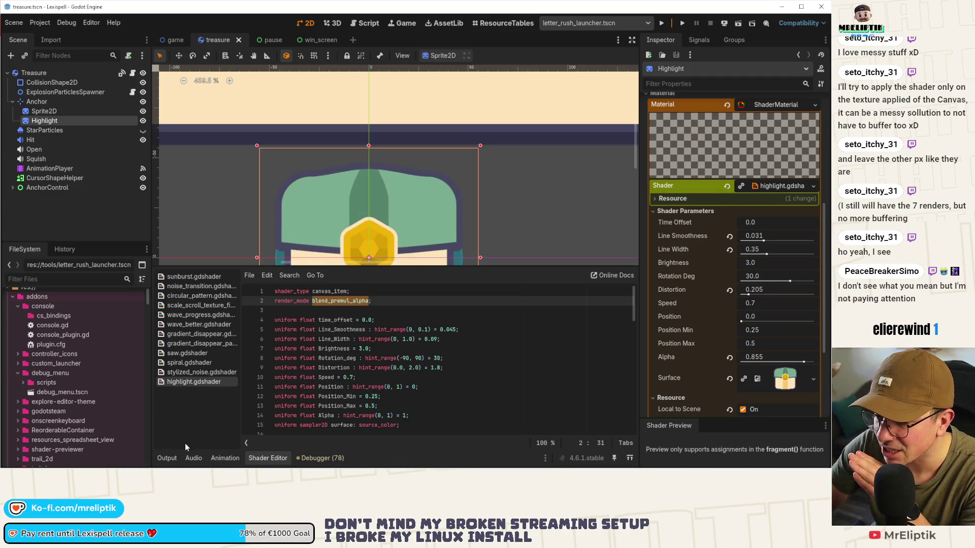
left_click(165, 456)
scroll(298, 240, "down", 5)
Reselect the Highlight node and undo an accidental CursorShapeHelper move.
left_click(51, 111)
left_click(51, 121)
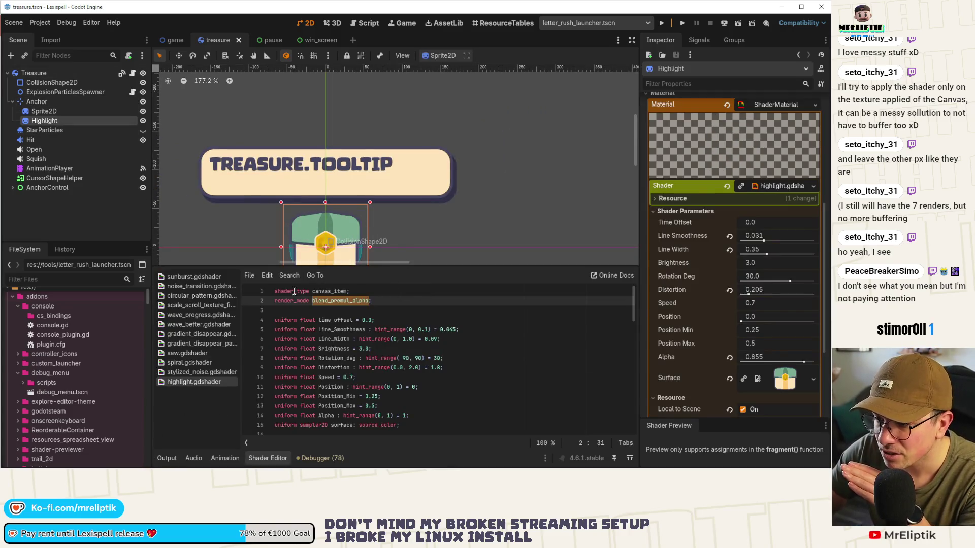
left_click_drag(318, 235, 401, 235)
scroll(439, 184, "down", 1)
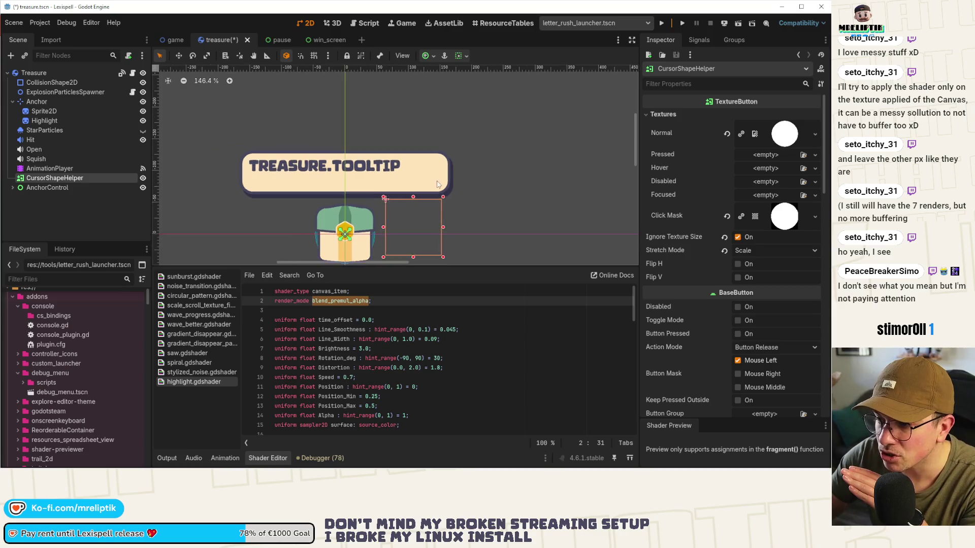
scroll(435, 161, "down", 2)
key("ctrl+z")
Pick among the nodes stacked on the chest, undoing a stray Highlight sprite move.
left_click(84, 120)
right_click(339, 177, "alt")
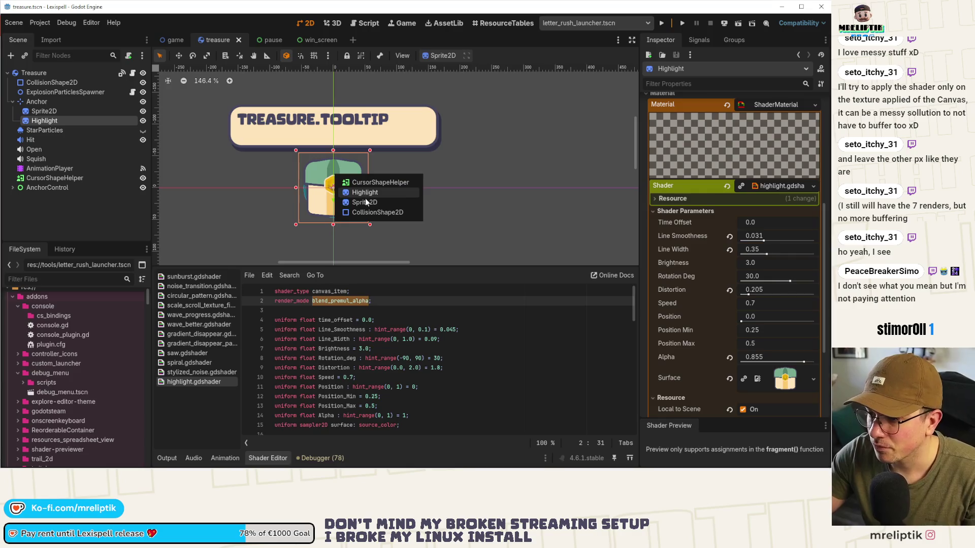
left_click(365, 202)
right_click(338, 181, "alt")
left_click_drag(342, 186, 422, 197)
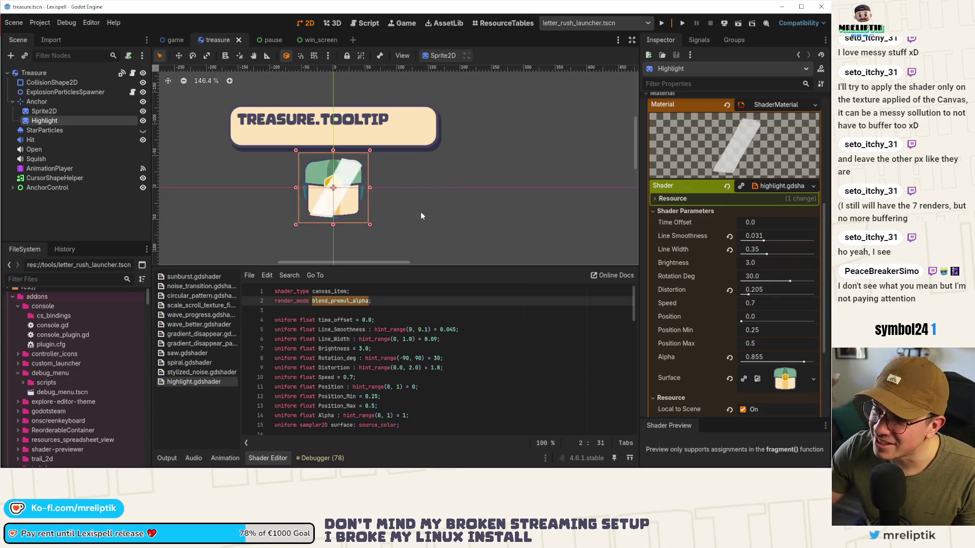
key("ctrl+z")
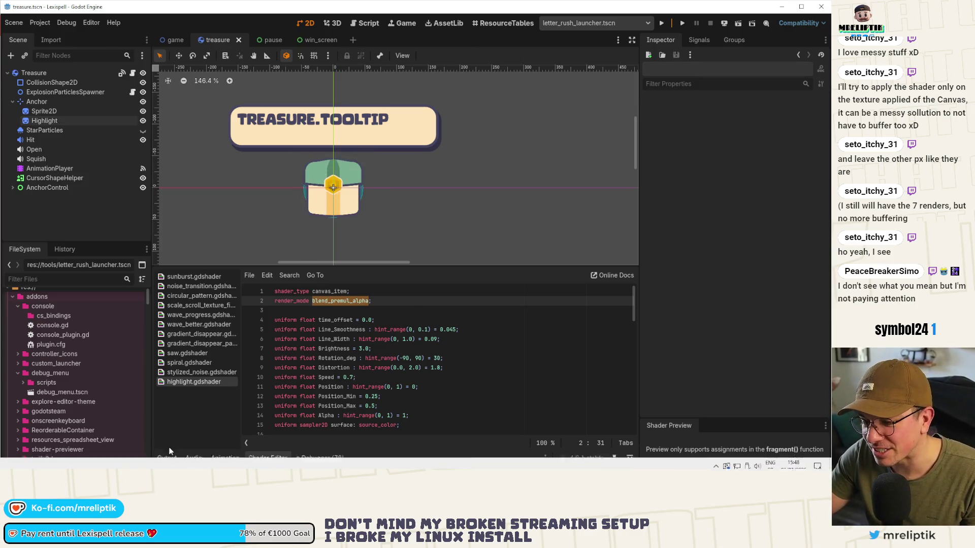
Show the Output log, review the Highlight material, and undo the accidental CursorShapeHelper move.
left_click(166, 458)
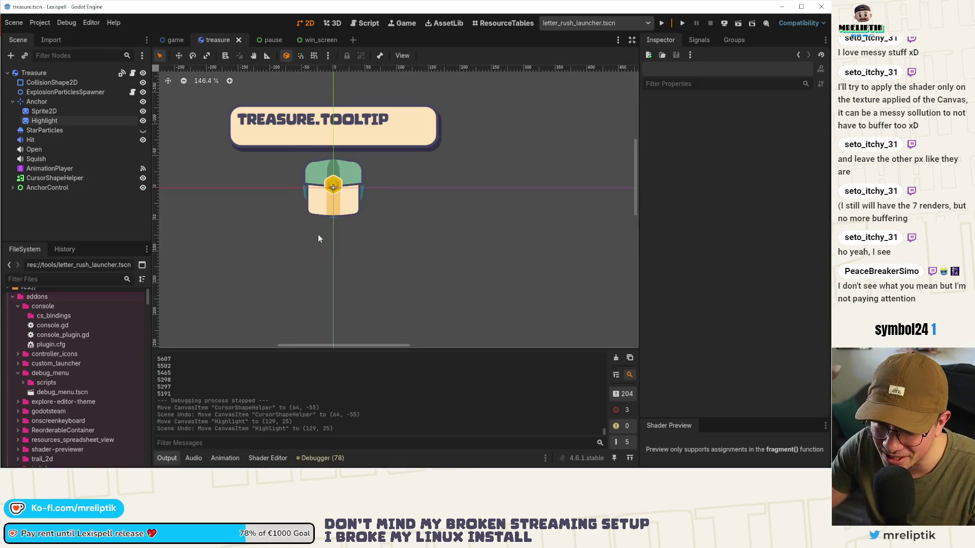
left_click(62, 121)
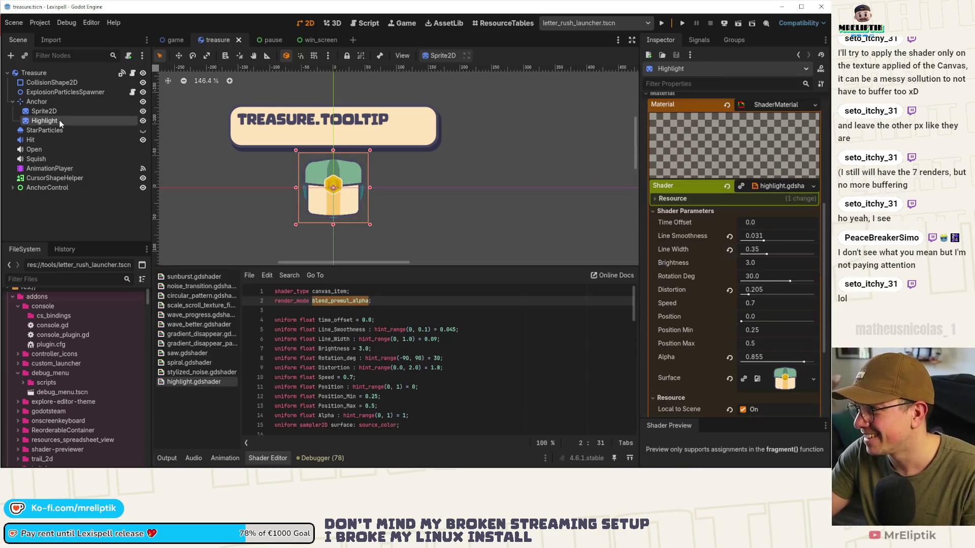
scroll(708, 230, "up", 5)
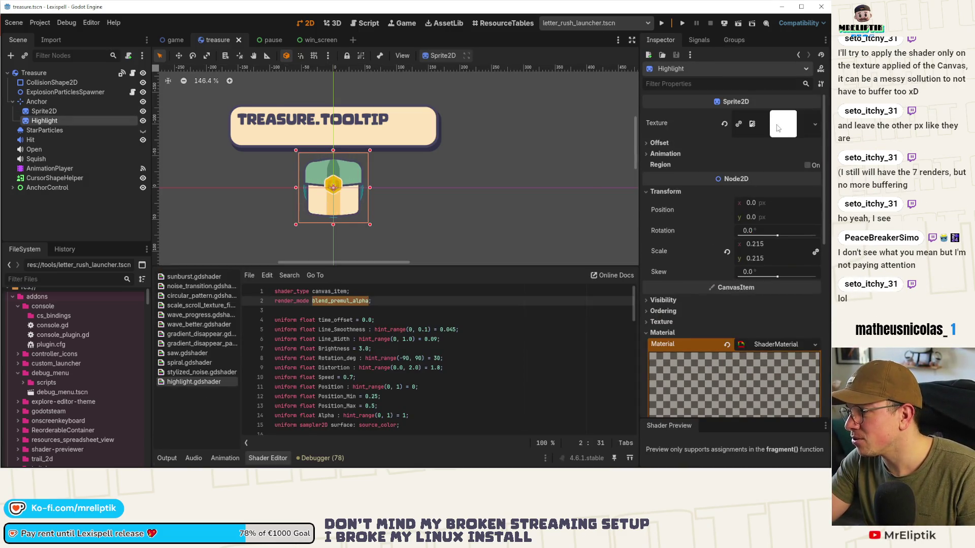
scroll(738, 304, "down", 3)
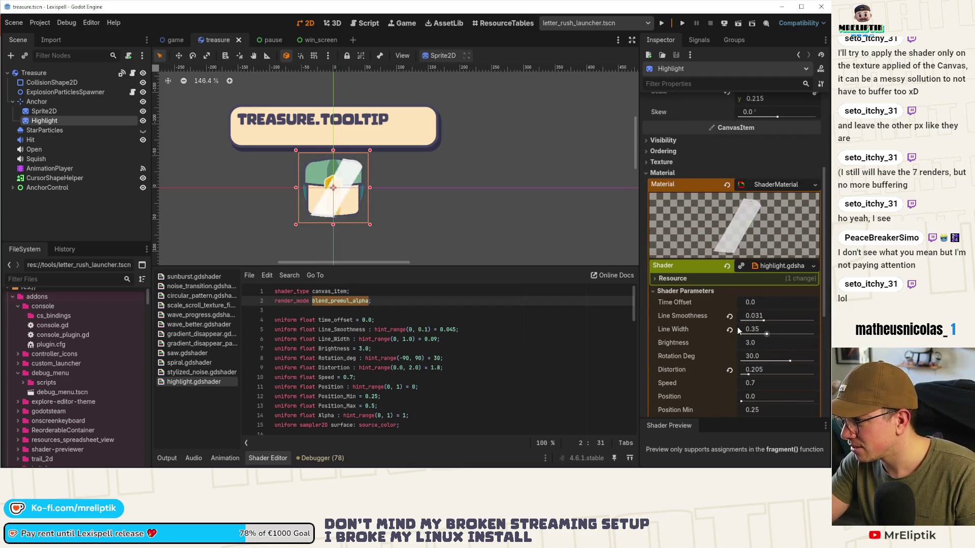
scroll(657, 330, "down", 3)
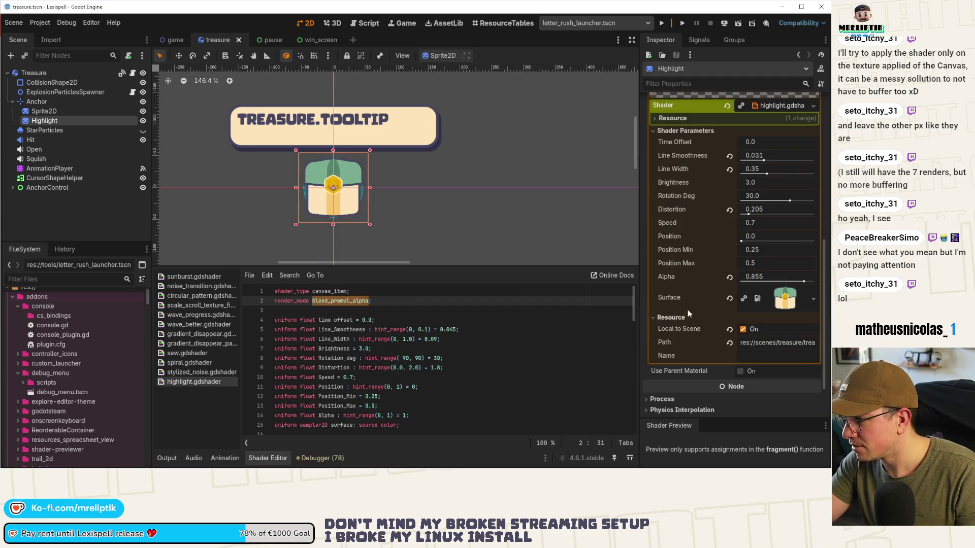
left_click(173, 459)
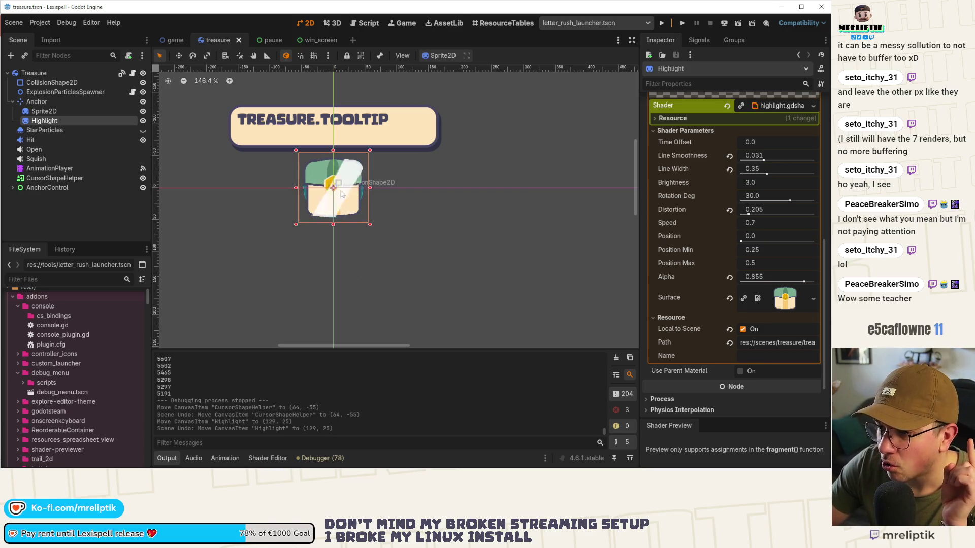
scroll(332, 198, "up", 3)
scroll(332, 198, "up", 10)
scroll(332, 198, "down", 8)
left_click_drag(333, 197, 436, 228)
key("ctrl+z")
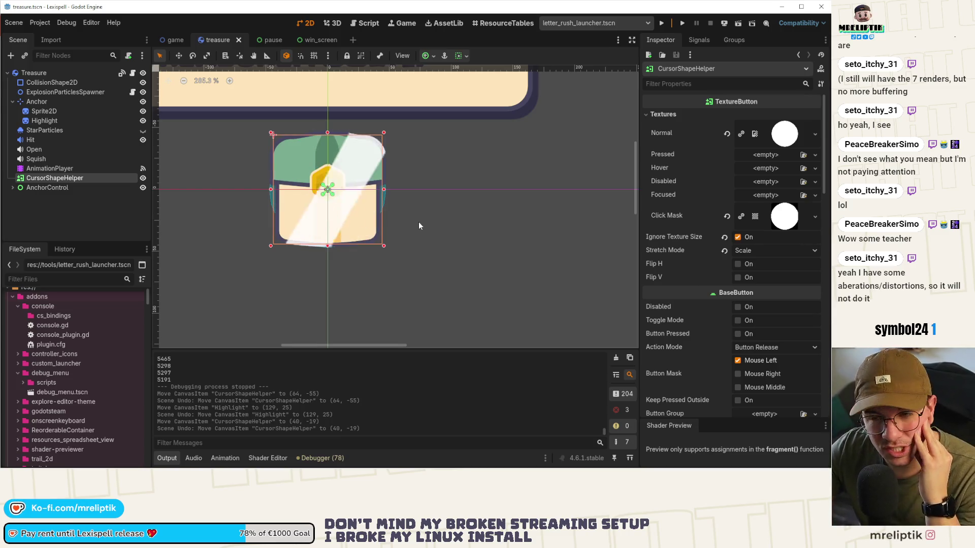
Add a CanvasGroup child node under the Treasure root via Add Child Node.
left_click(44, 74)
right_click(44, 75)
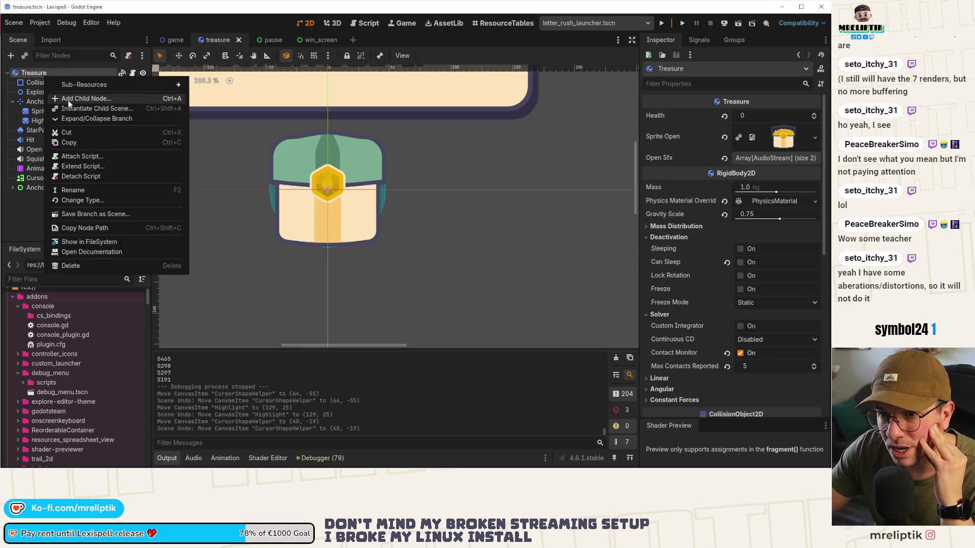
left_click(67, 100)
type("cavnasg")
key("BackSpace")
key("BackSpace")
key("BackSpace")
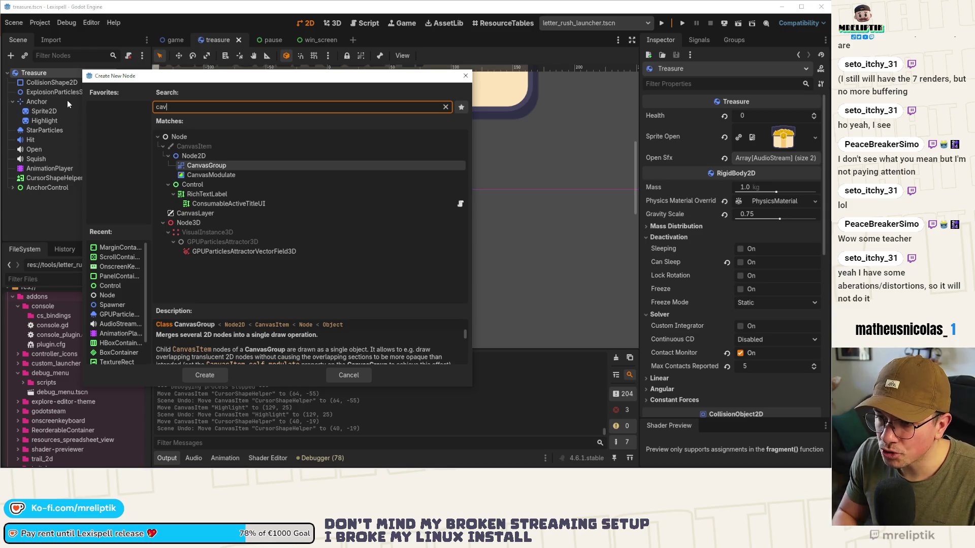
key("Return")
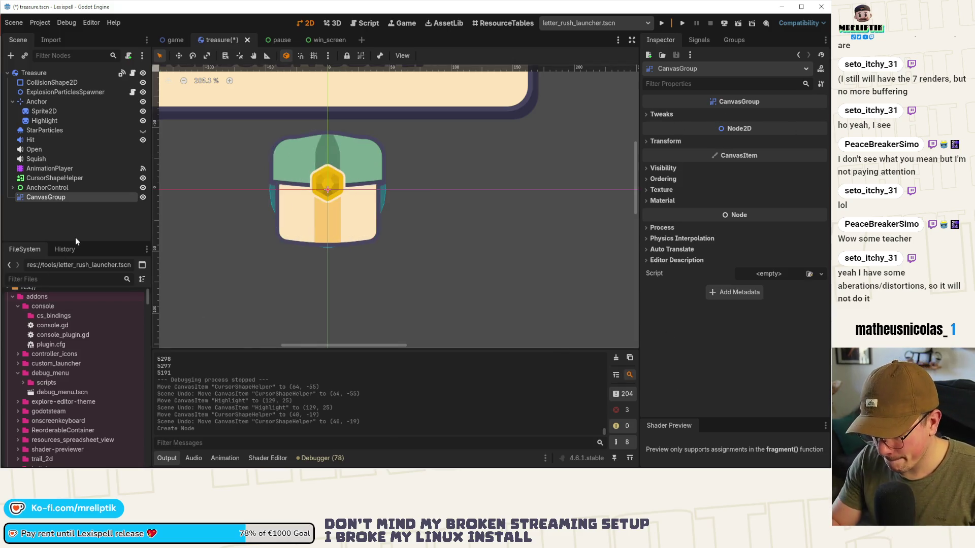
Try a quick search for 'canvas', then open the Treasure node's treasure.gd script.
key("ctrl+shift+o")
type("canvas")
key("Escape")
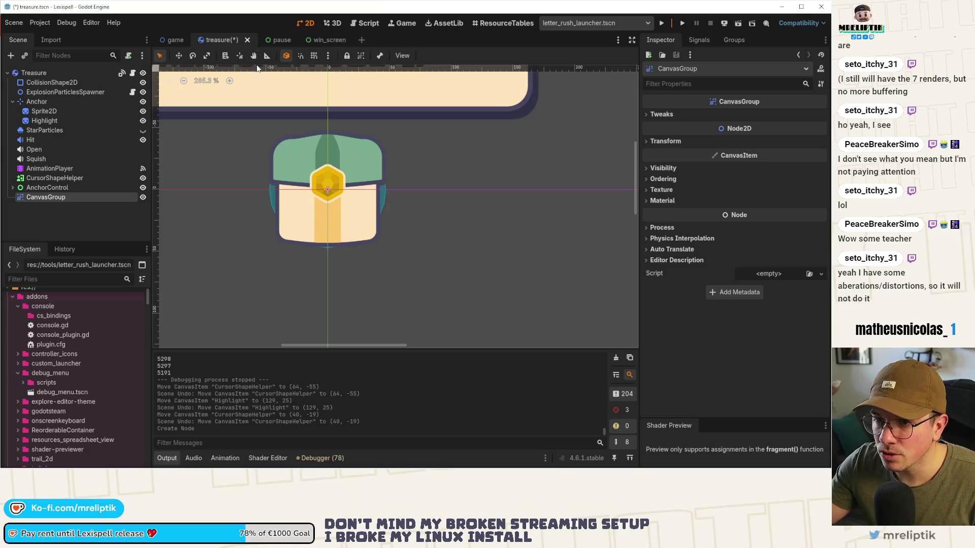
left_click(132, 74)
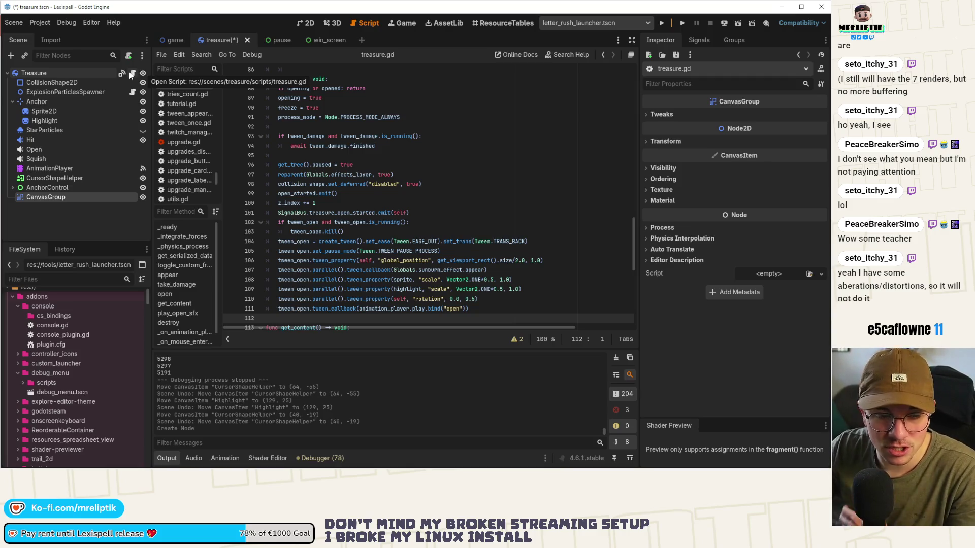
Look up and read the CanvasGroup class documentation.
left_click(566, 54)
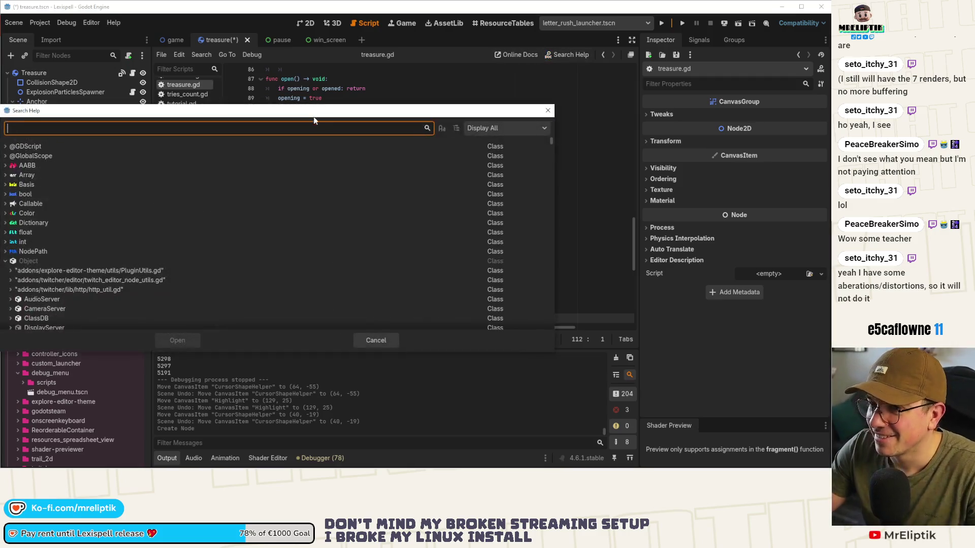
type("canvasgroup")
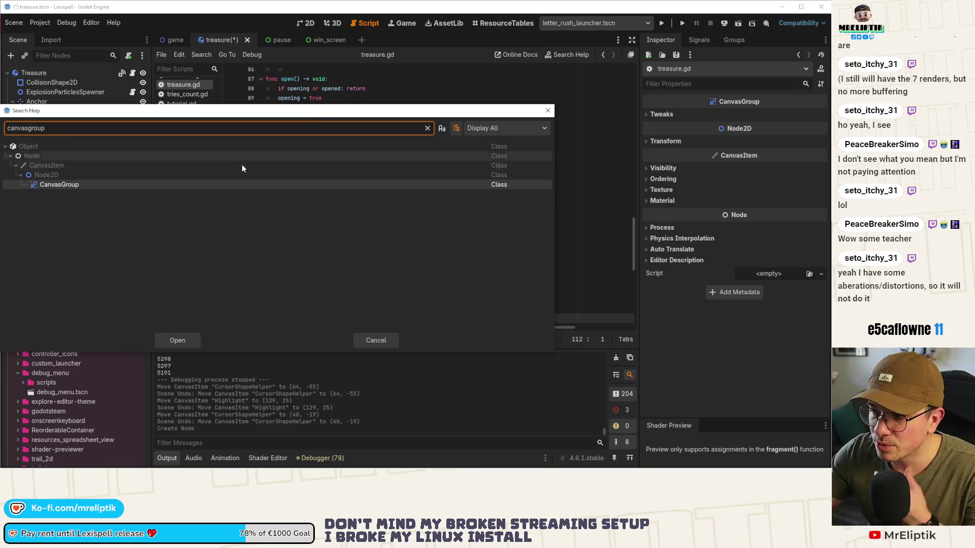
left_click(82, 185)
double_click(82, 184)
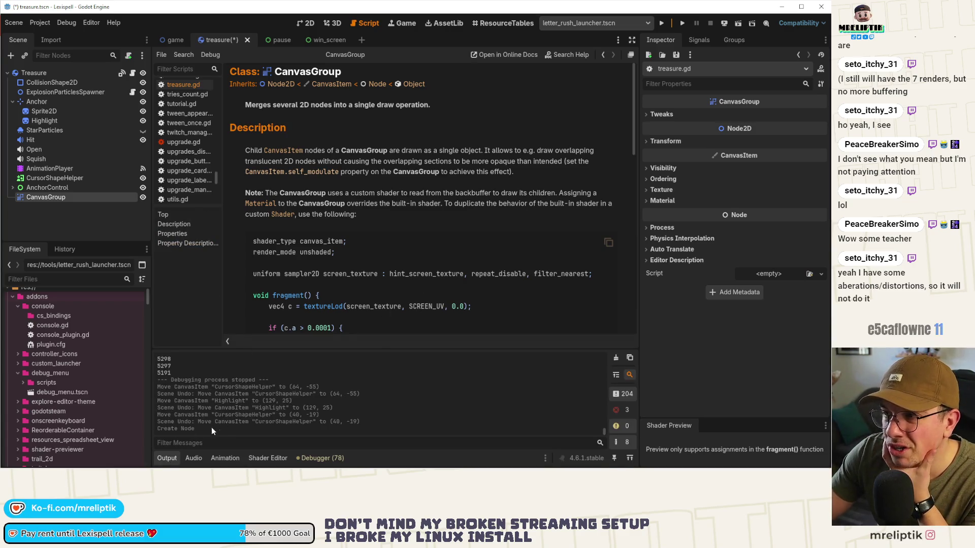
left_click(170, 456)
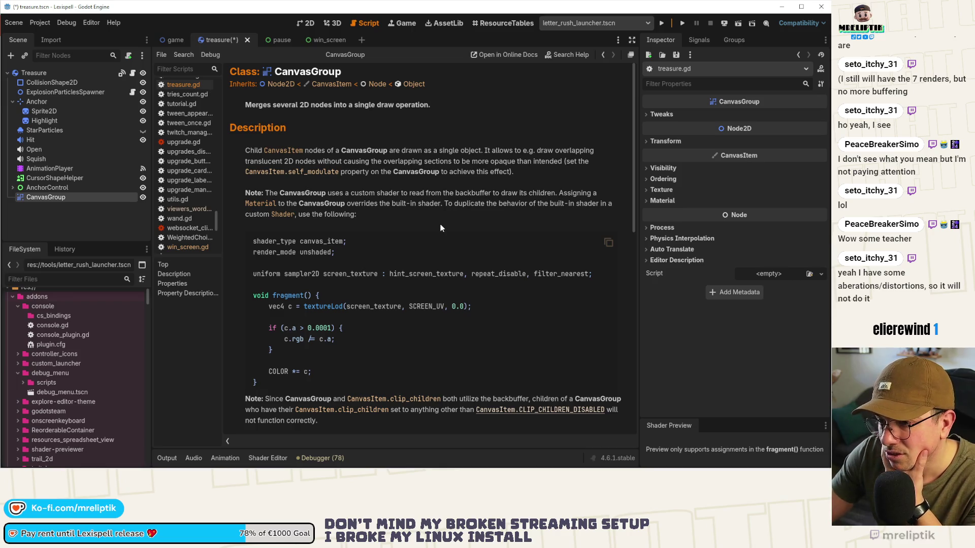
scroll(441, 228, "down", 3)
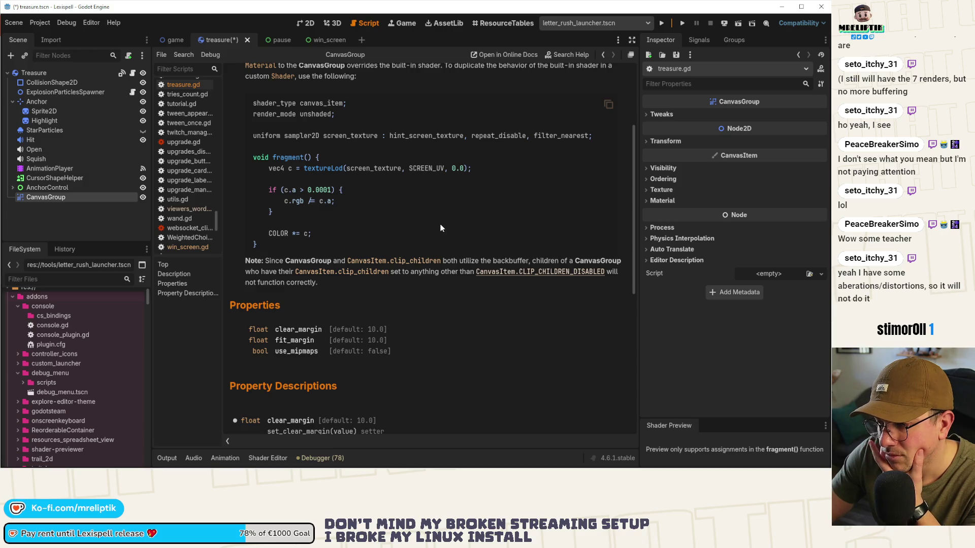
scroll(441, 228, "down", 2)
scroll(440, 227, "down", 2)
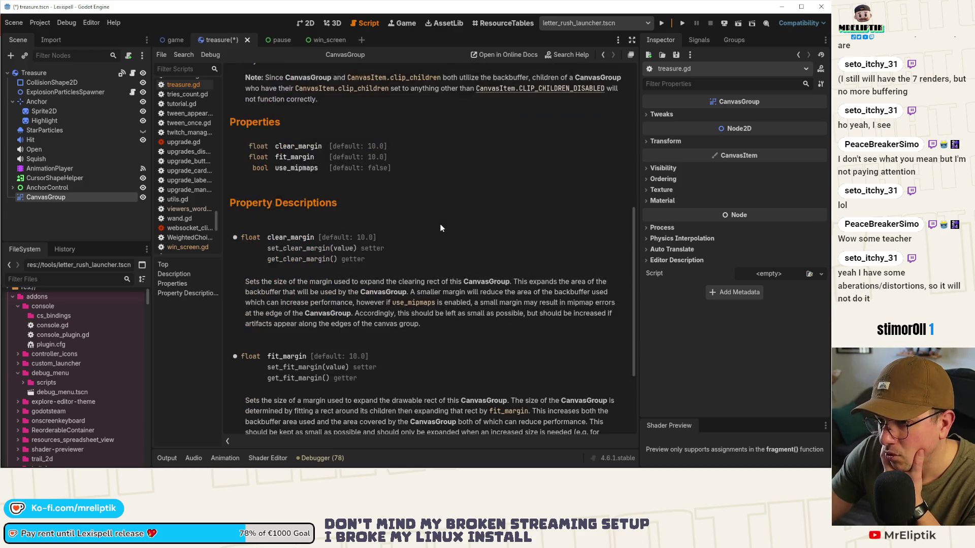
scroll(440, 228, "down", 3)
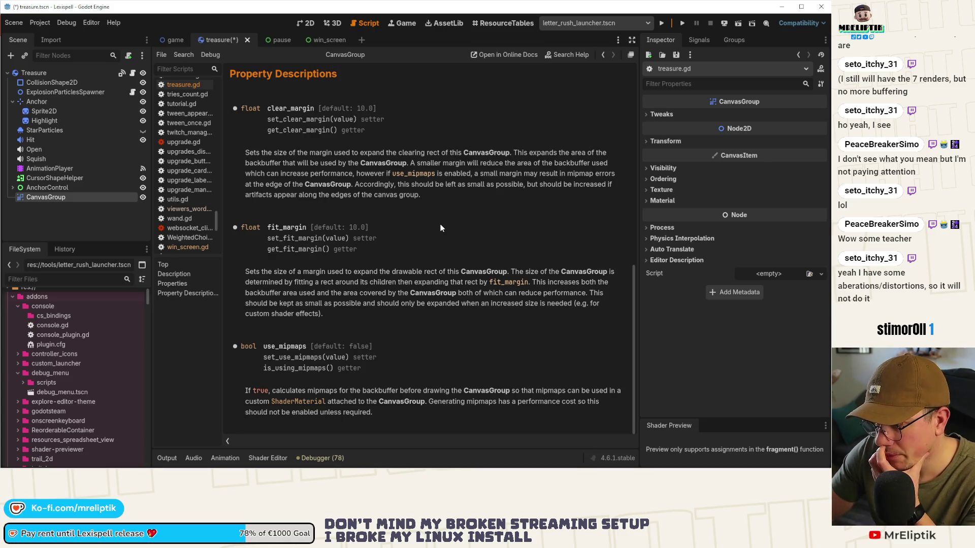
scroll(440, 228, "up", 10)
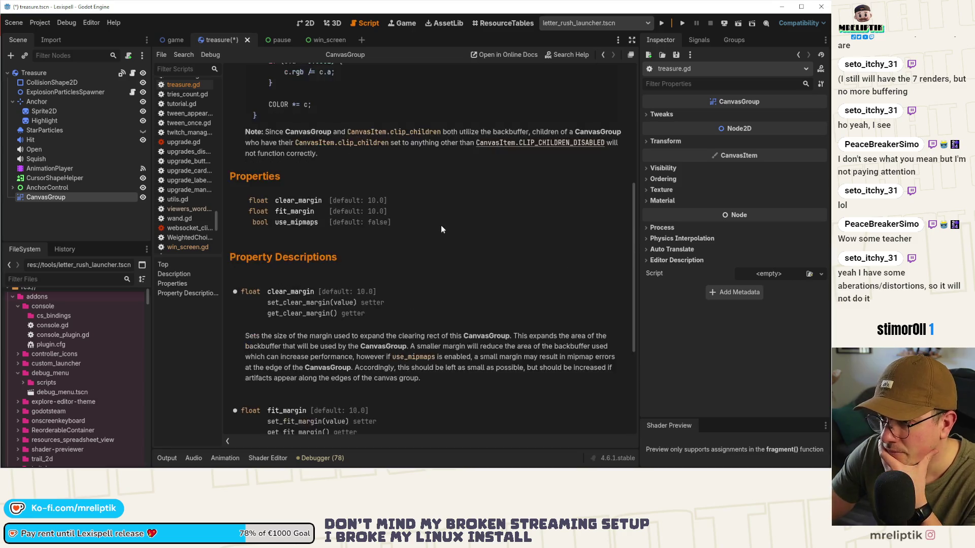
scroll(442, 230, "up", 1)
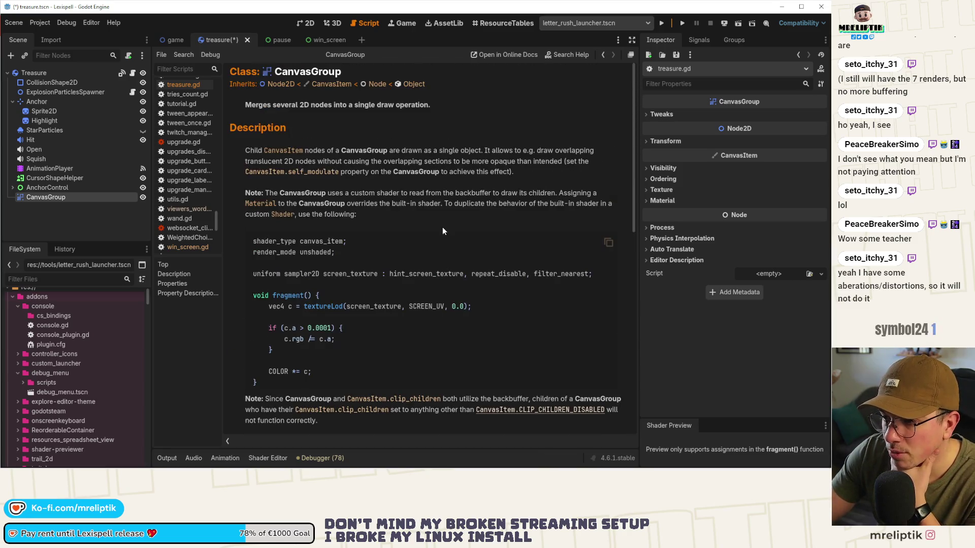
Delete the CanvasGroup node, save the treasure scene, and begin a commit message in VS Code.
left_click(55, 81)
left_click(59, 219)
left_click(65, 197)
key("Delete")
key("Return")
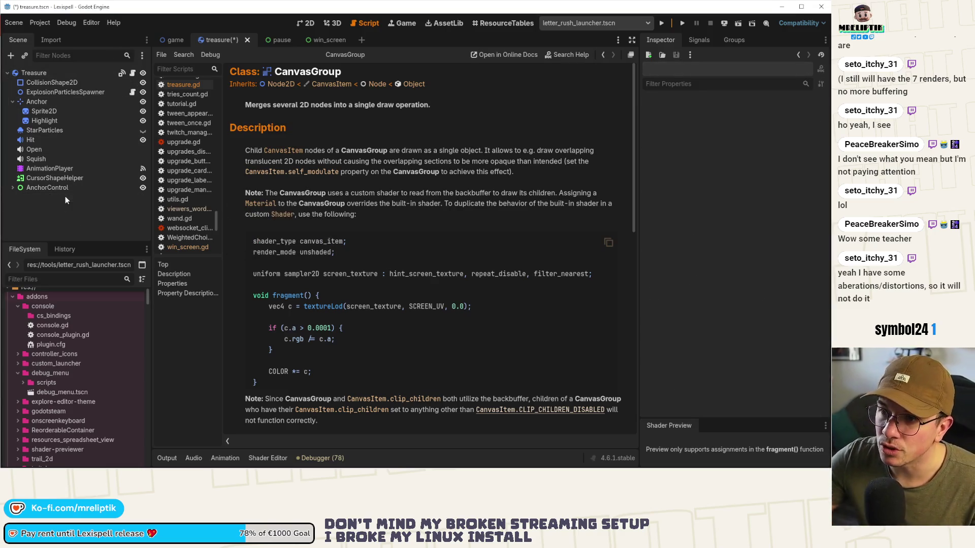
key("ctrl+s")
left_click(306, 25)
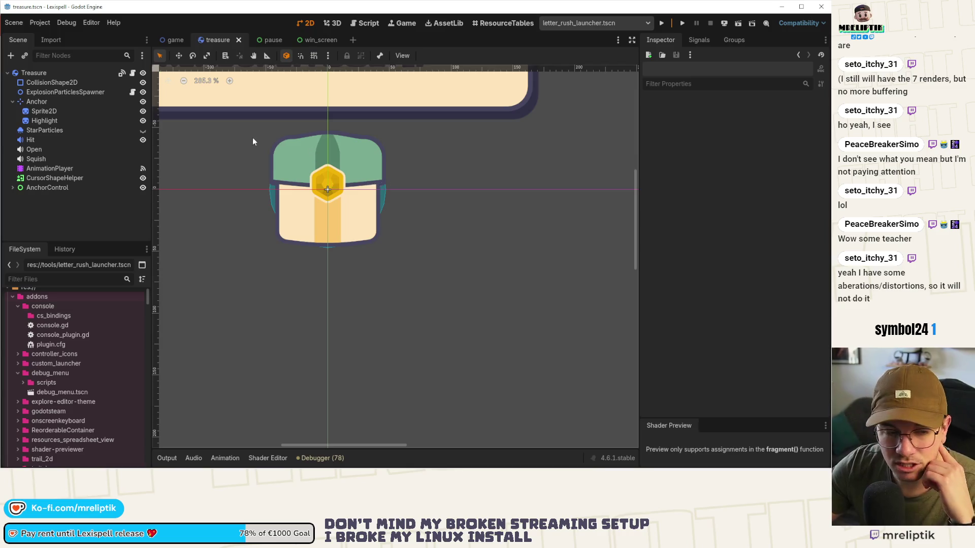
key("alt+Tab")
type("hide")
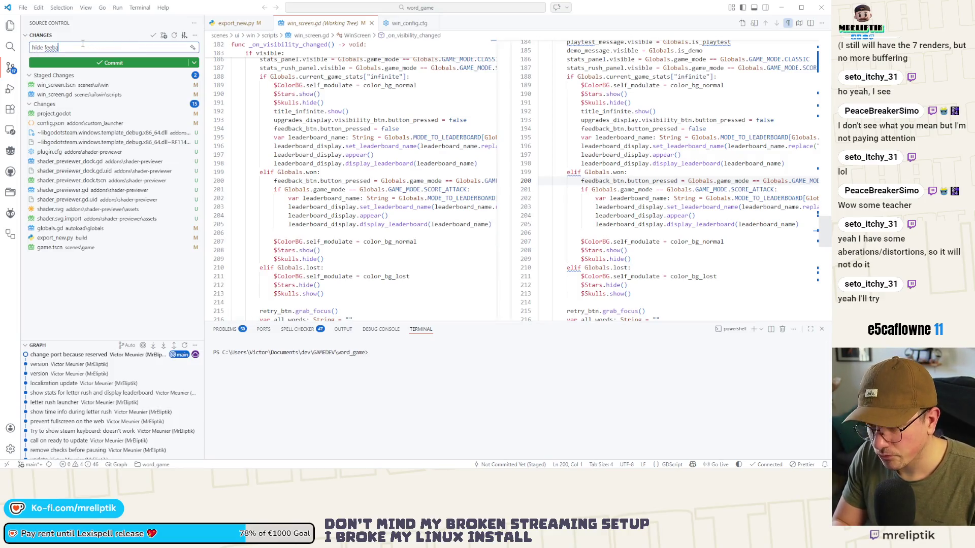
Commit the win-screen changes with the message 'hide feedback form by default on letter rush'.
key("BackSpace")
key("BackSpace")
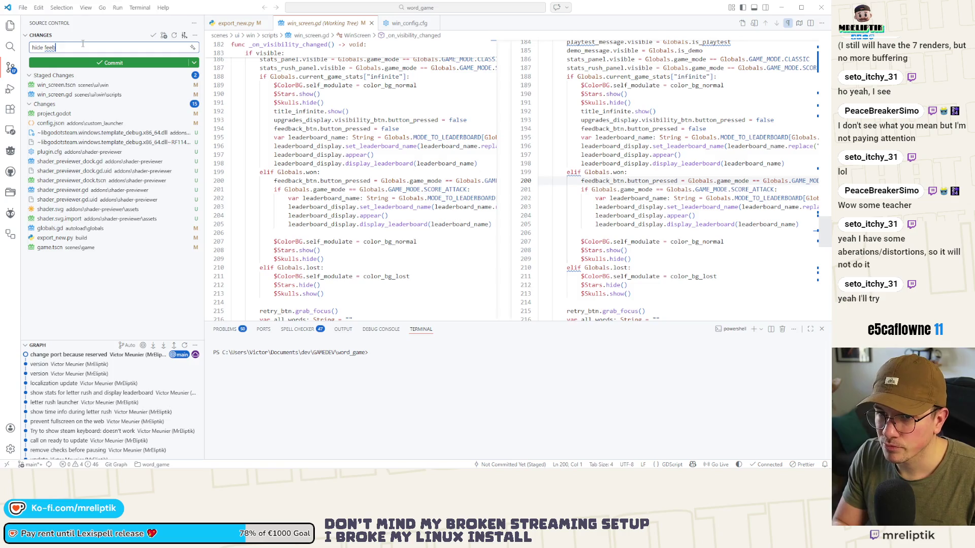
type("dback fr")
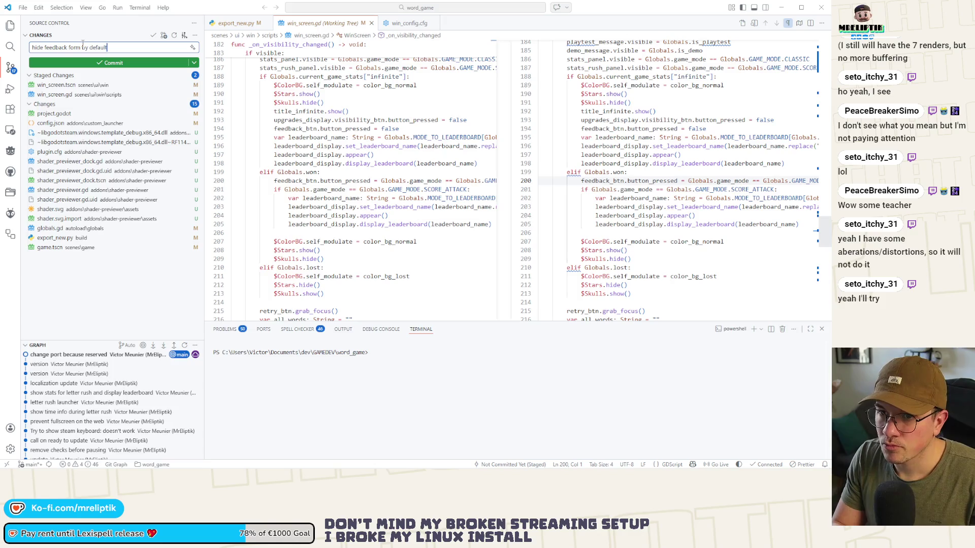
type(" rush")
key("ctrl+Return")
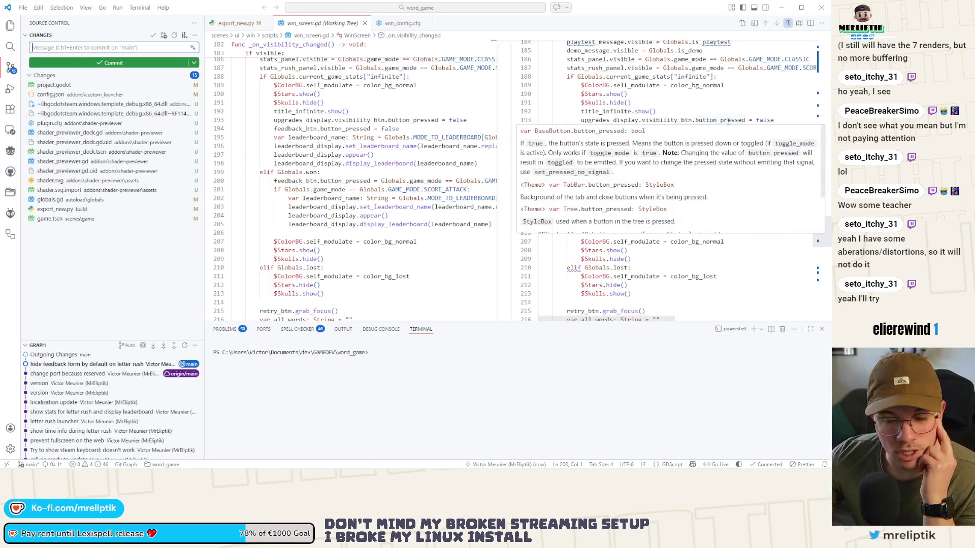
Stage project.godot and the shader previewer files from plugin.cfg through shader.svg.import.
left_click(64, 84)
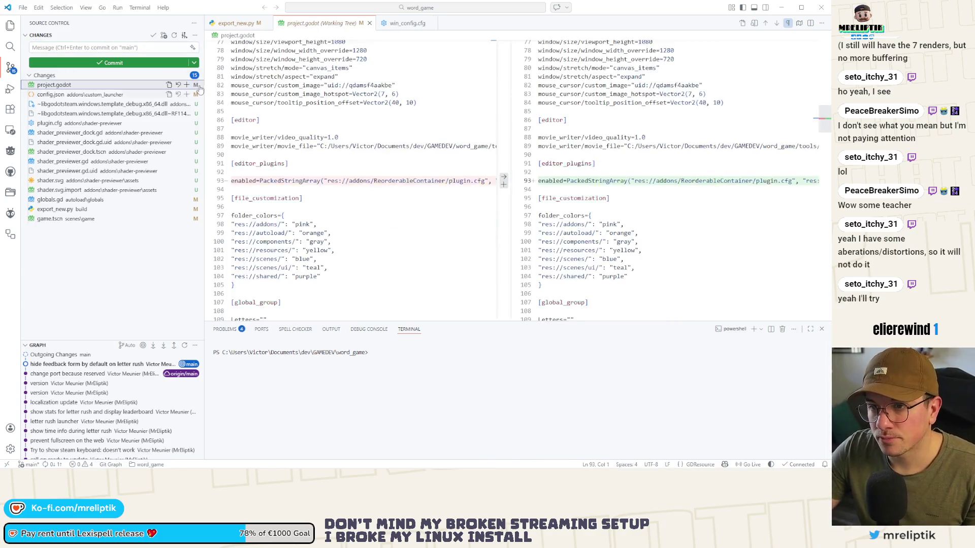
left_click(183, 85)
left_click(57, 134)
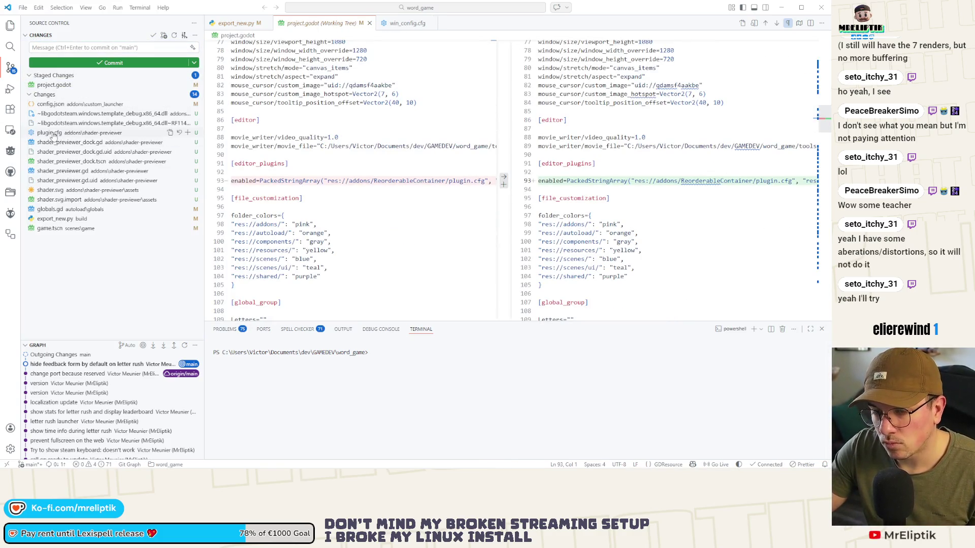
left_click(64, 211, "shift")
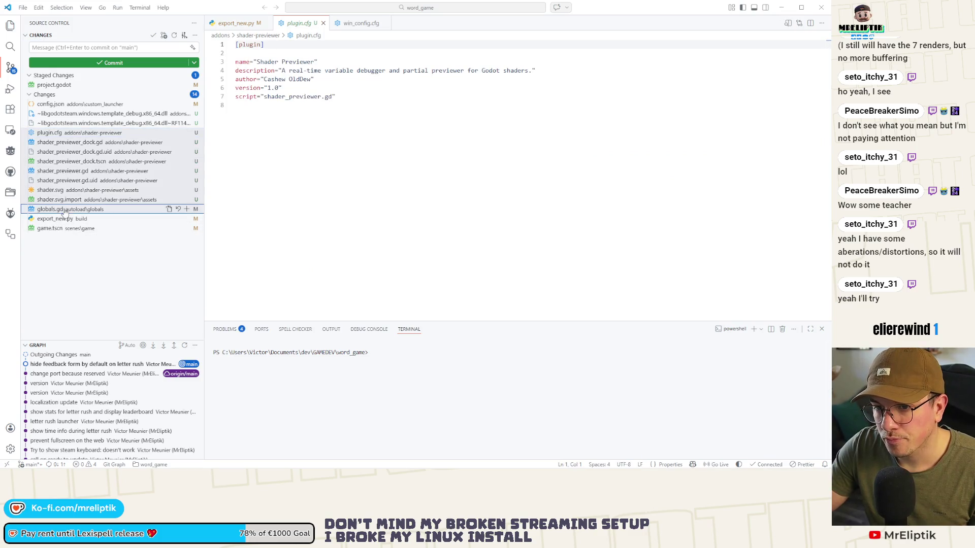
left_click(74, 211)
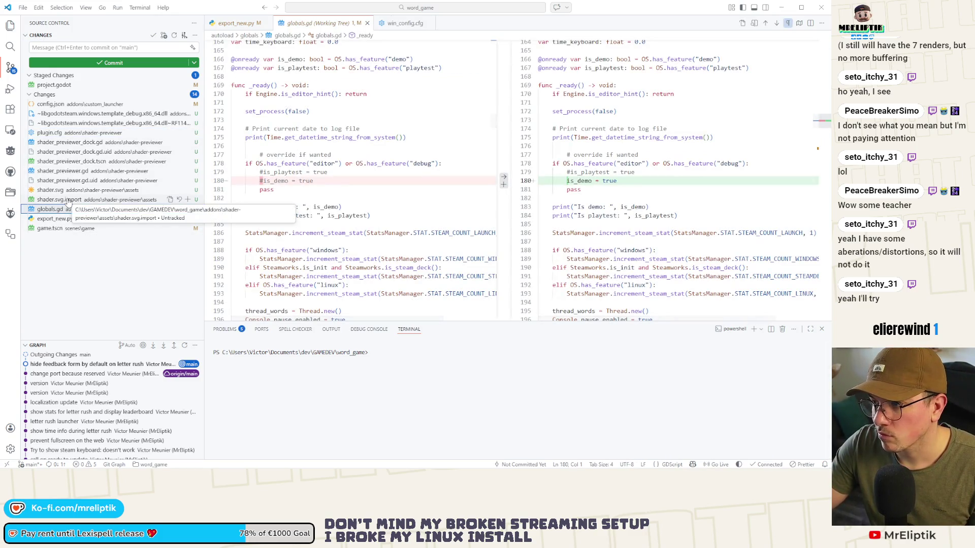
left_click(66, 199)
left_click(56, 135, "shift")
left_click(188, 132)
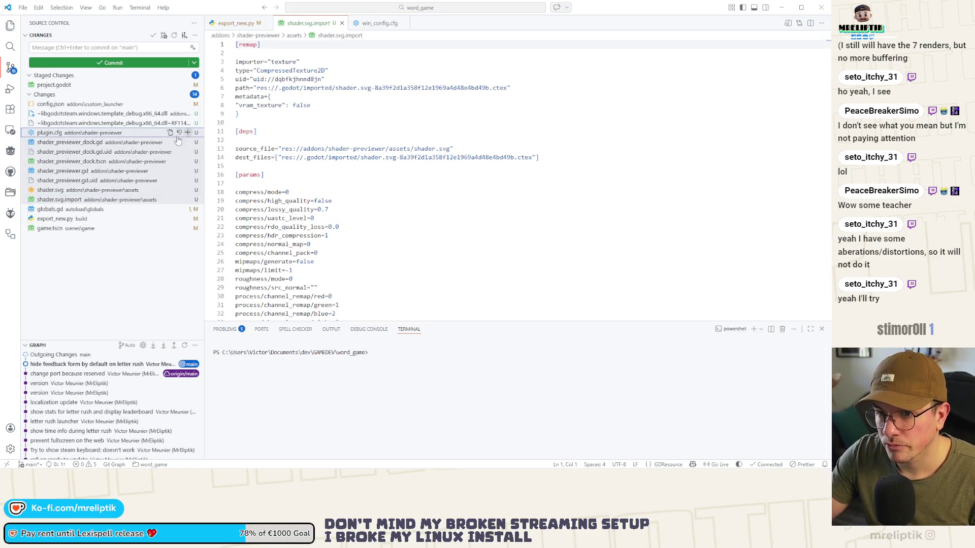
left_click(49, 230)
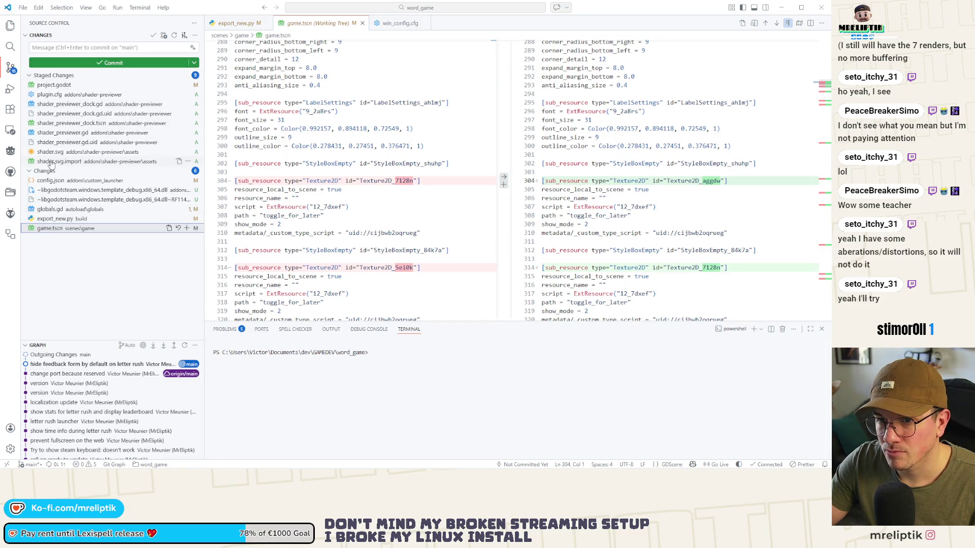
Commit the staged shader previewer files with the message 'shader previewer'.
left_click(141, 53)
type("shader previewer")
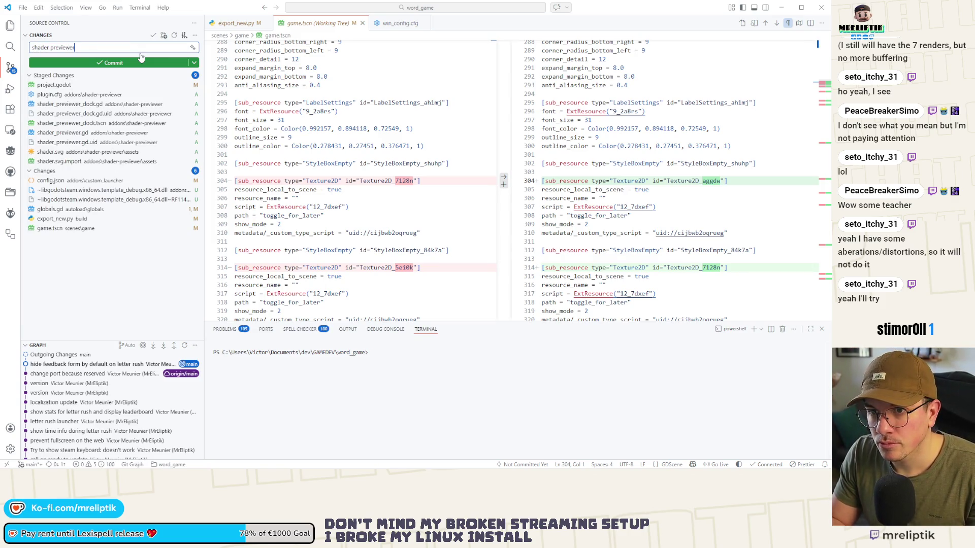
left_click(141, 60)
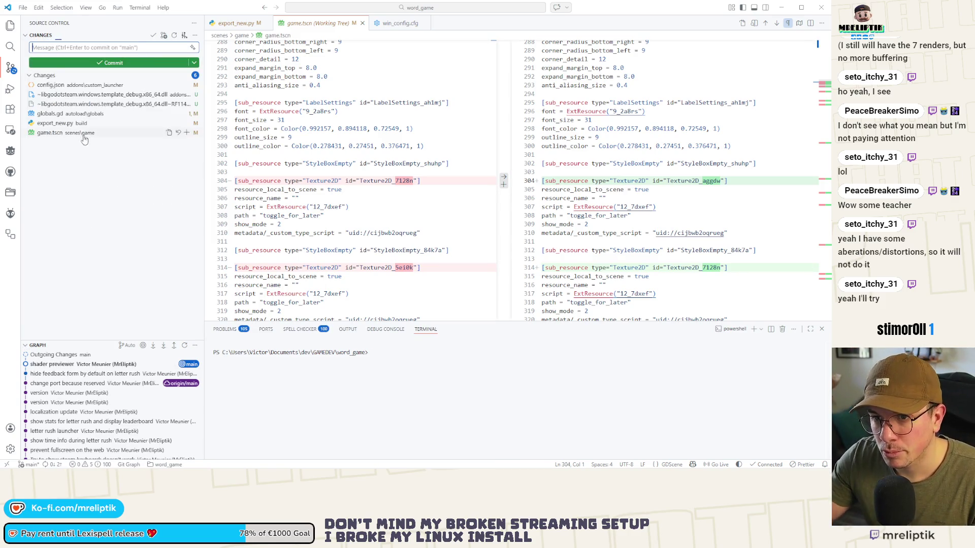
Review, stage and commit game.tscn with the message 'update', then return to Godot.
left_click(74, 122)
left_click(61, 134)
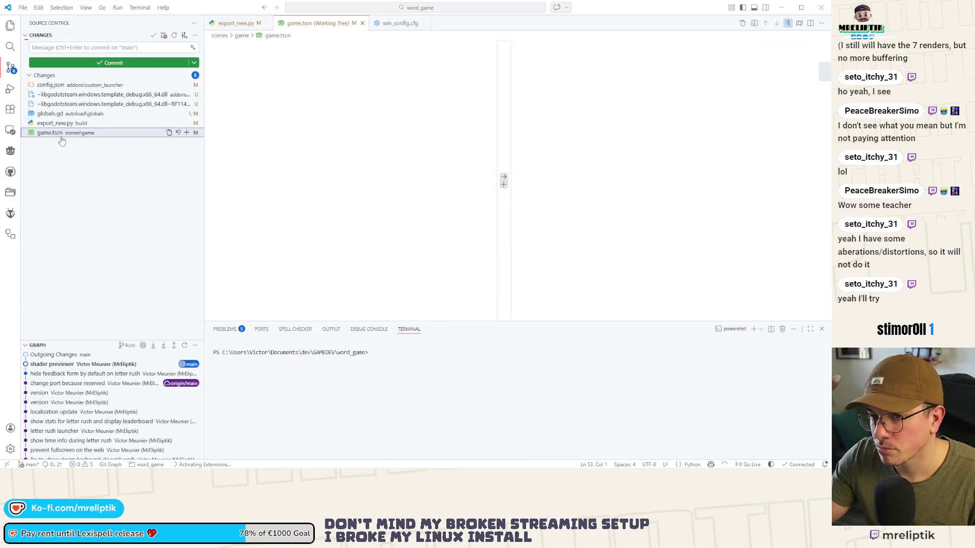
scroll(440, 252, "down", 15)
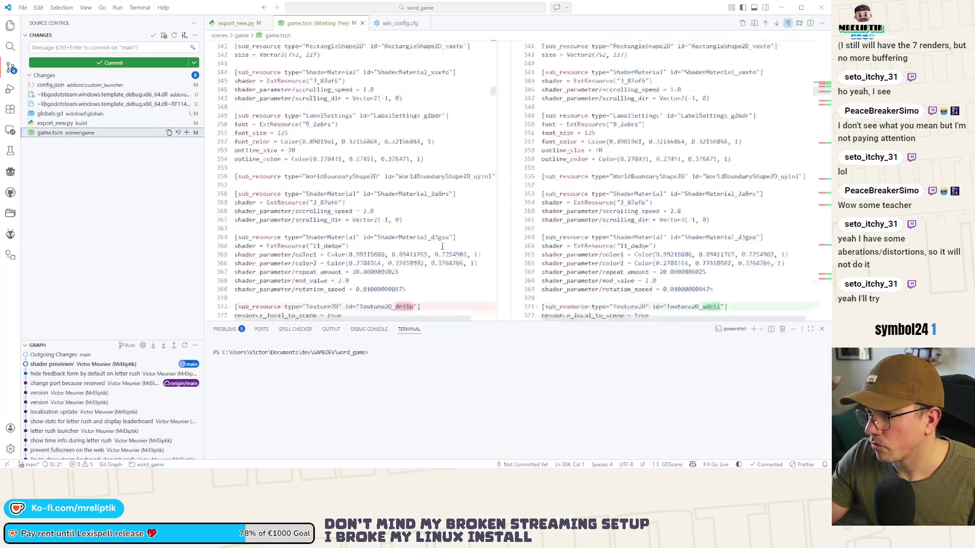
left_click(822, 145)
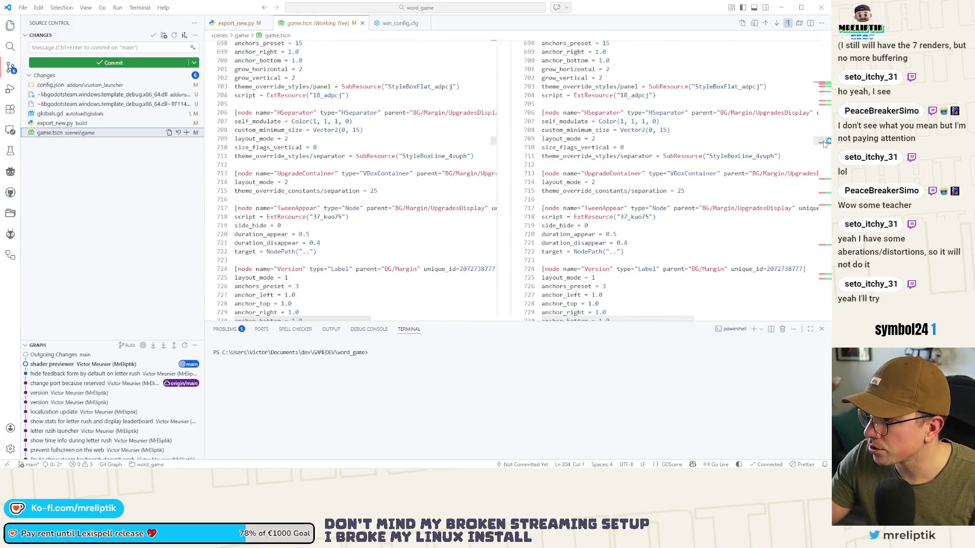
left_click(187, 133)
left_click(61, 48)
type("update")
key("ctrl+Return")
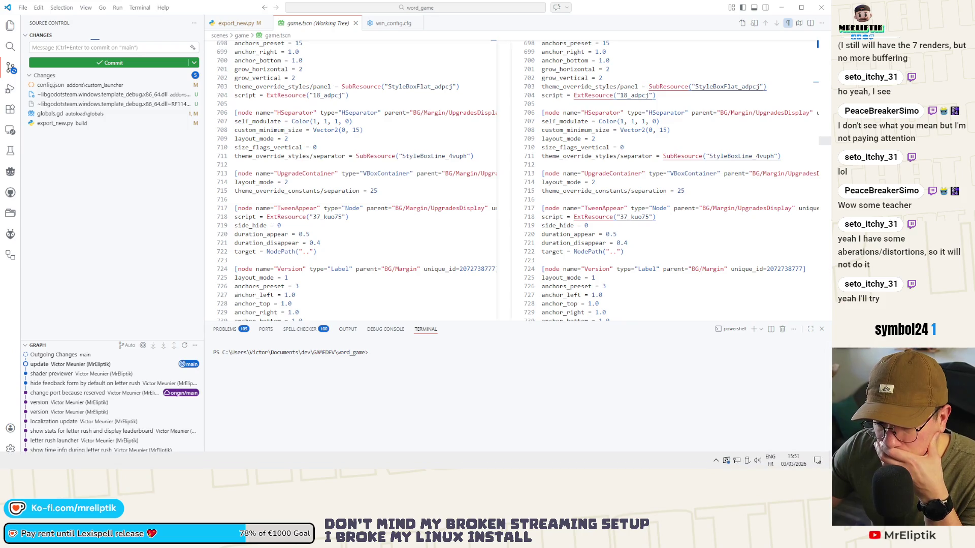
key("alt+Tab")
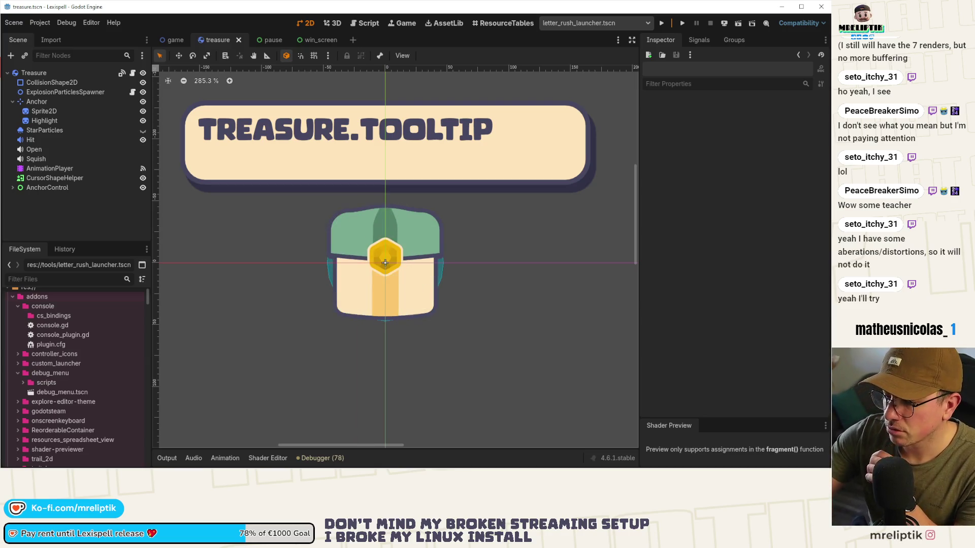
Open the pause scene's pause.gd and place the cursor at the end of line 24 in _ready.
key("super+shift+s")
key("Escape")
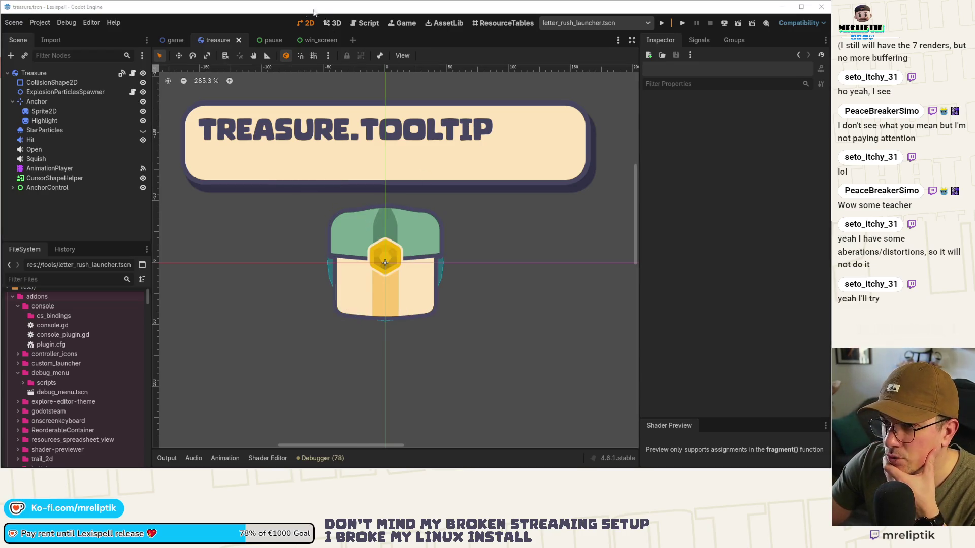
left_click(264, 40)
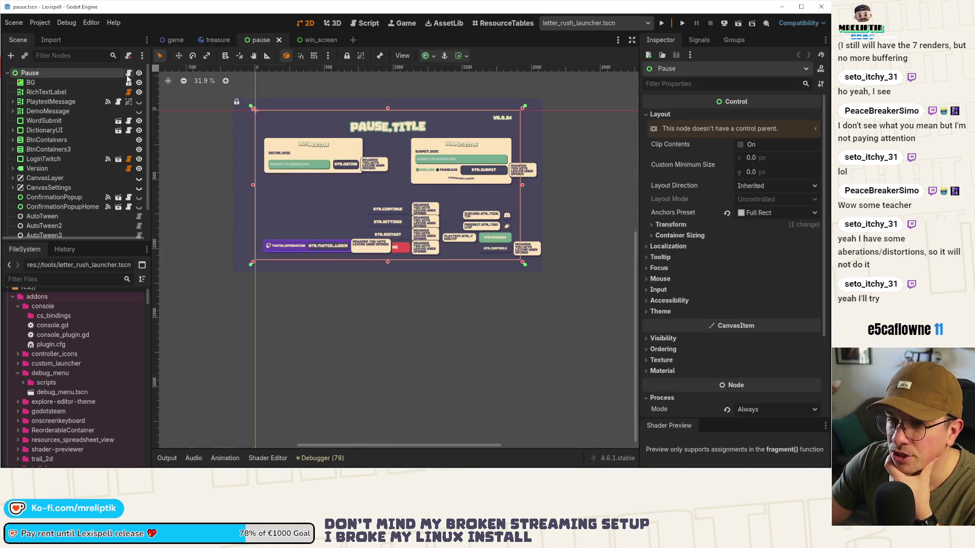
left_click(128, 73)
left_click(326, 281)
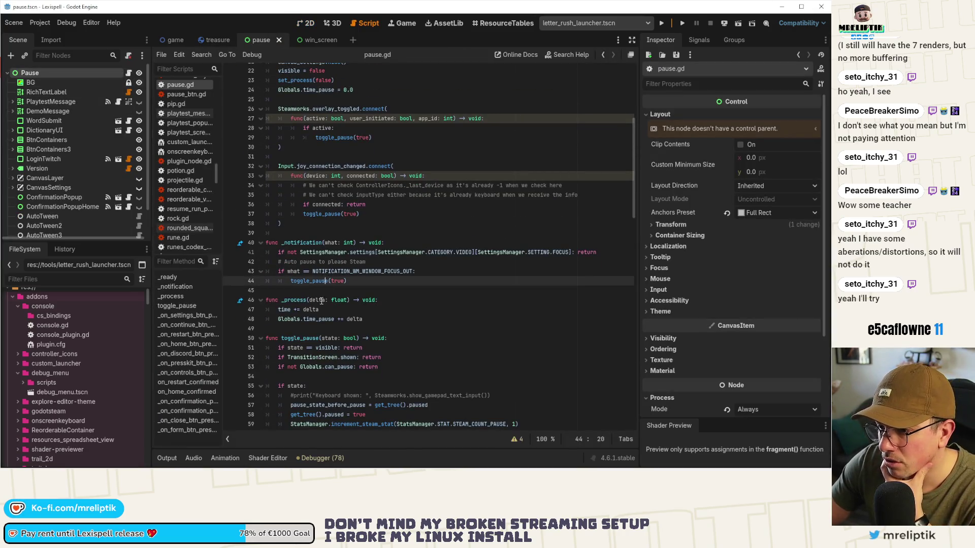
left_click_drag(637, 97, 691, 97)
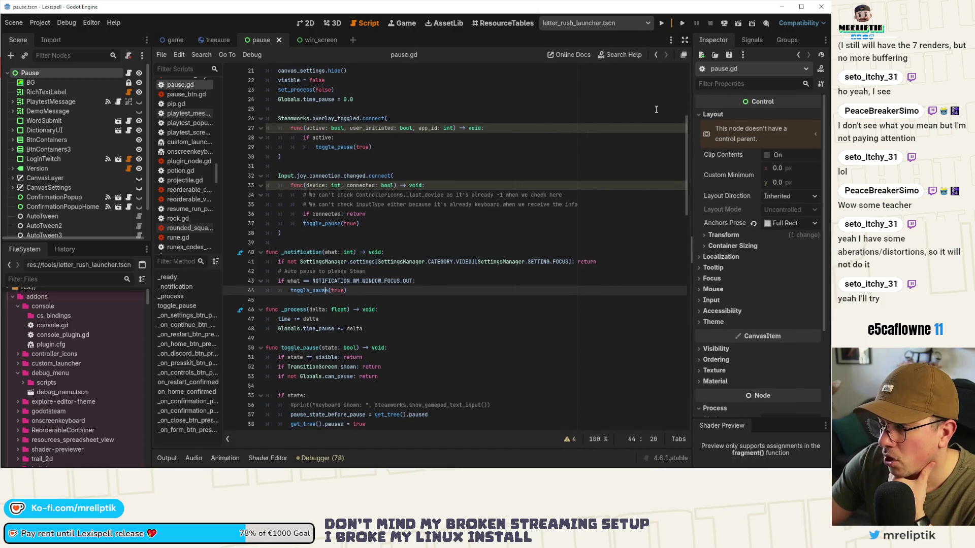
scroll(185, 152, "up", 4)
scroll(406, 229, "up", 6)
scroll(173, 220, "down", 2)
left_click(400, 234)
left_click(395, 214)
left_click(377, 271)
Add the comment 'Make more opaque in letter rush' below line 24 of pause.gd.
key("Return")
key("Return")
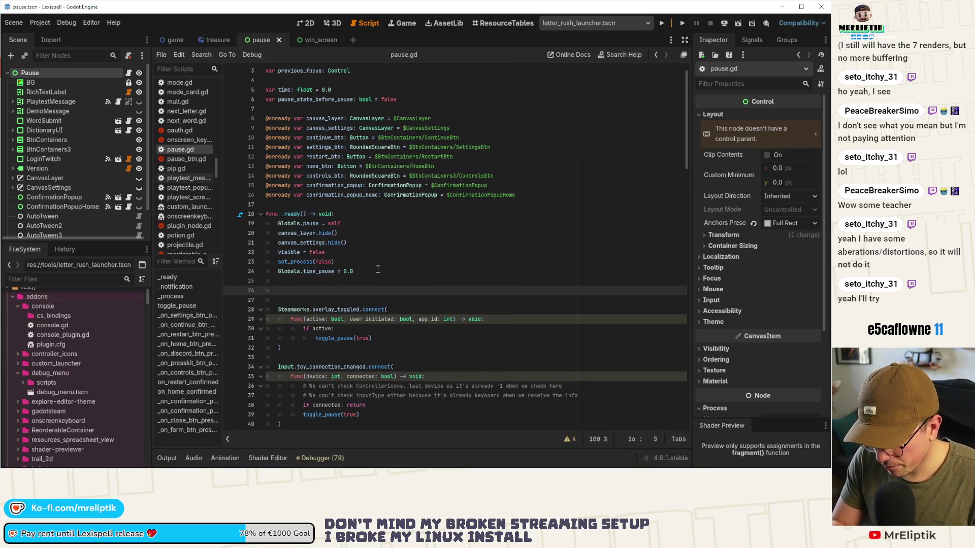
type("t")
type("more opaque in")
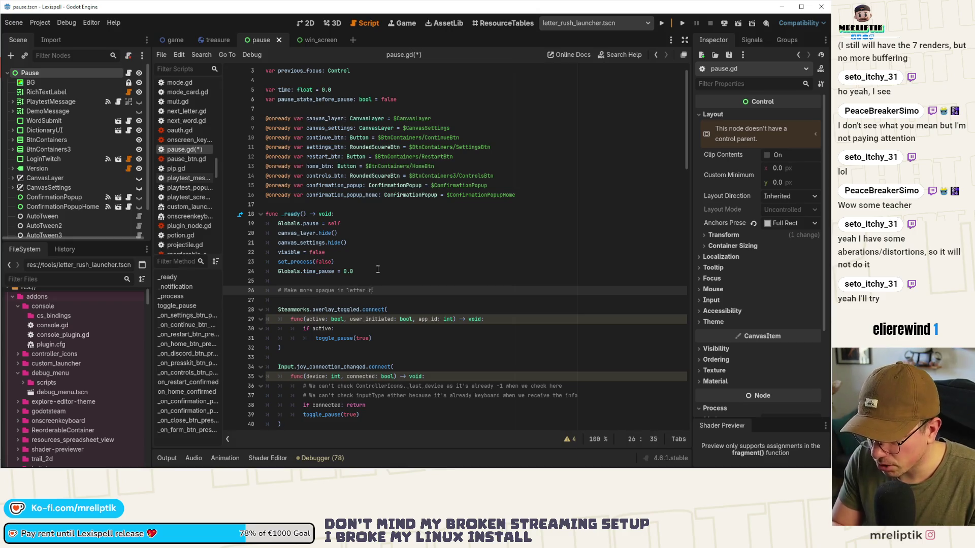
type("usjh")
key("Return")
key("BackSpace")
key("BackSpace")
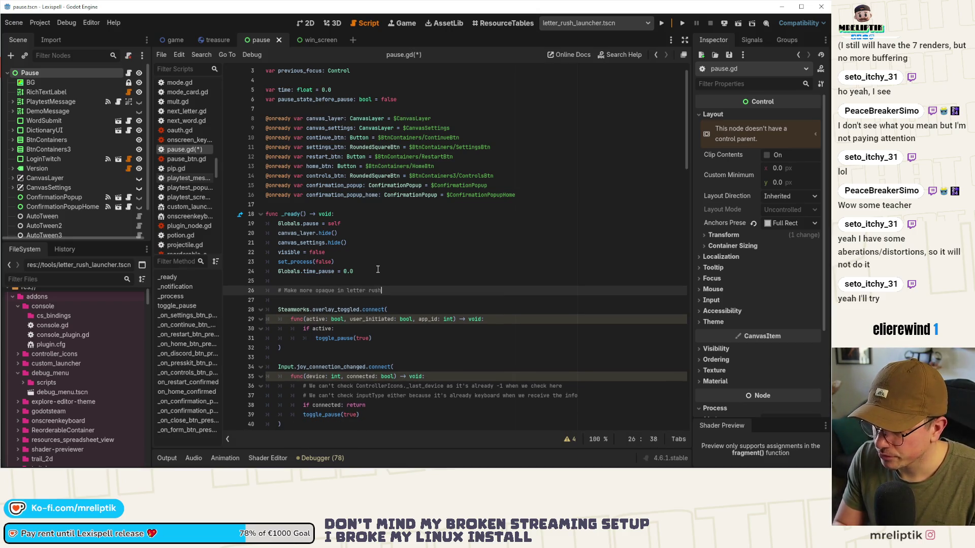
Write 'if Globals.game_mode == Globals.GAME_MODE.SCORE_ATTACK:' under the comment and save.
key("Return")
type("if Gl")
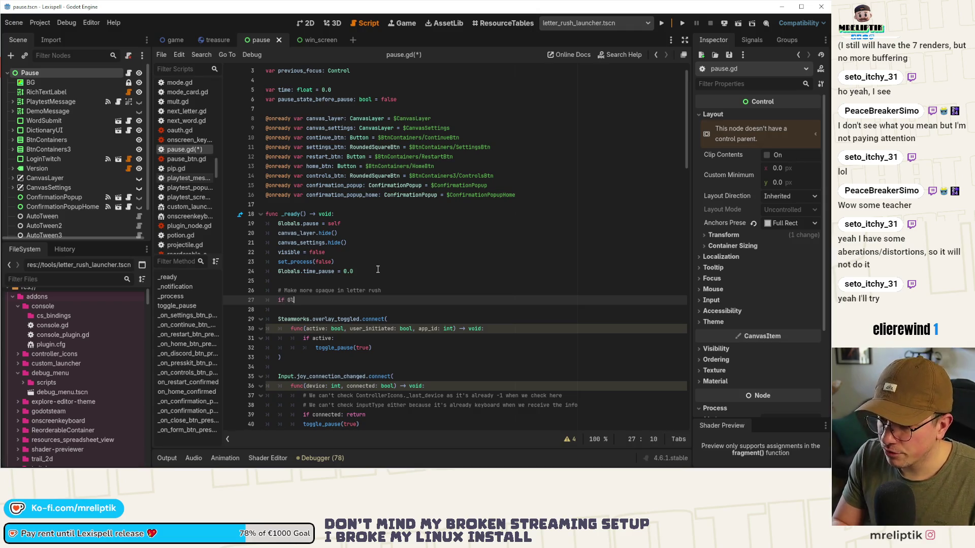
type("obals.game_mode == Globals.GAME_MODE.")
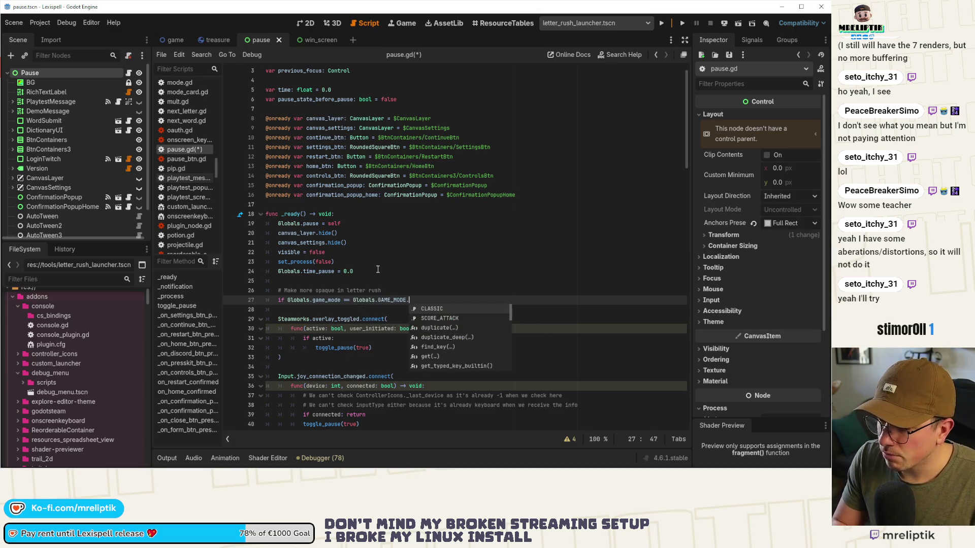
key("Down")
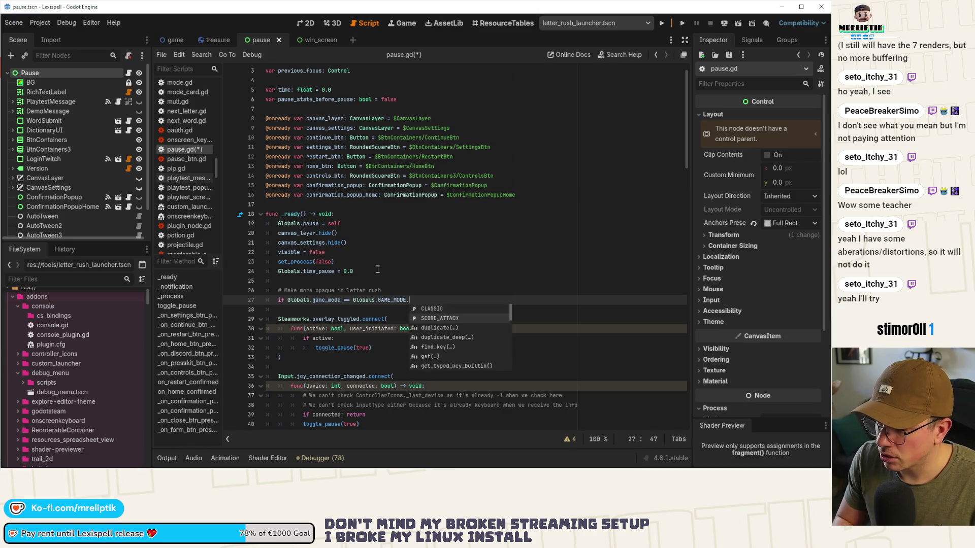
key("Return")
type(":")
key("ctrl+s")
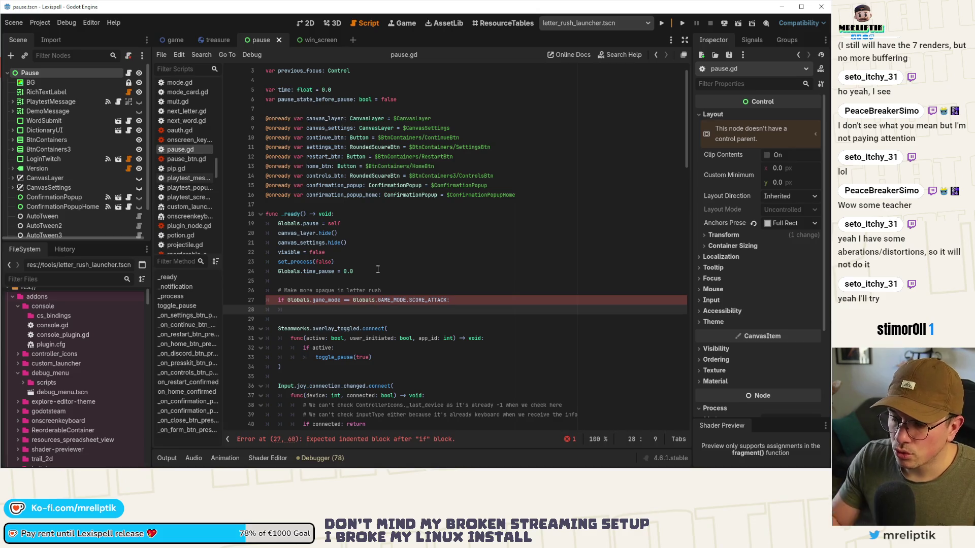
left_click(60, 82)
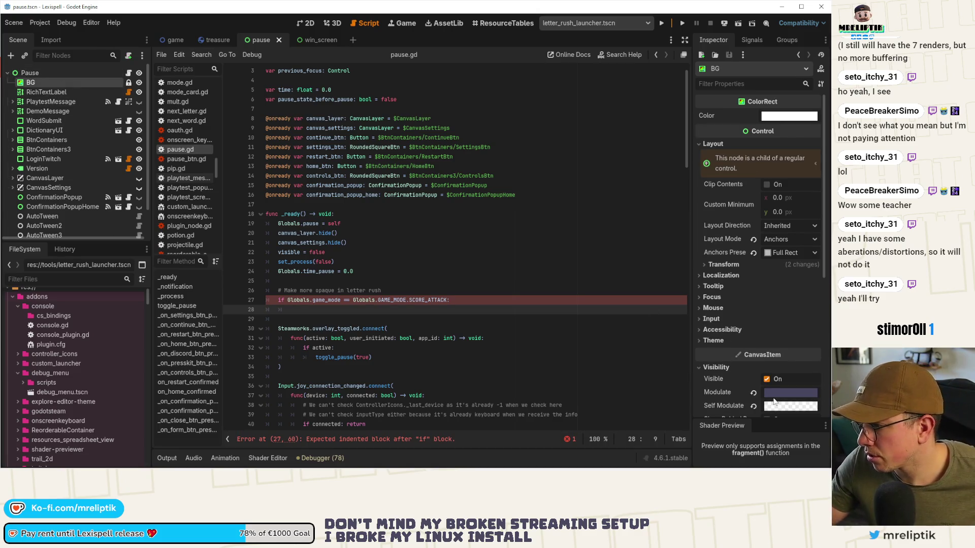
left_click(776, 407)
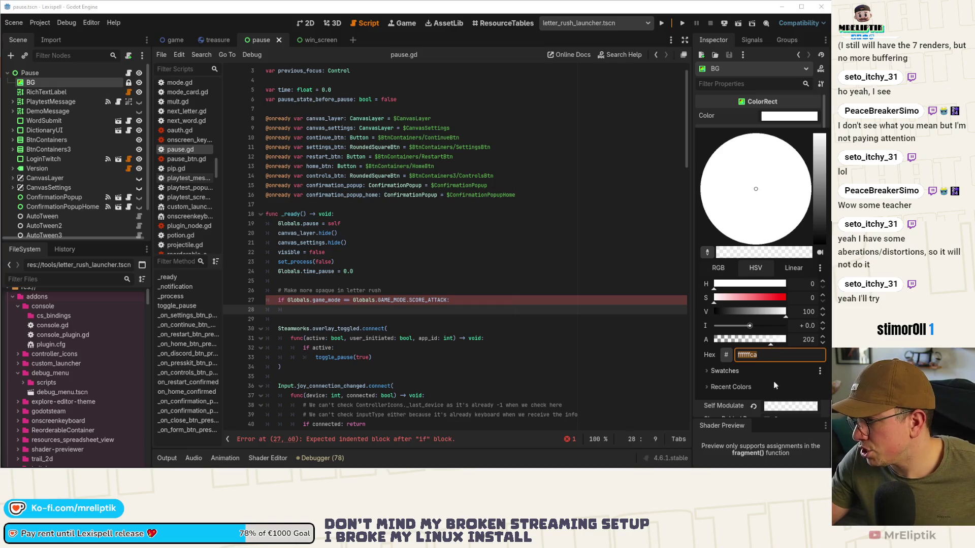
left_click(539, 376)
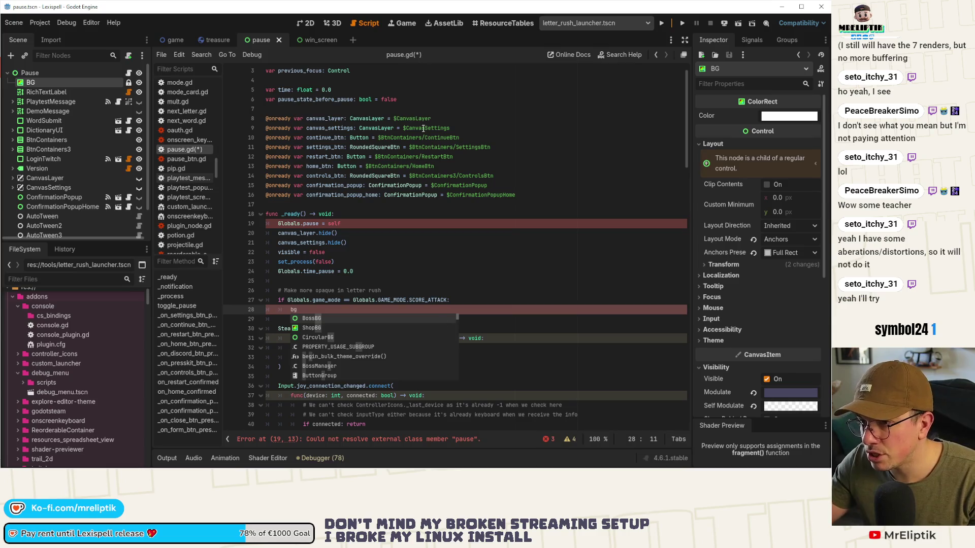
left_click(356, 128)
key("Up")
key("Up")
scroll(351, 202, "up", 1)
key("Return")
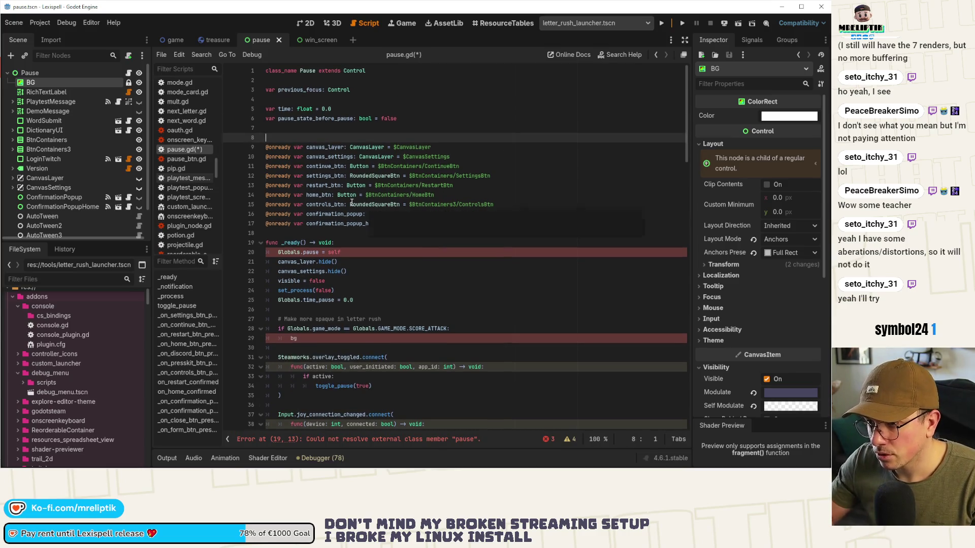
mouse_move(63, 77)
left_mouse_down()
mouse_move(339, 173)
mouse_move(284, 138)
left_mouse_up()
Under the SCORE_ATTACK check, write bg.self_modulate.a = 0.95 and save.
left_click(324, 341)
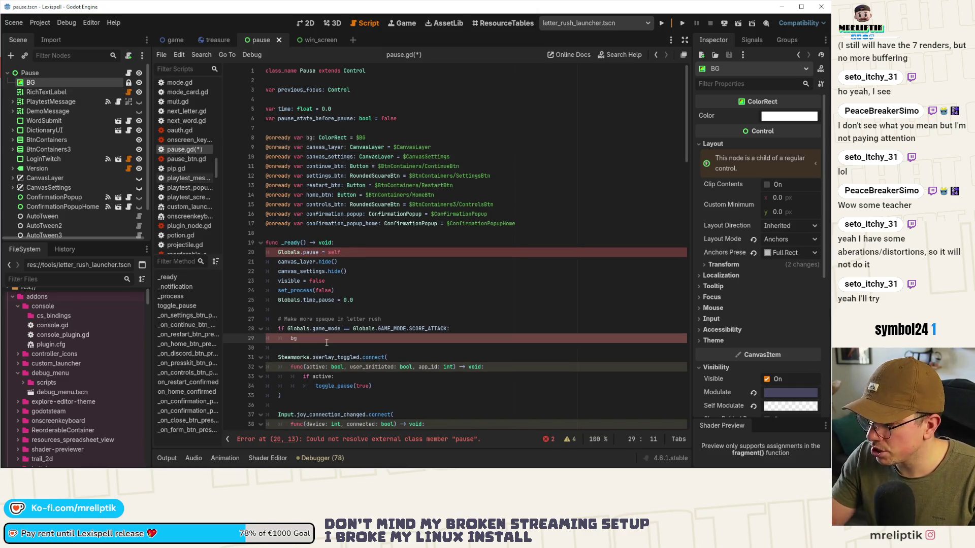
type(".self")
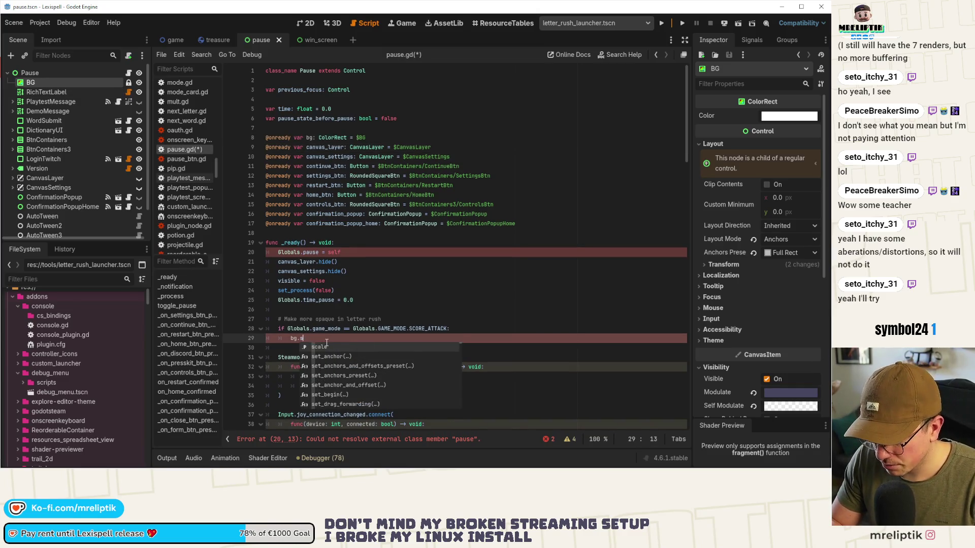
key("Return")
type(".")
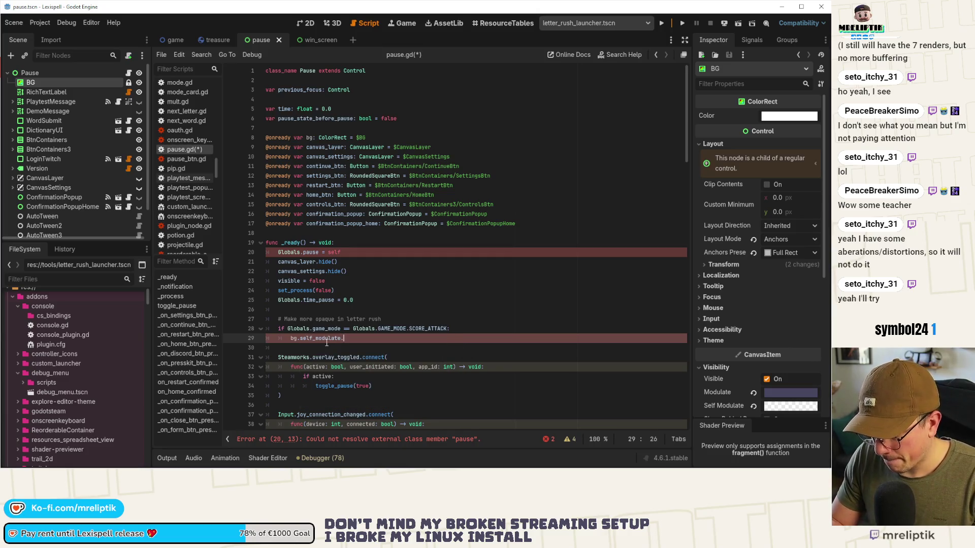
type("a = 0.85")
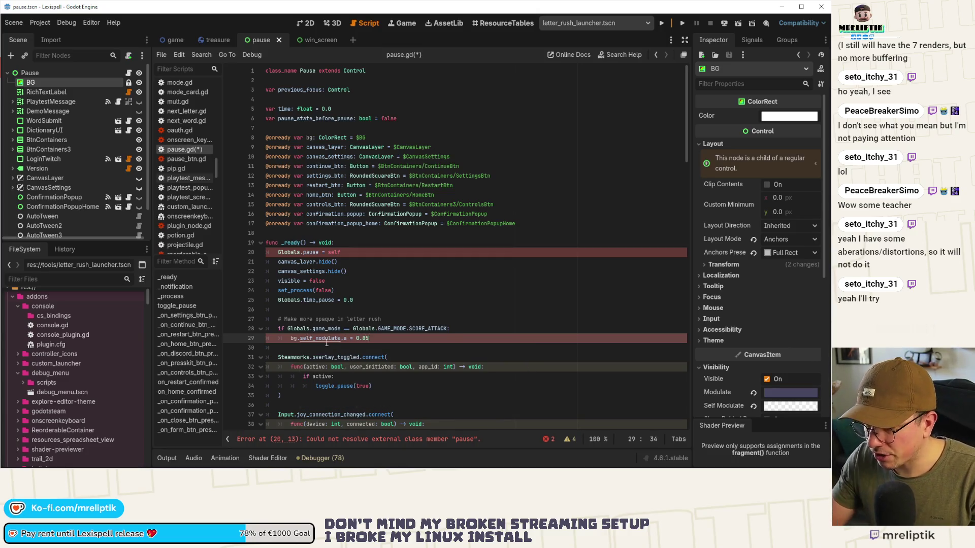
key("BackSpace")
type("95")
key("ctrl+s")
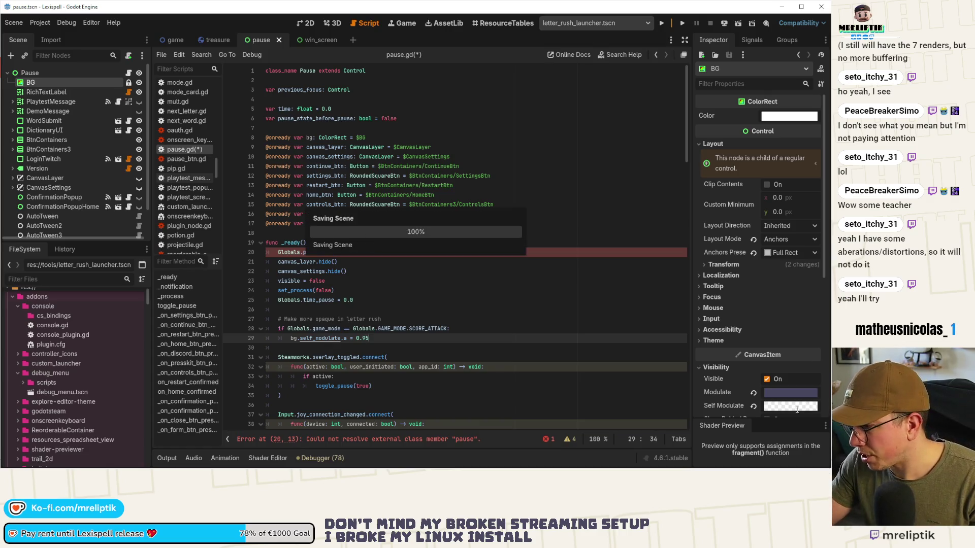
Read BG's current alpha as 0.792 and add a second opacity line using 0.792.
left_click(795, 408)
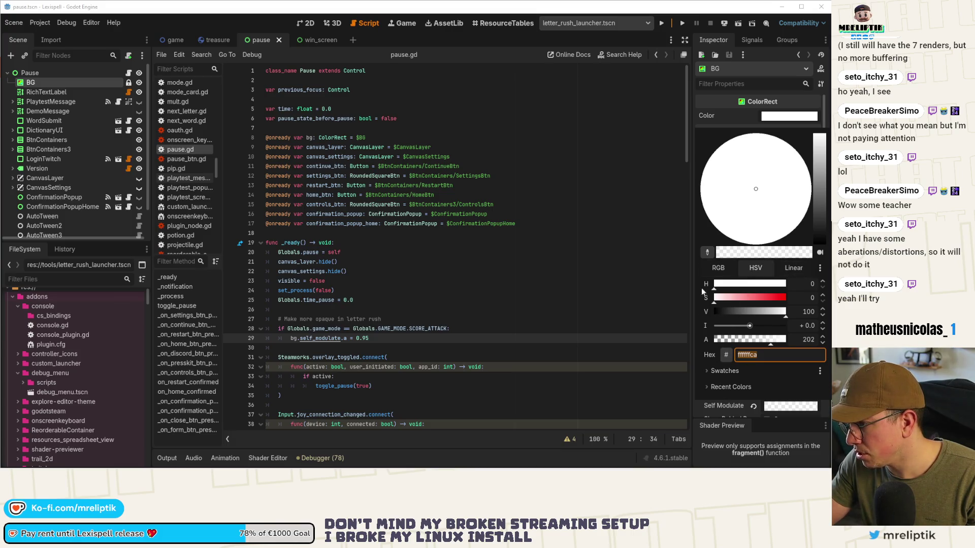
left_click(787, 266)
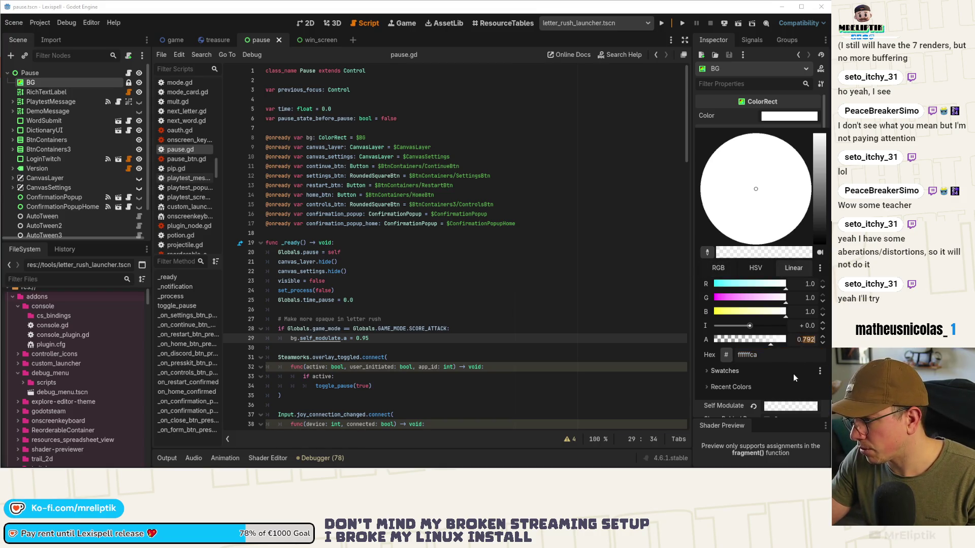
left_click(379, 349)
key("Return")
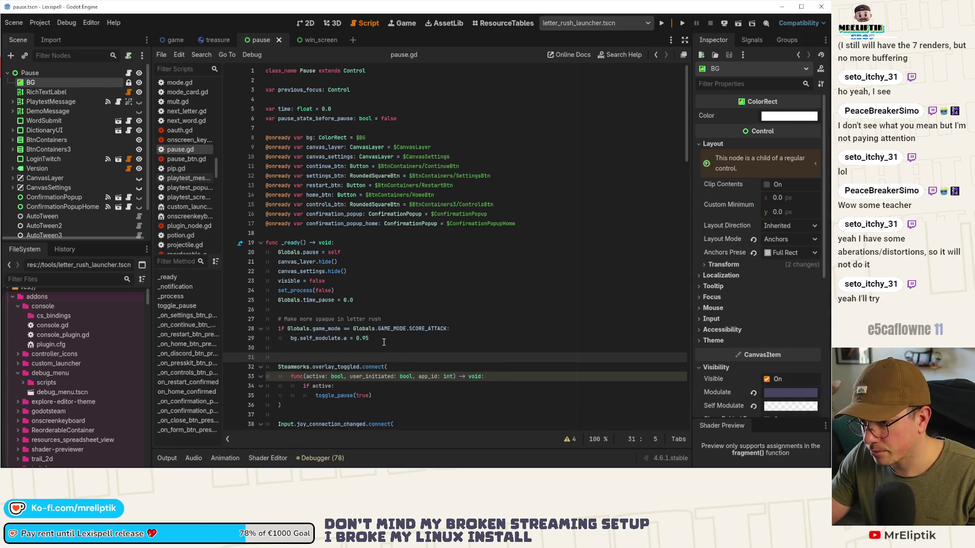
left_click(381, 344)
key("ctrl+v")
type("0.792")
Put the 0.792 assignment under an else branch and save the script.
left_click(406, 338)
key("Return")
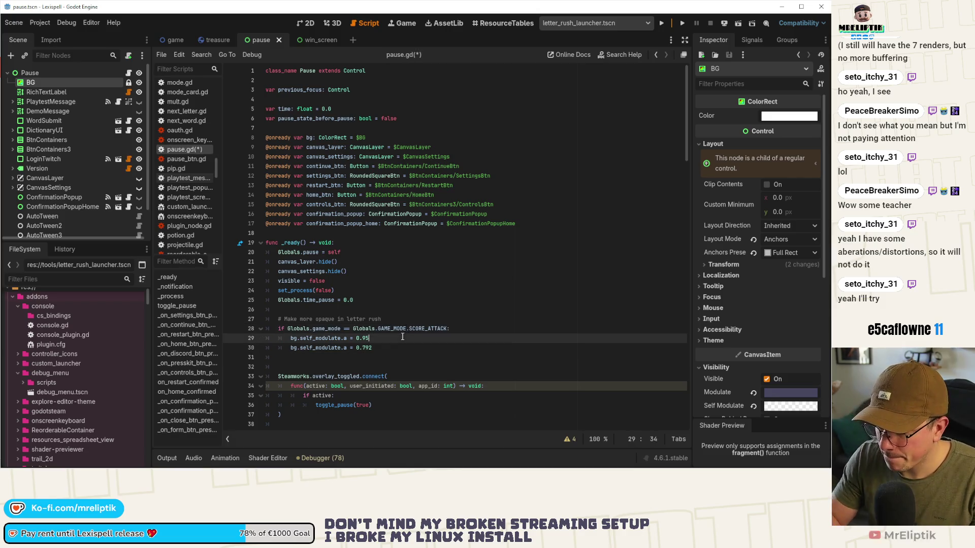
key("BackSpace")
type("else:")
key("Down")
key("Down")
key("Delete")
key("ctrl+s")
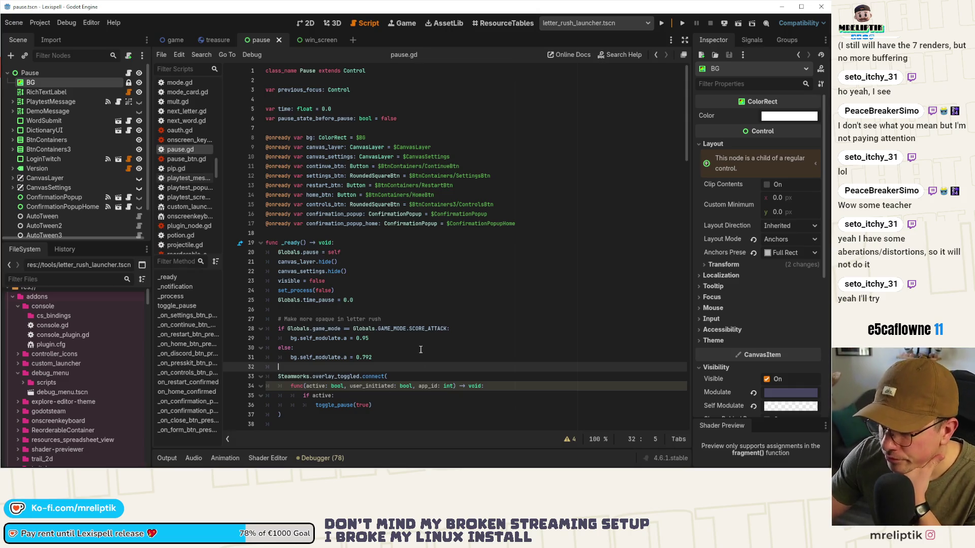
left_click(405, 358)
key("Up")
key("Up")
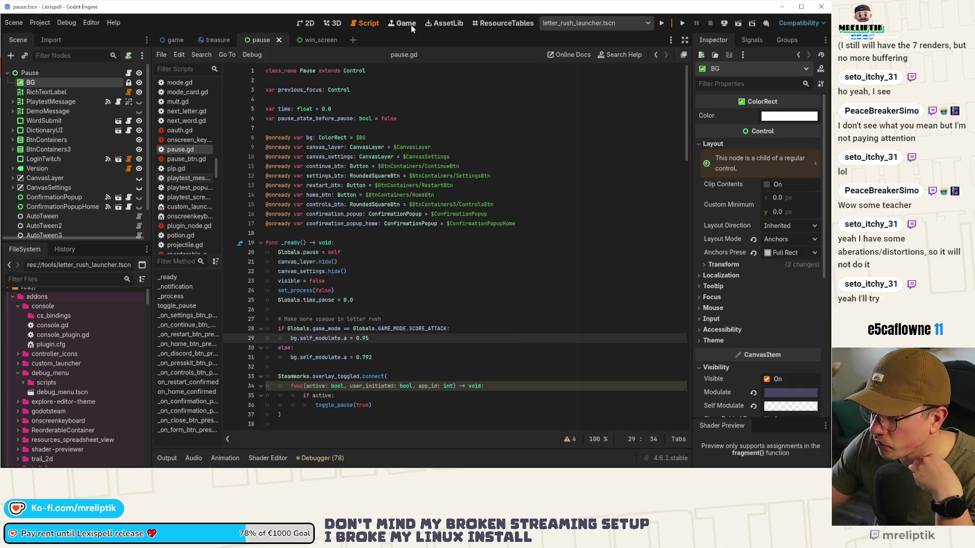
Run the project, open and close the pause menu in-game, then return to pause.gd.
left_click(666, 23)
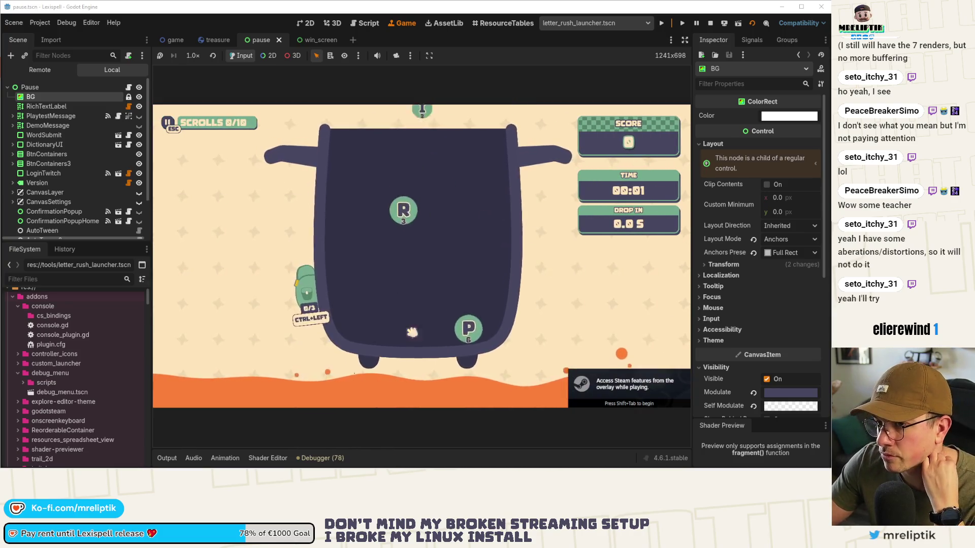
key("Escape")
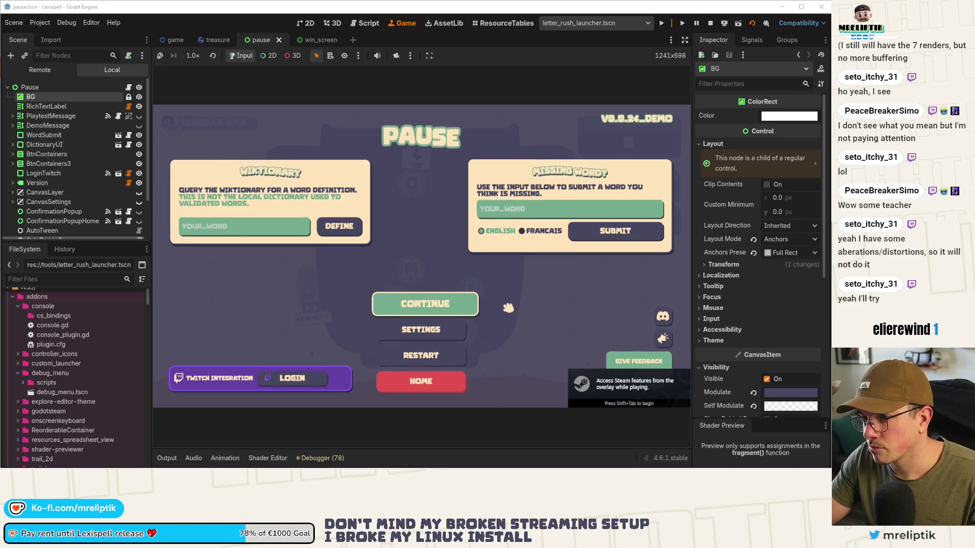
key("Return")
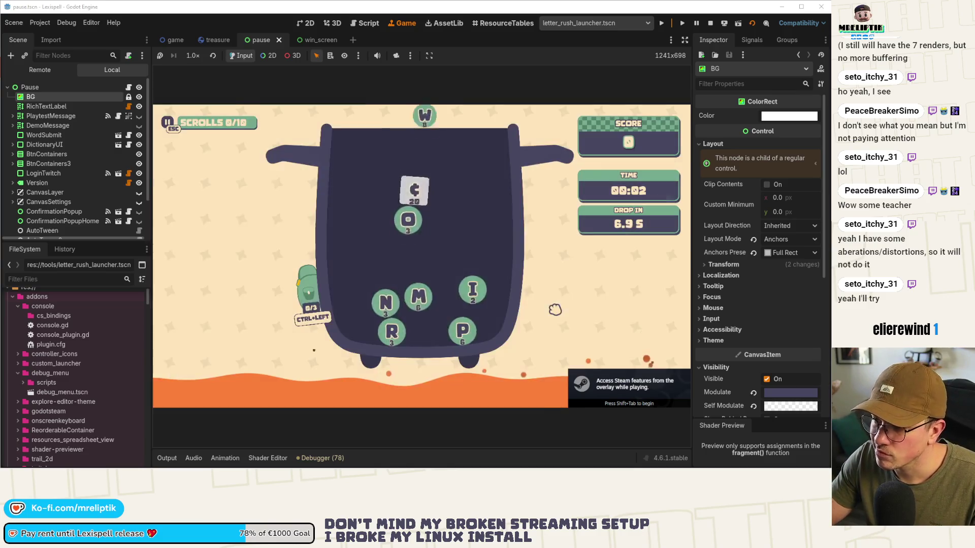
key("ctrl+F3")
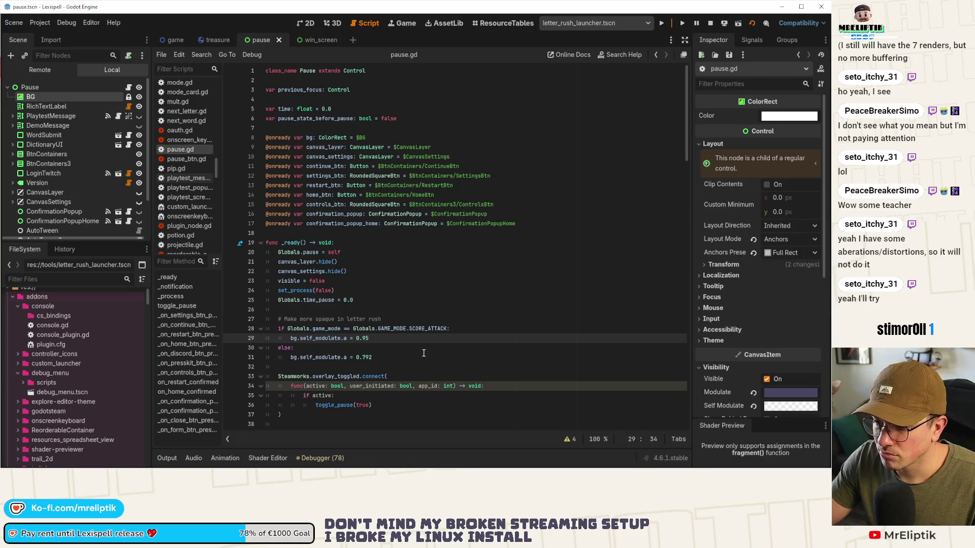
Change the SCORE_ATTACK background opacity to 1.0 and relaunch the game.
type("1.0")
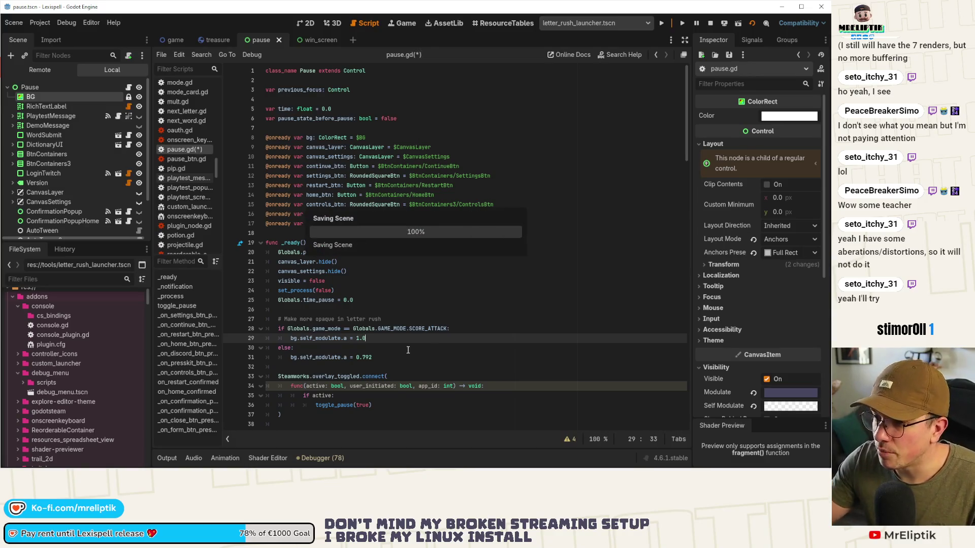
key("F8")
left_click(661, 23)
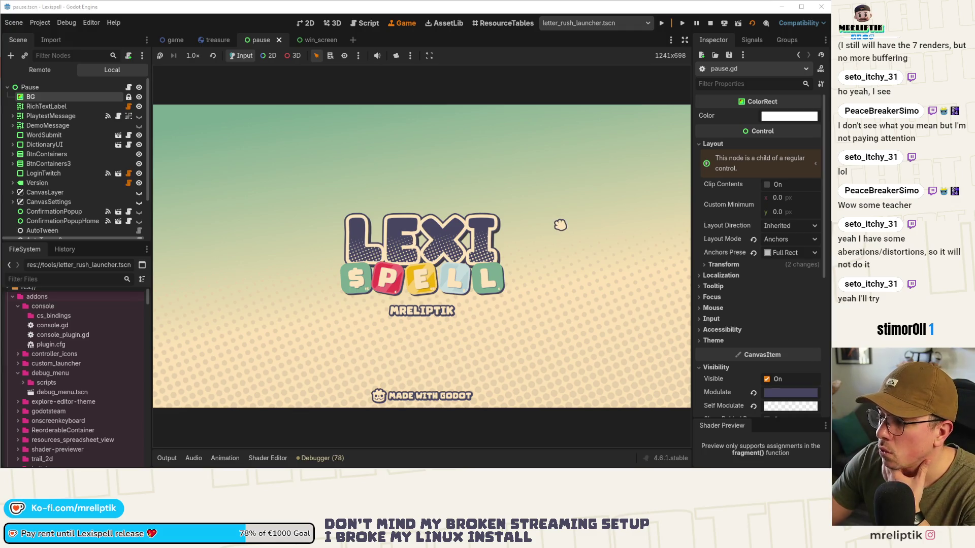
Quit to the main menu and start a new English Letter Rush run.
key("Escape")
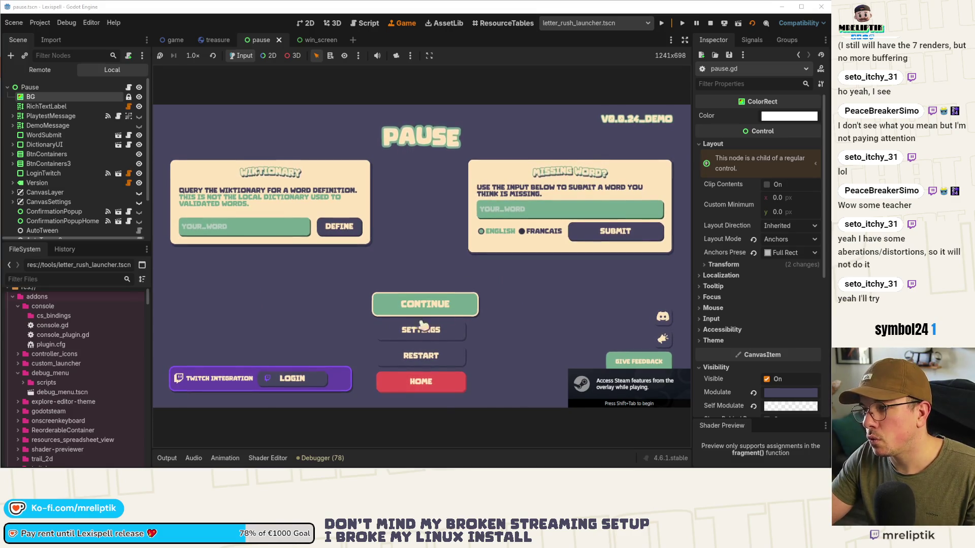
left_click(428, 385)
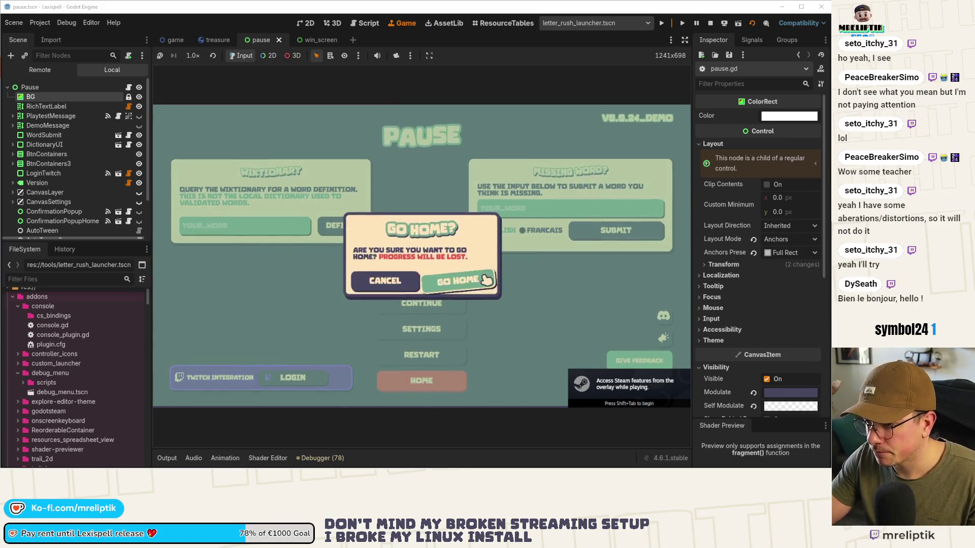
left_click(485, 280)
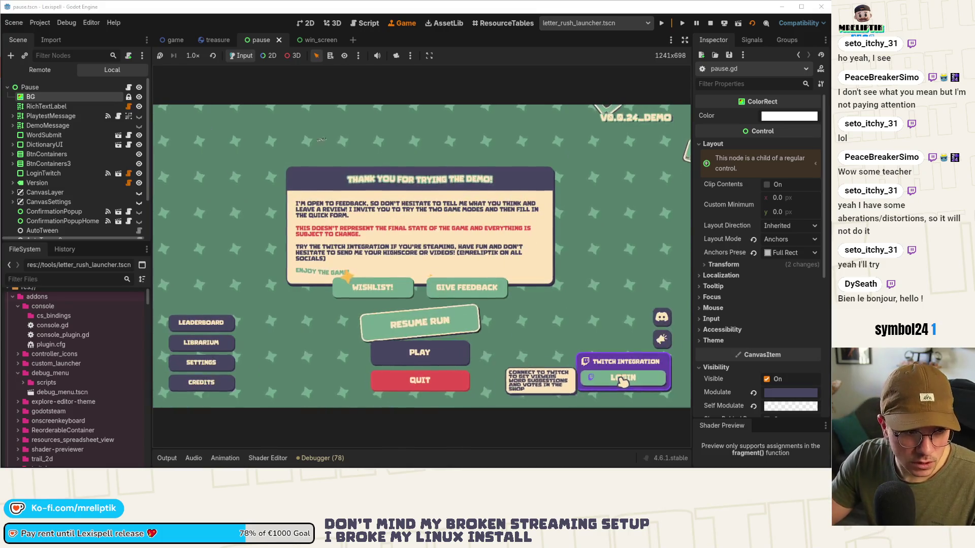
left_click(420, 352)
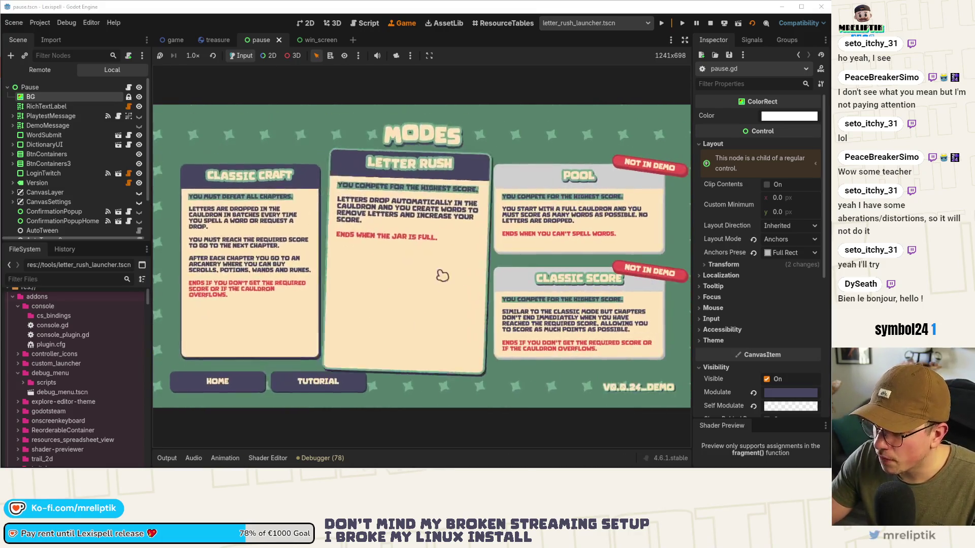
left_click(442, 275)
left_click(450, 285)
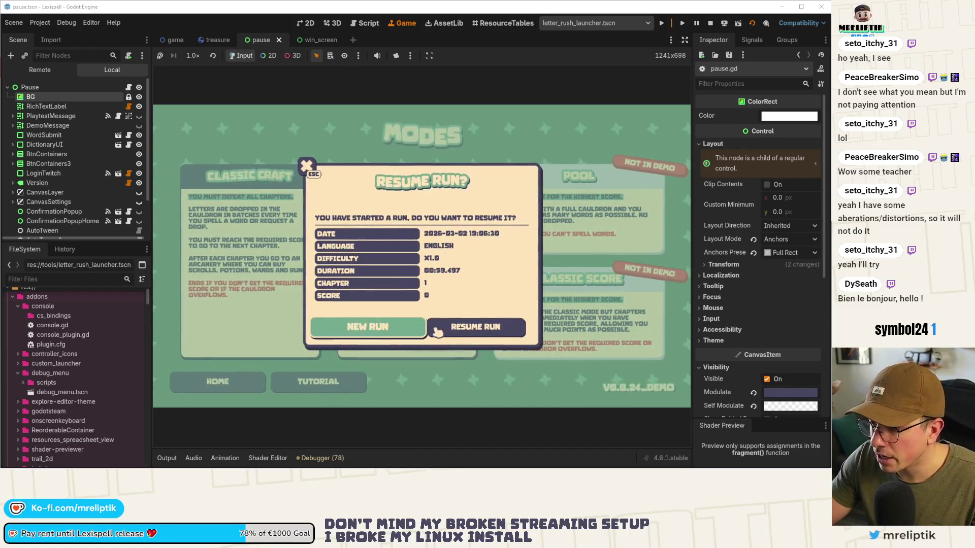
left_click(401, 328)
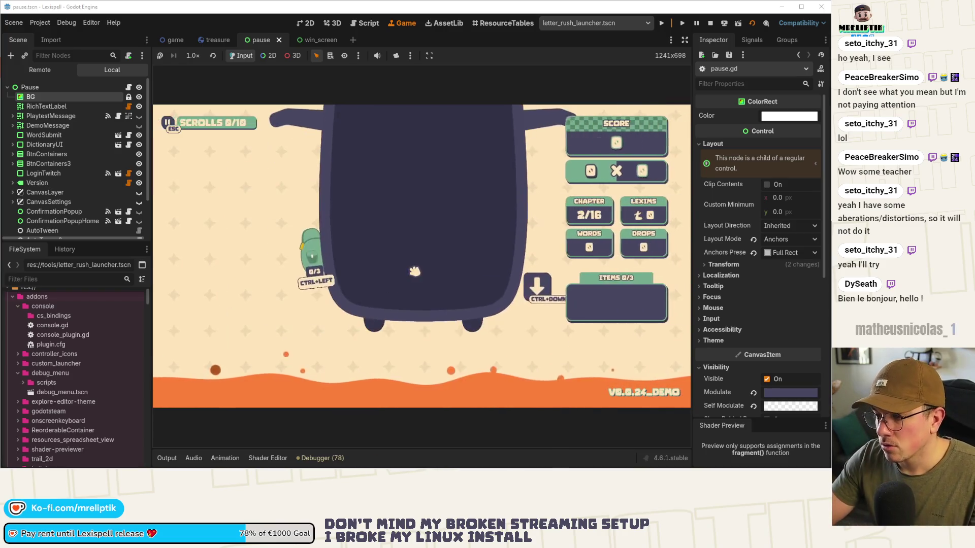
Toggle the pause menu to check its opacity, then stop the game.
key("Escape")
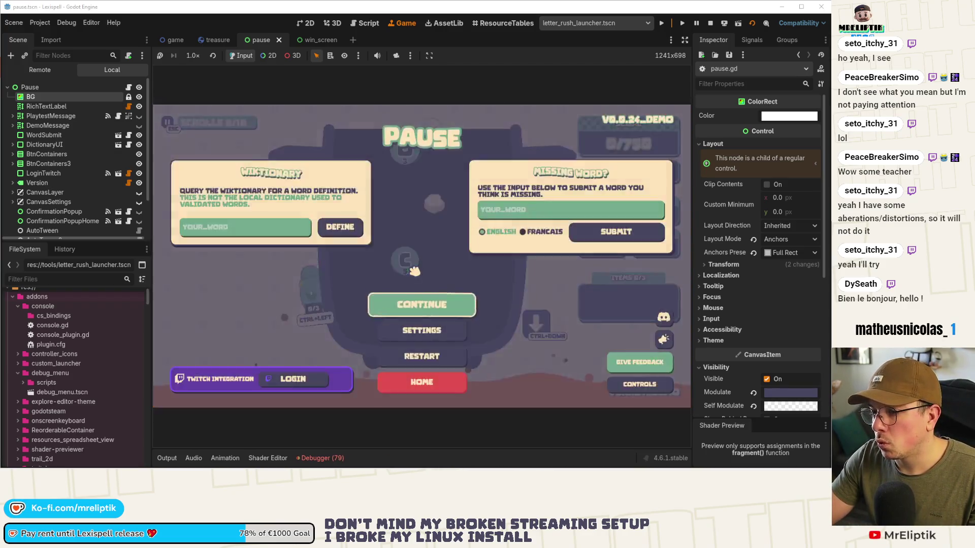
key("Escape")
key("Escape")
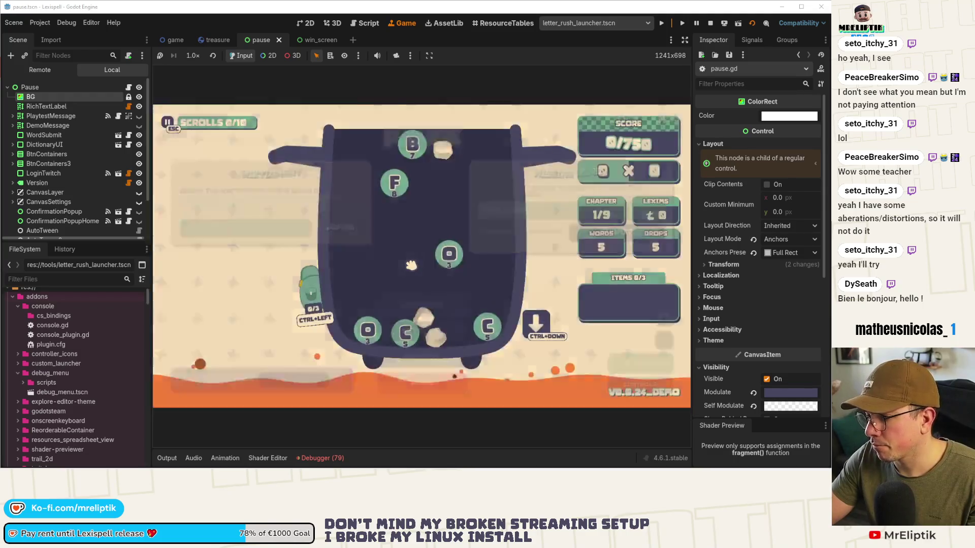
key("Escape")
key("Escape")
key("Escape")
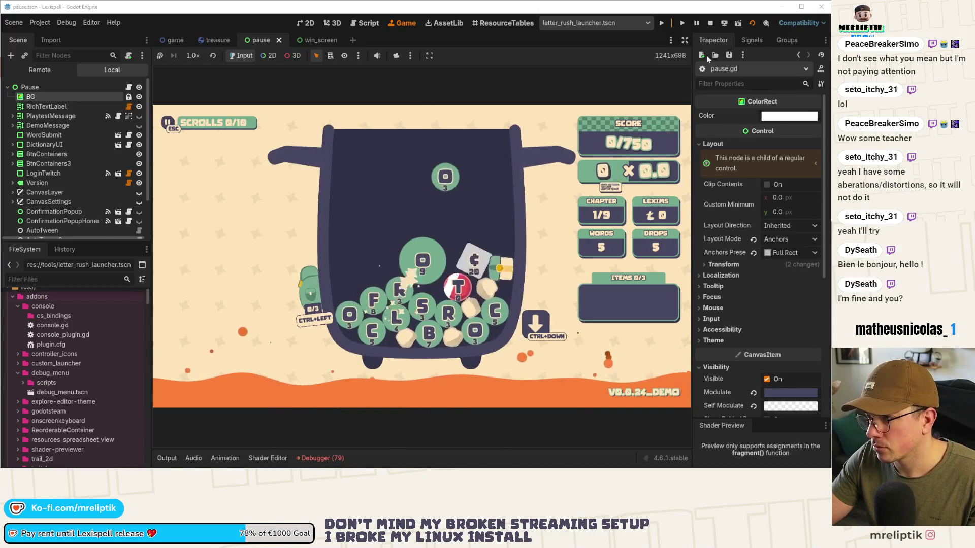
left_click(710, 24)
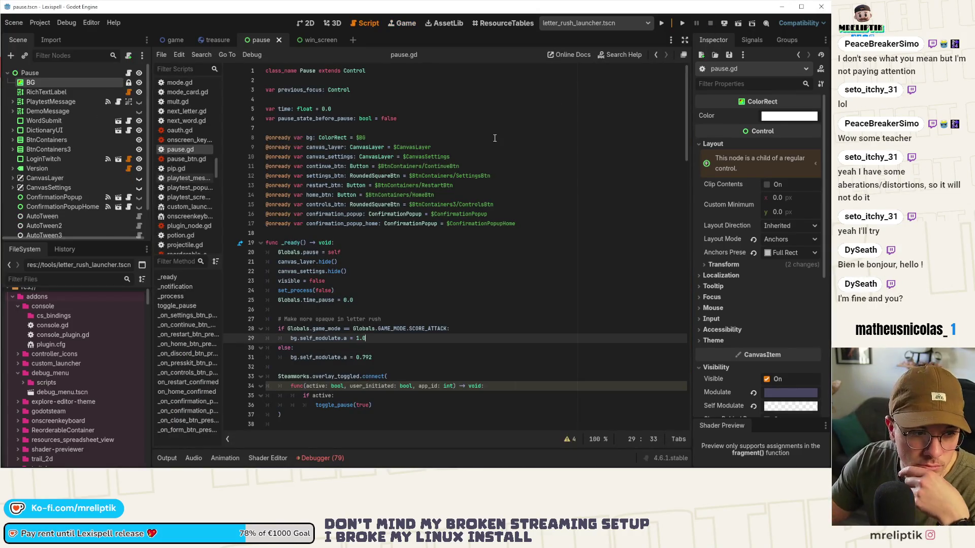
key("alt+Tab")
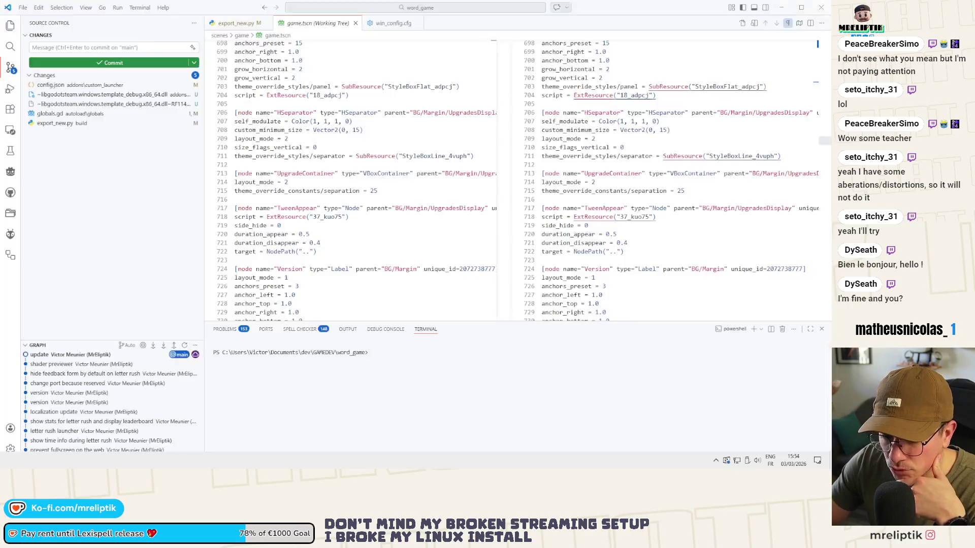
Stage pause.gd and pause.tscn and commit them as 'make pause menu opaque in letter rush'.
key("alt+Tab")
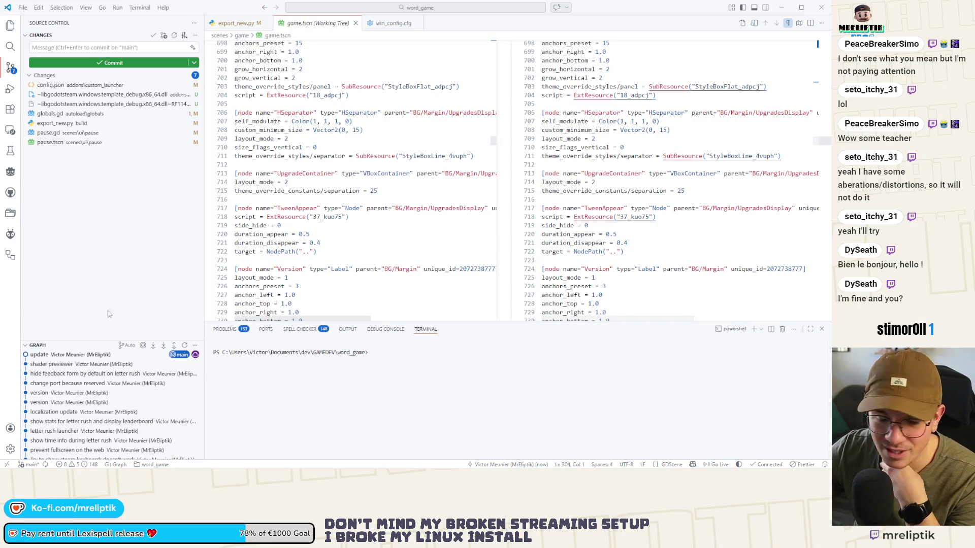
left_click(62, 183)
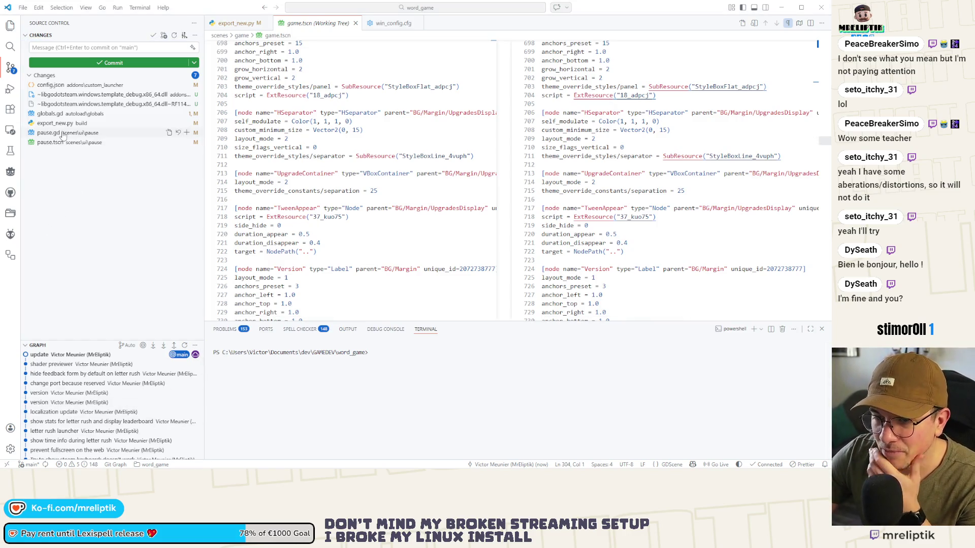
left_click(64, 133)
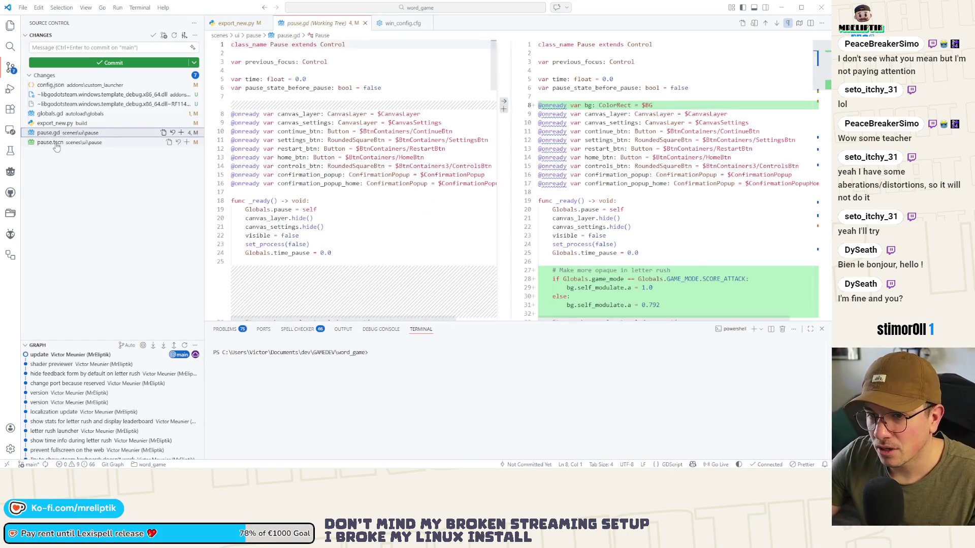
left_click(181, 132)
left_click(99, 47)
type("make p")
type("nu opa")
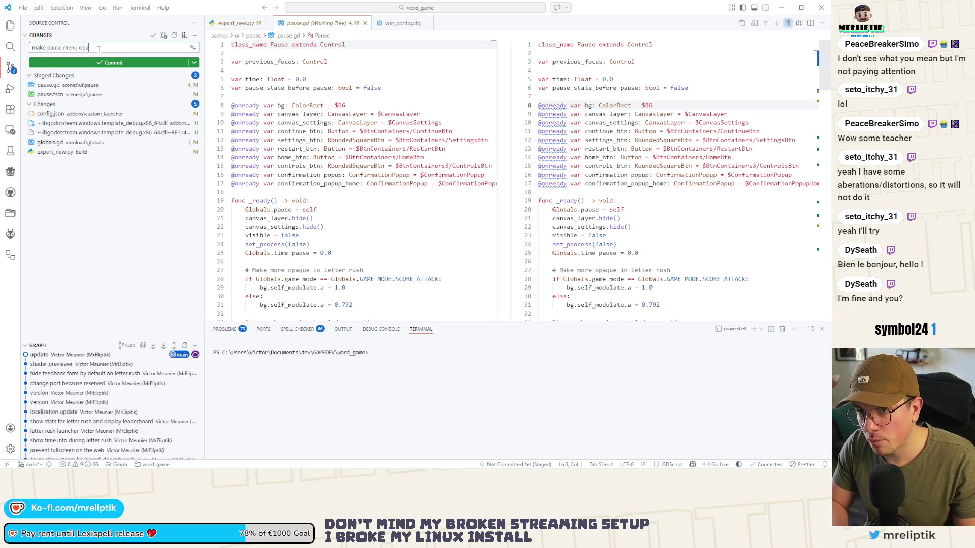
type("h")
key("ctrl+Return")
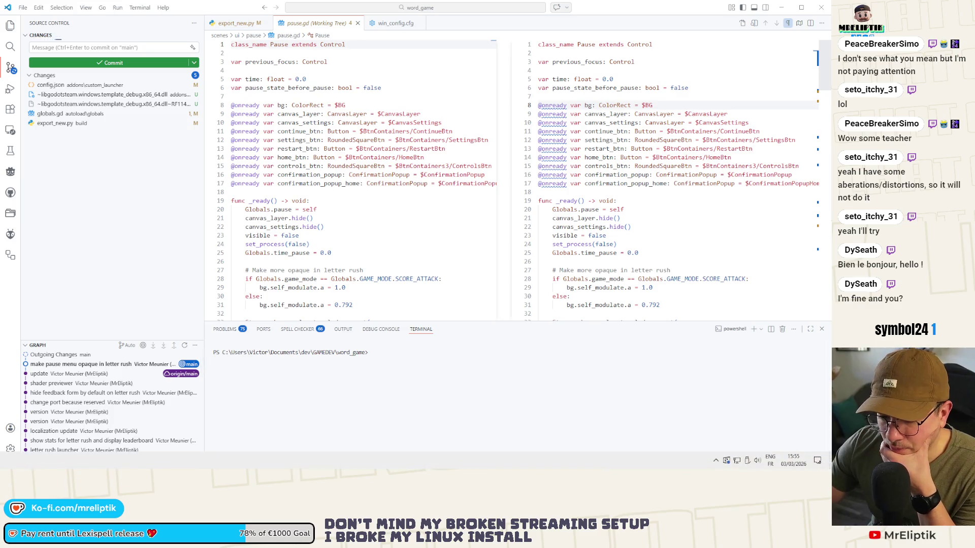
key("alt+Tab")
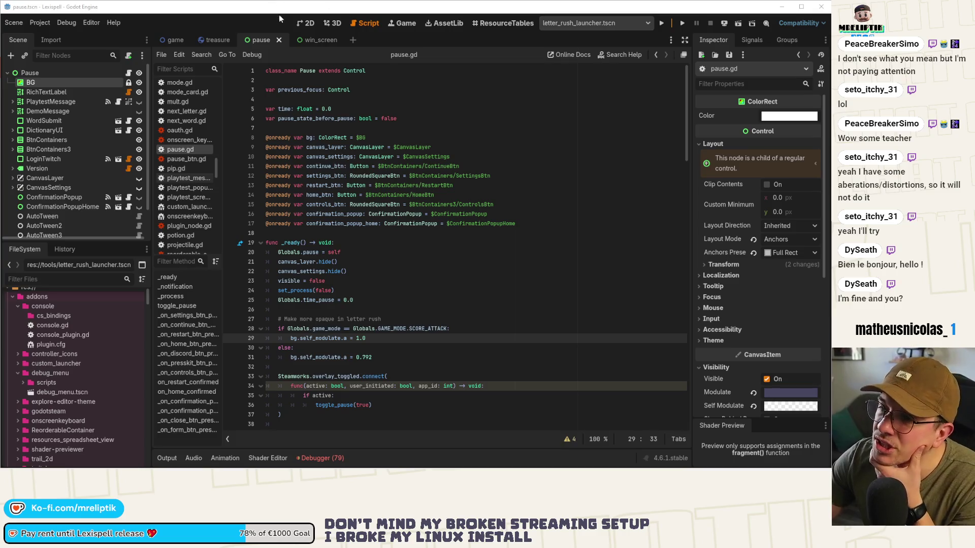
Set direct_game_launcher.tscn as the scene to run and launch the game.
left_click(303, 23)
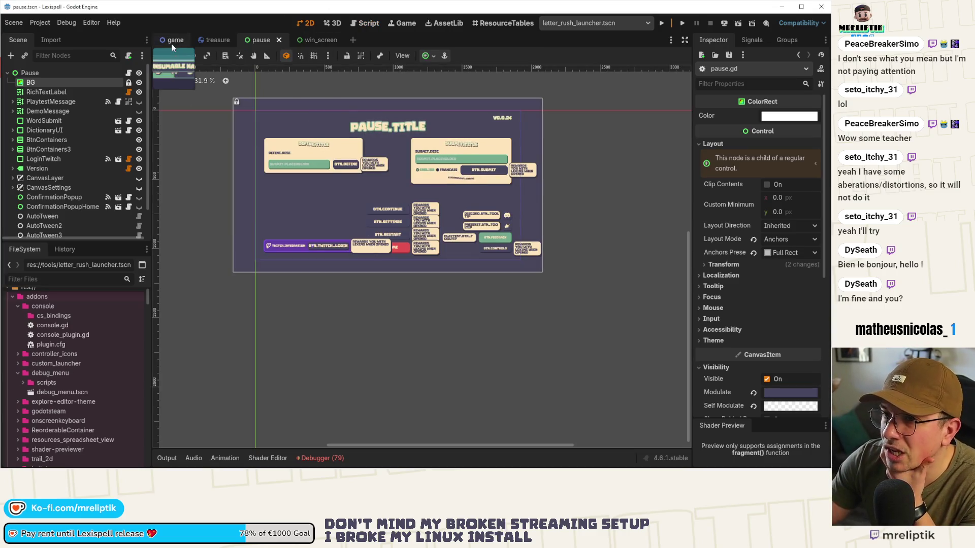
left_click(647, 23)
left_click(561, 78)
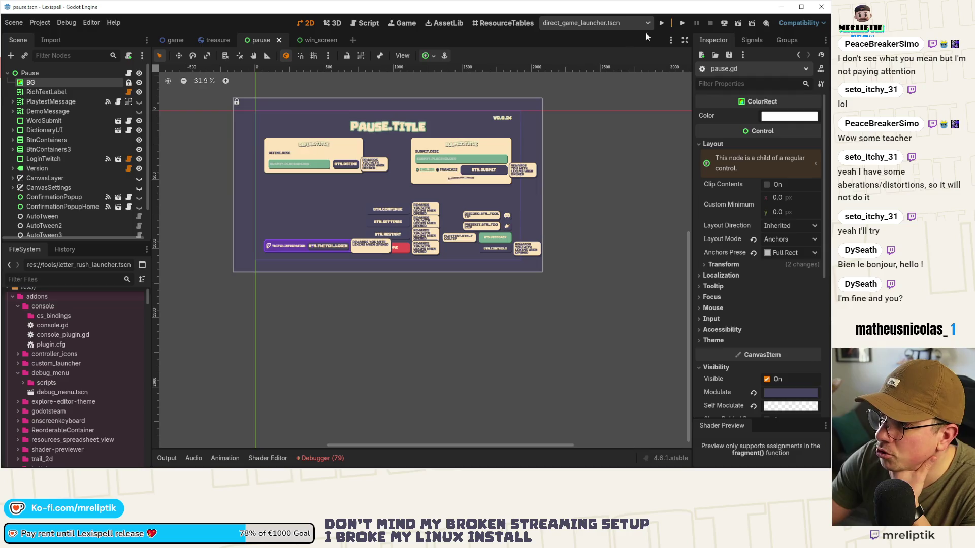
left_click(661, 23)
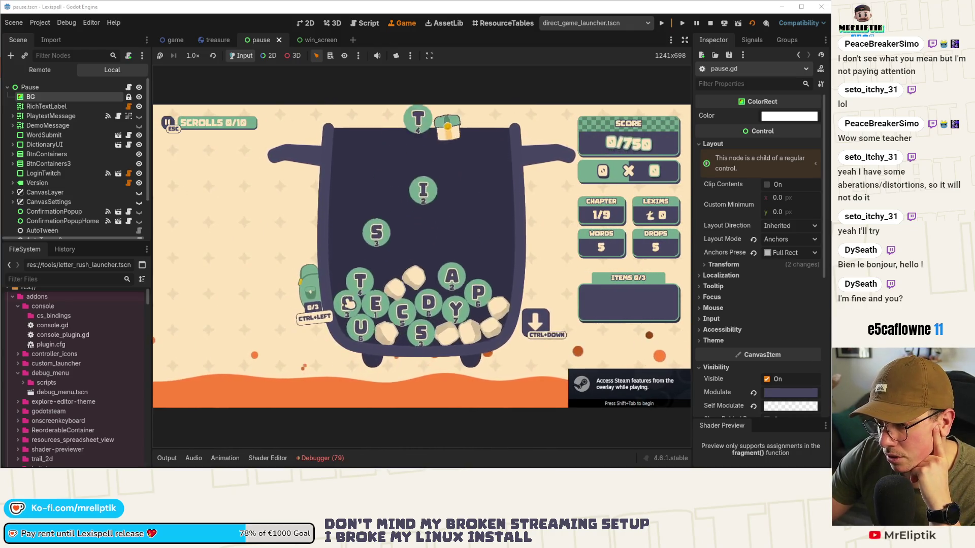
Build a long test word from the letter tiles, then remove the S, T and E tiles.
type("su")
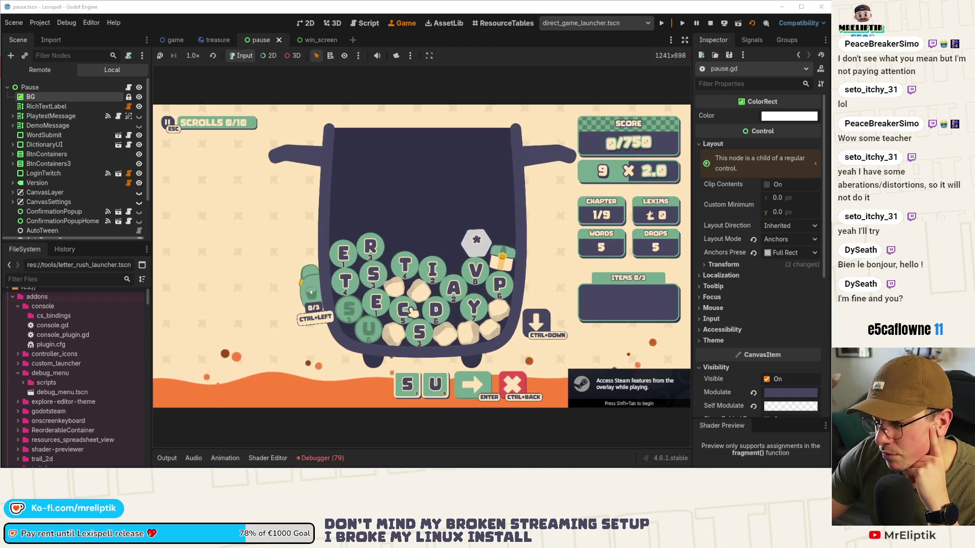
type("csr")
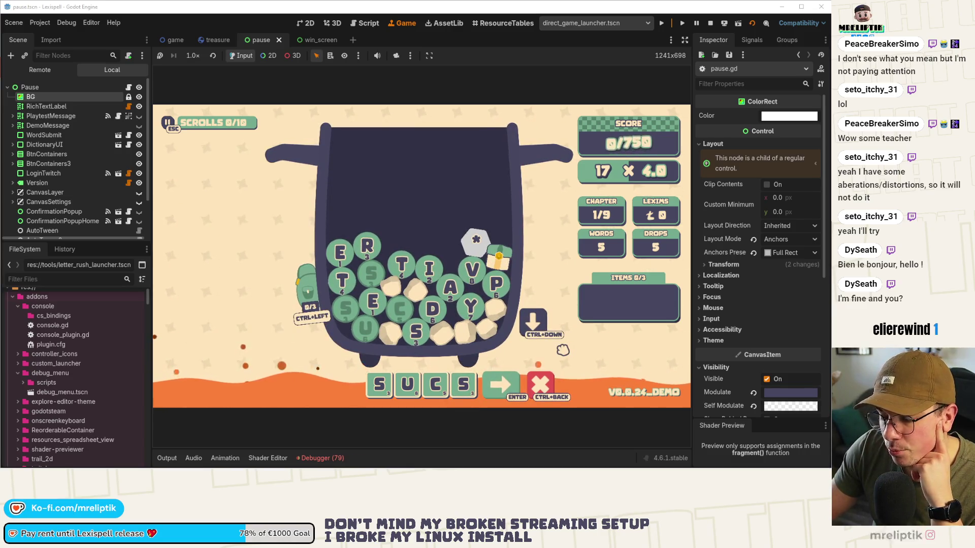
left_click(460, 289)
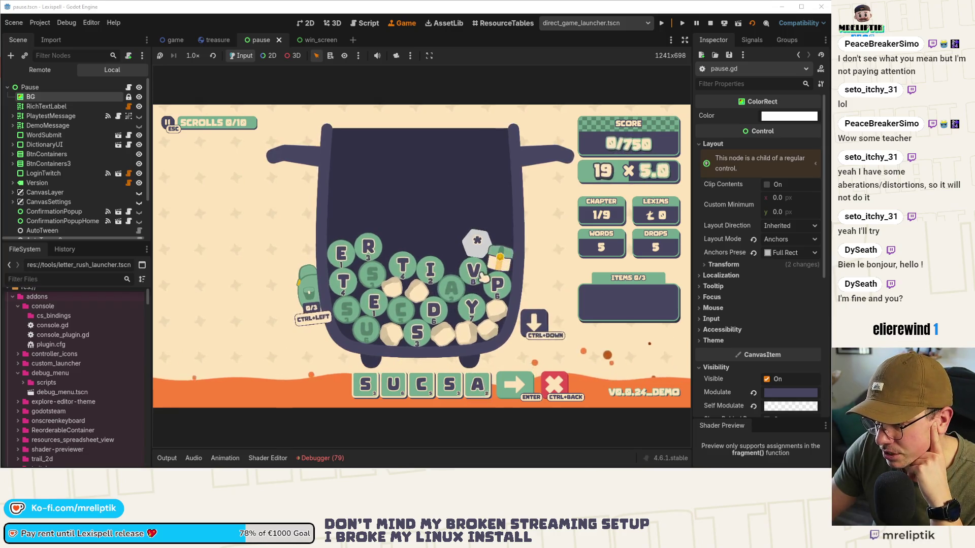
left_click(415, 271)
left_click(372, 248)
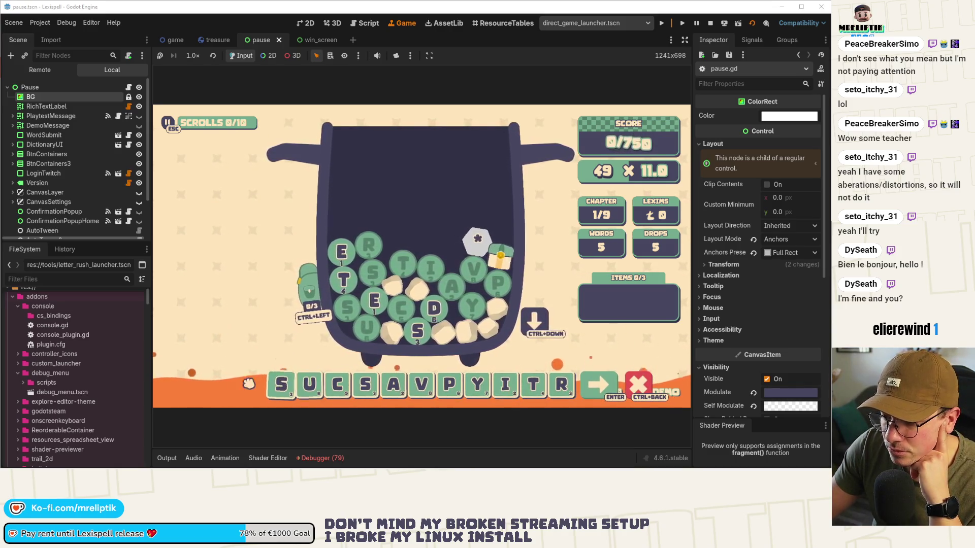
key("d")
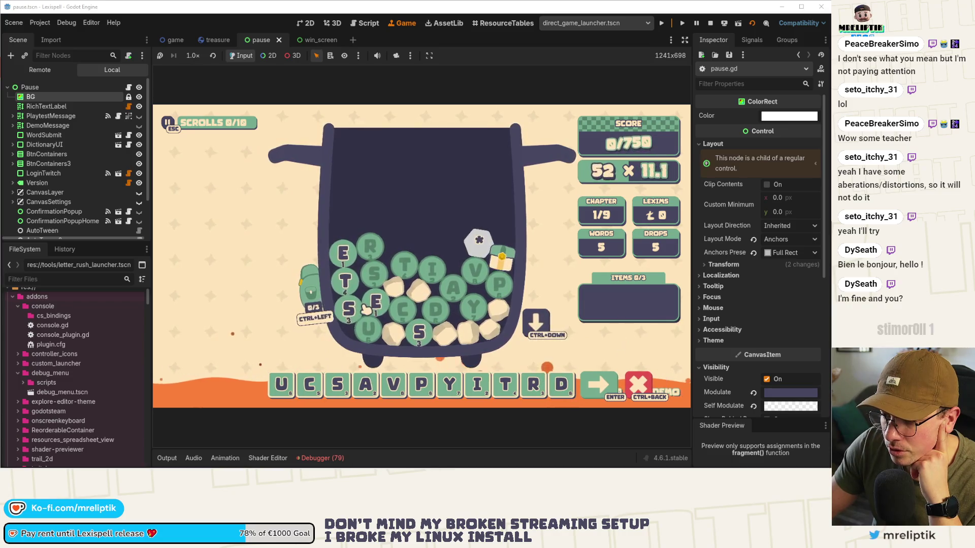
key("e")
key("s")
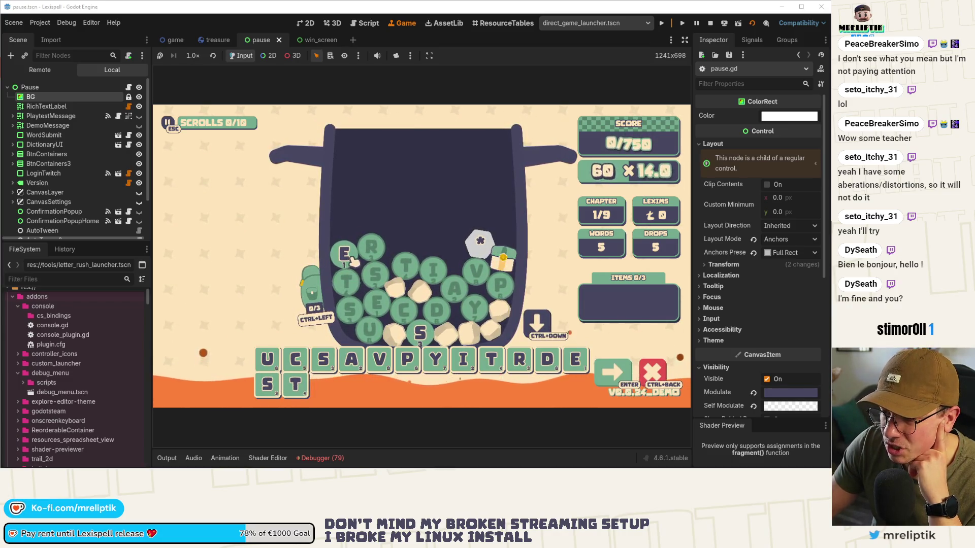
left_click(419, 331)
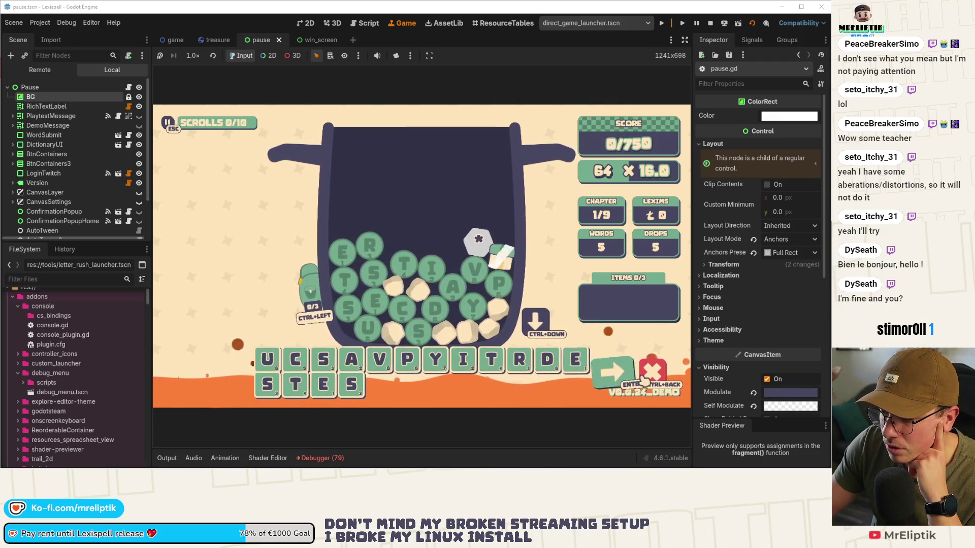
left_click(325, 386)
left_click(295, 386)
left_click(267, 386)
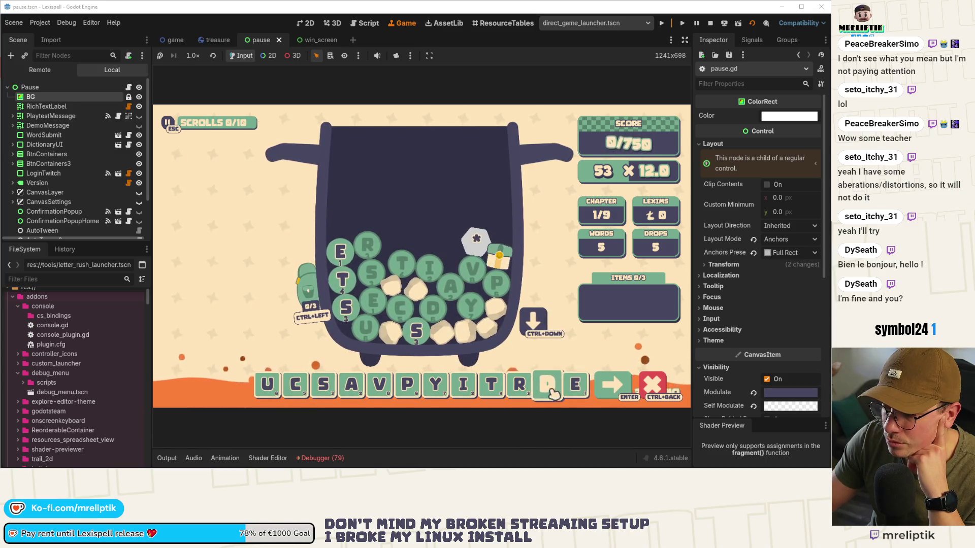
key("ctrl+shift+o")
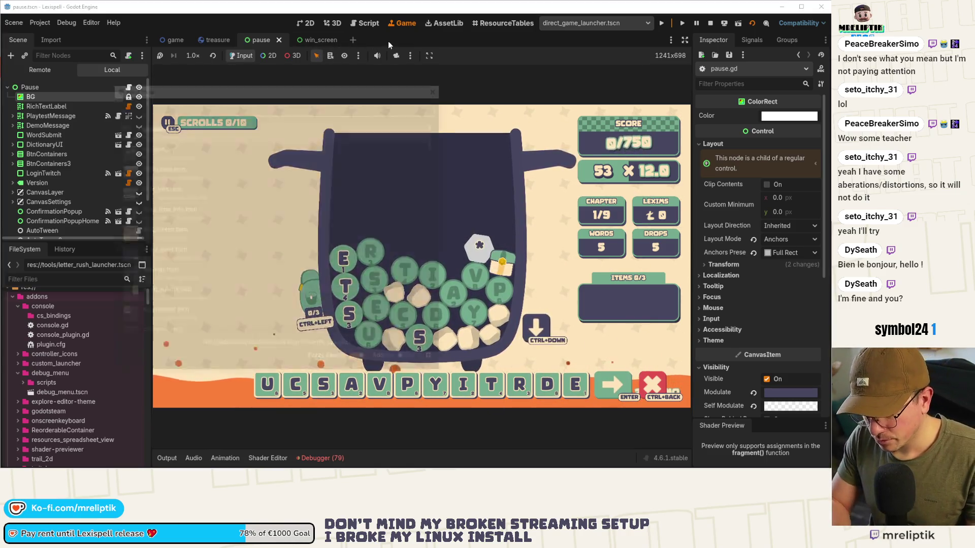
Search for 'letter' and open letter.tscn.
type("letter")
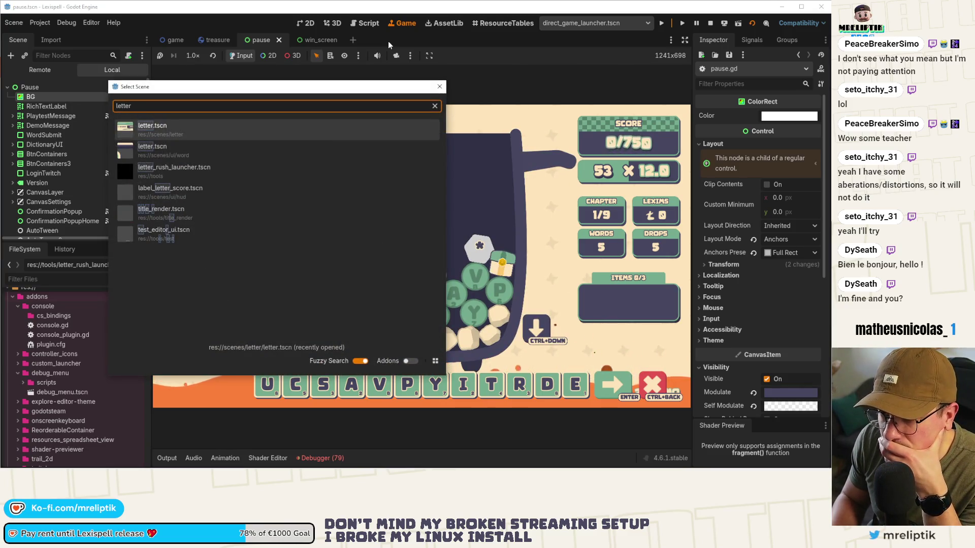
key("Down")
key("Return")
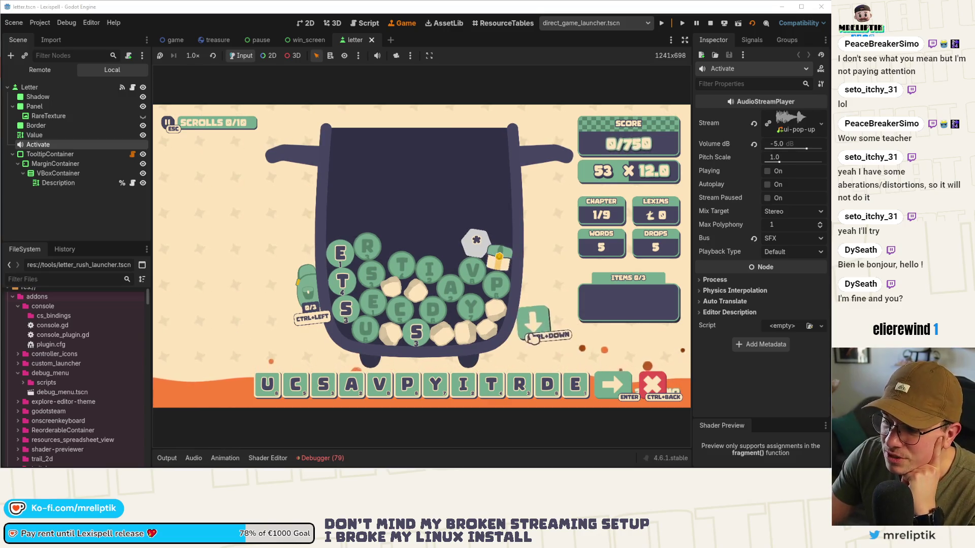
Check the tile bag, submit the word UCSAVPYITRDE, then stop the game.
left_click(307, 290)
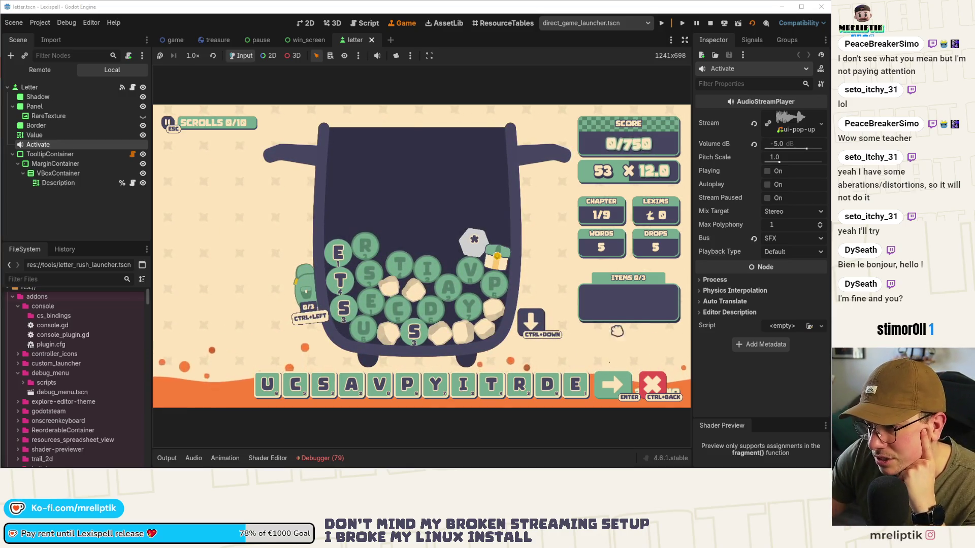
mouse_move(512, 264)
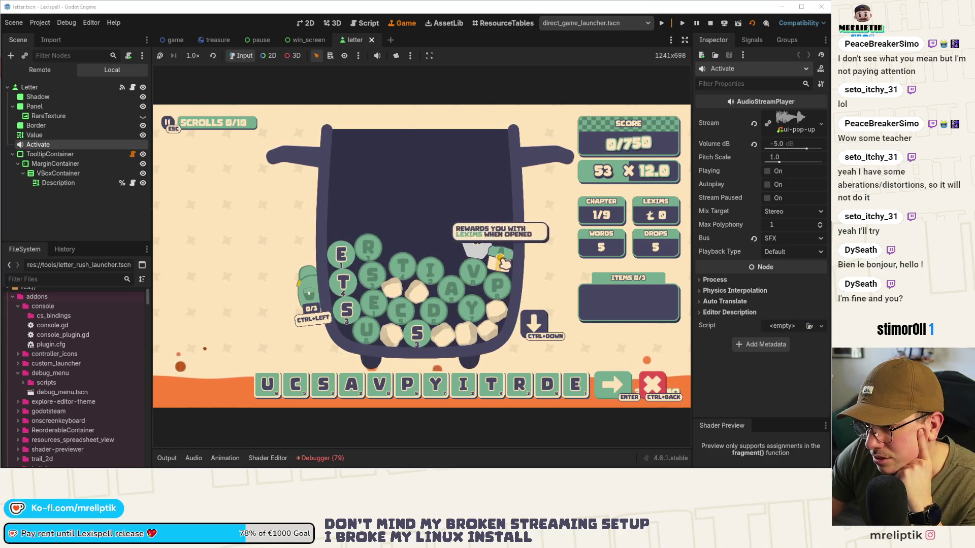
mouse_move(480, 251)
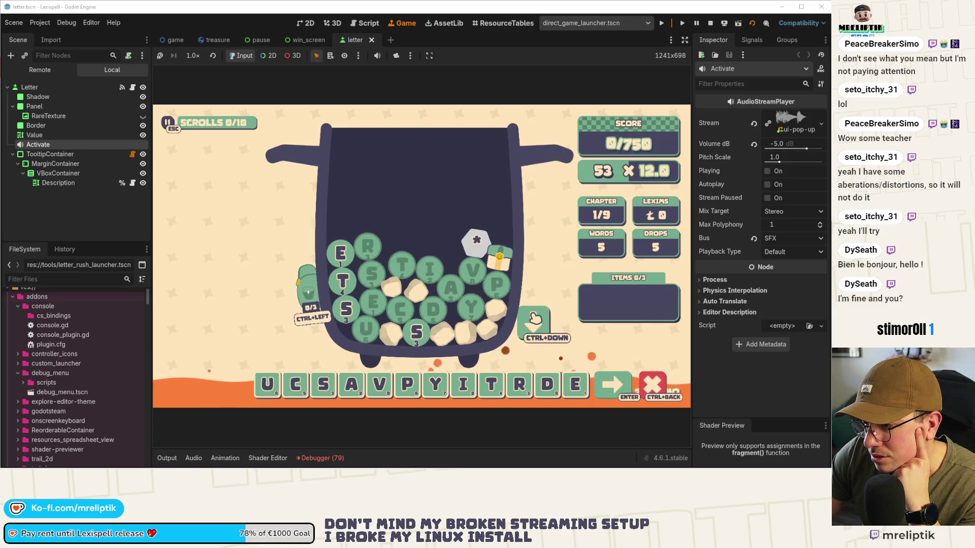
left_click(632, 389)
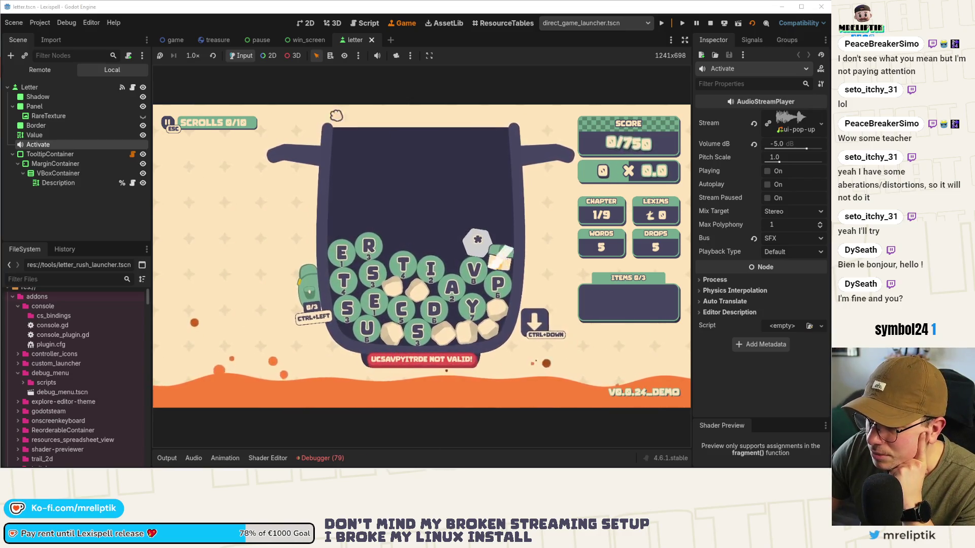
left_click(710, 24)
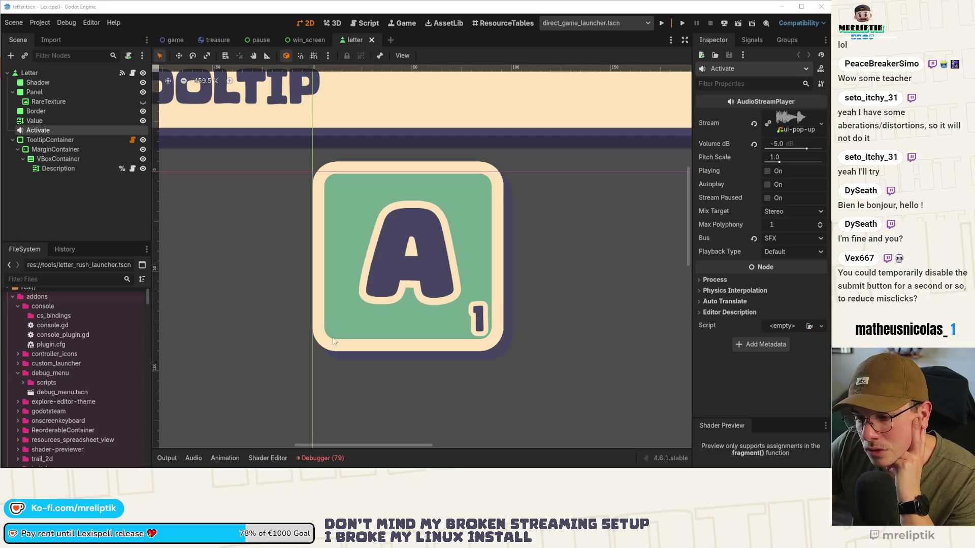
Clear the letter scene selection, glance at the debugger output, and switch to the game scene.
scroll(258, 330, "down", 3)
mouse_move(327, 462)
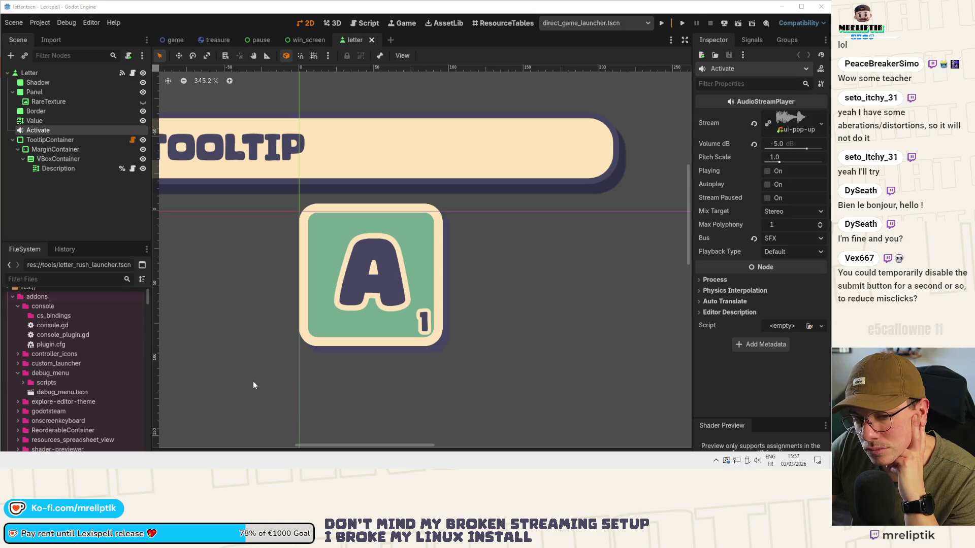
left_click(255, 309)
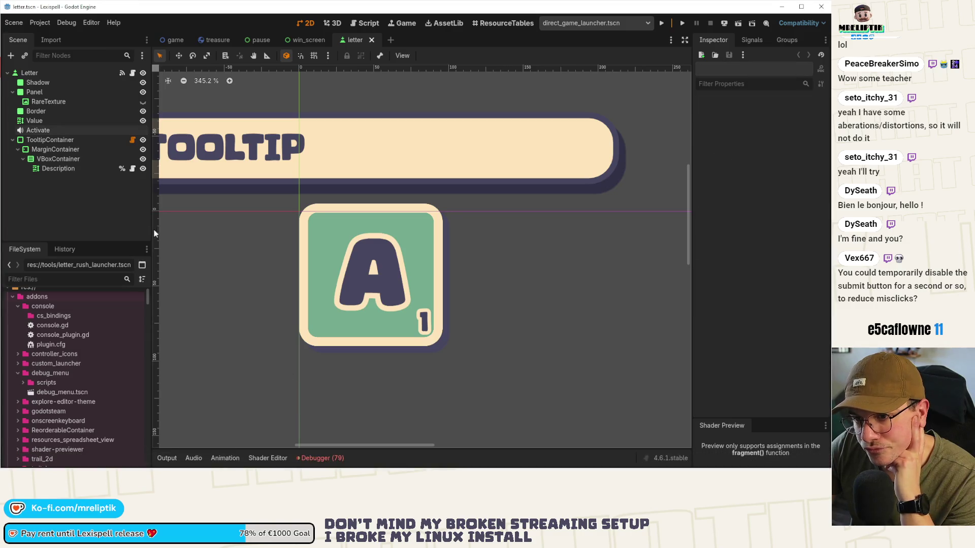
left_click(322, 457)
left_click(321, 458)
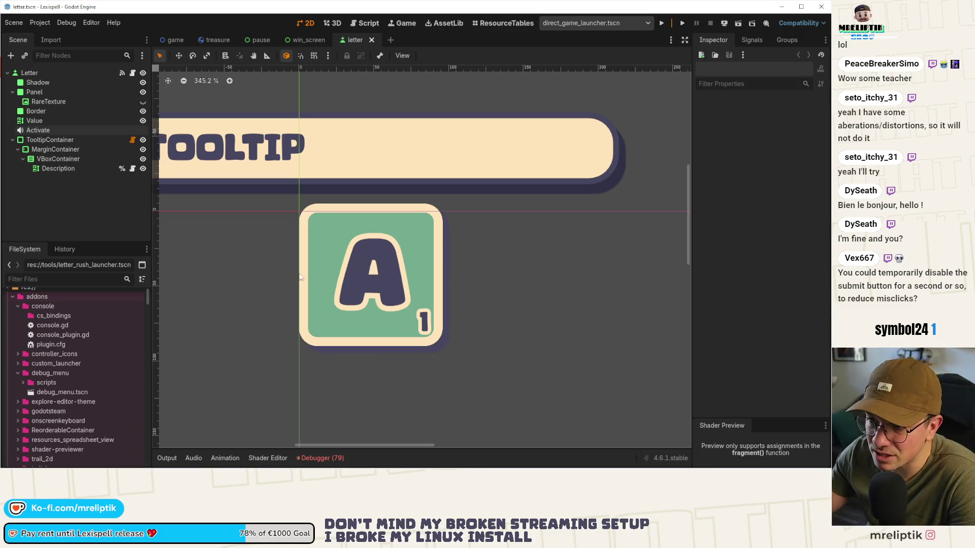
left_click(175, 40)
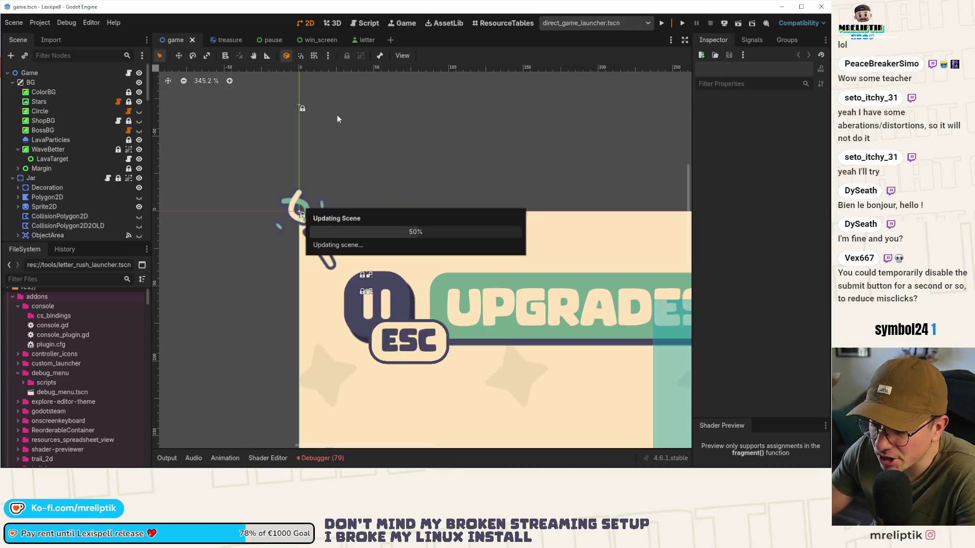
Switch back to the letter scene tab and move it right after the treasure tab.
scroll(315, 178, "down", 5)
scroll(355, 336, "up", 1)
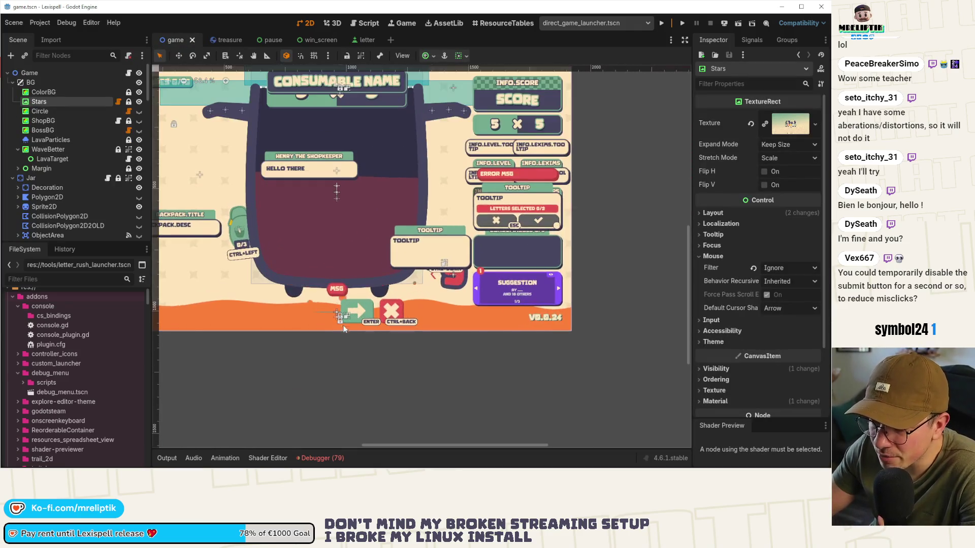
left_click(328, 364)
scroll(327, 338, "up", 2)
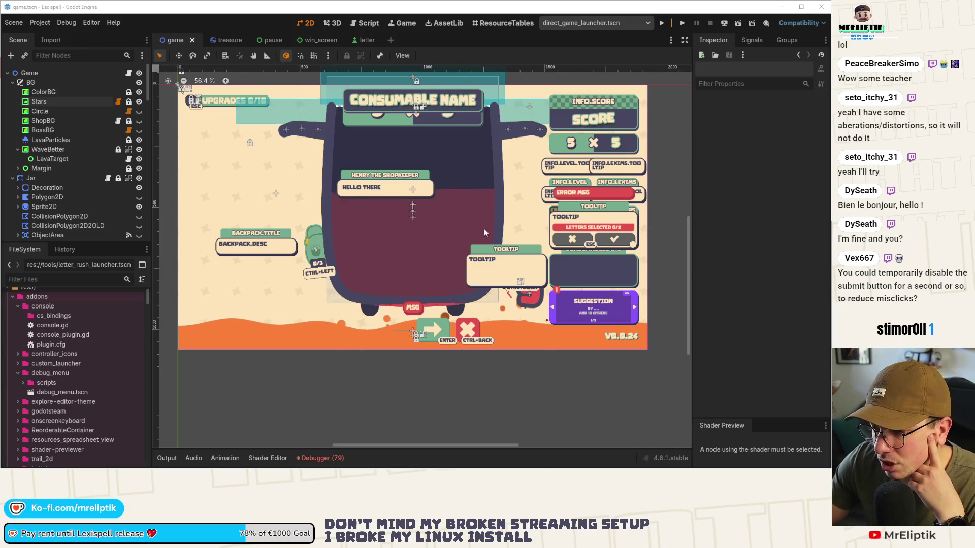
left_click(355, 40)
left_click_drag(318, 41, 235, 44)
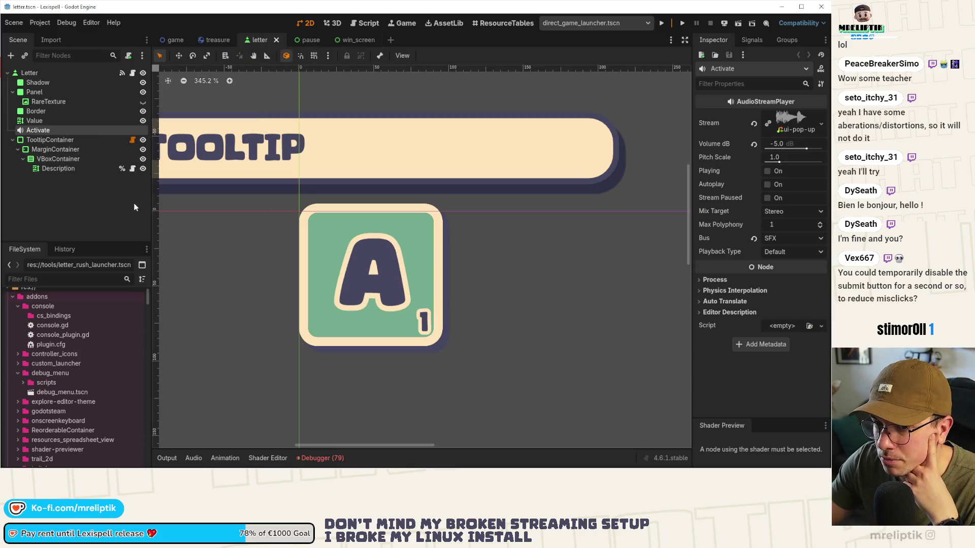
Set the Letter root's Font Hover Color override to green 74ab8e, save, and show the Game view.
left_click(61, 121)
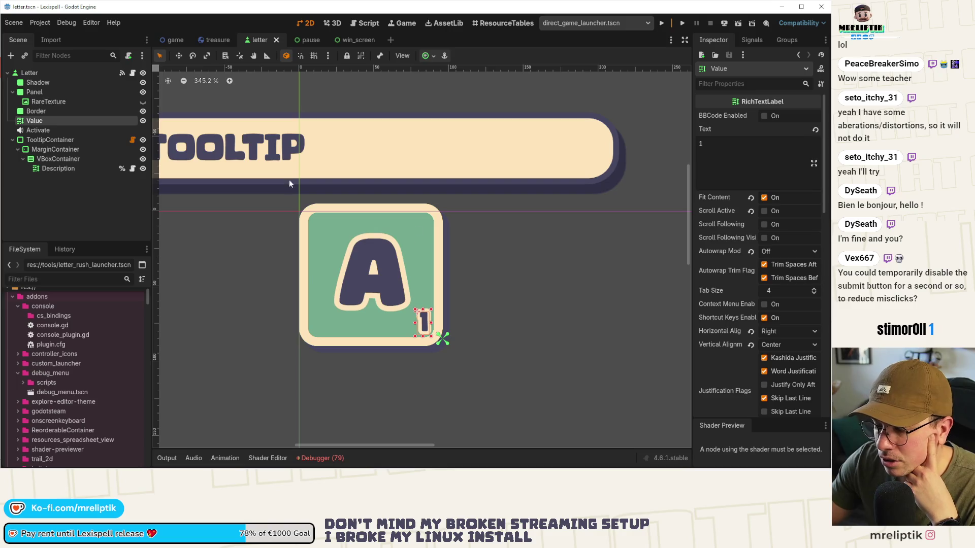
left_click(29, 73)
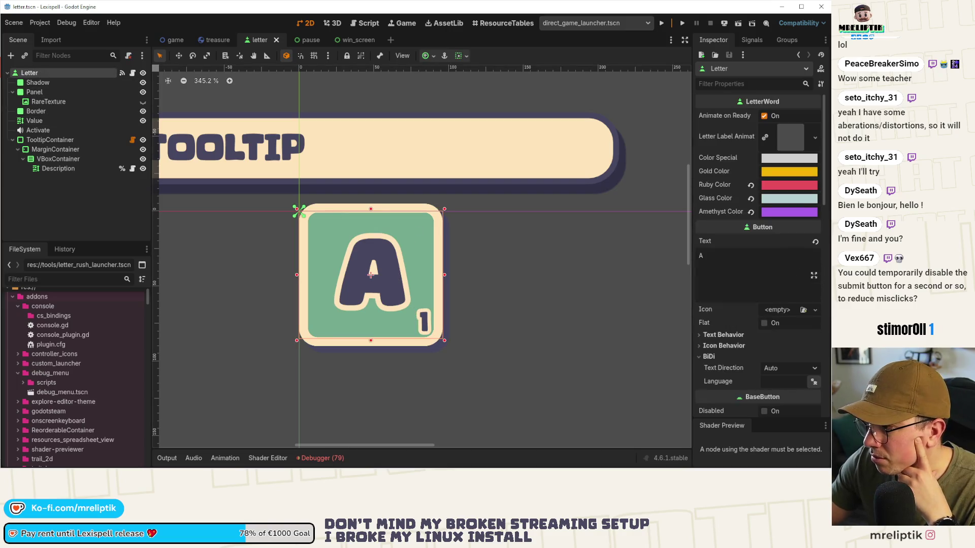
scroll(718, 350, "down", 10)
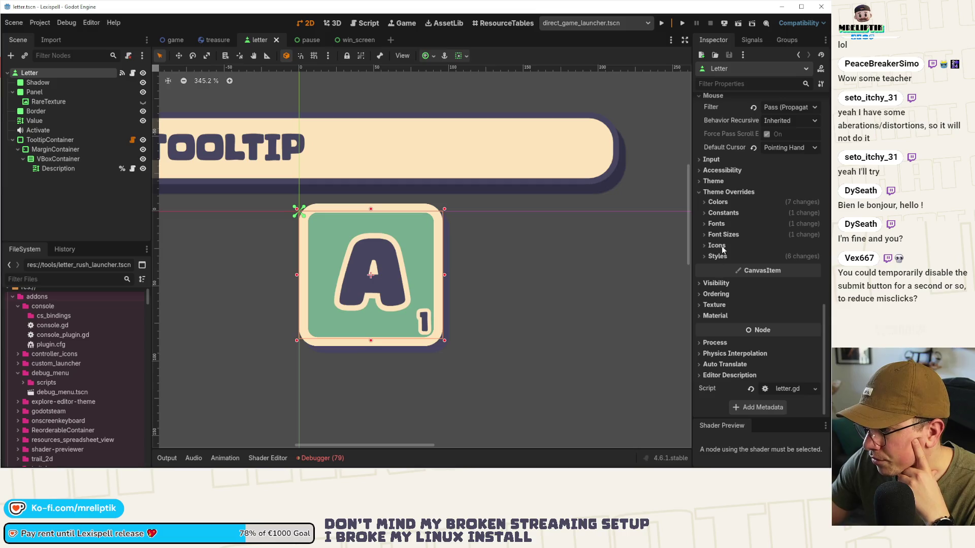
left_click(721, 203)
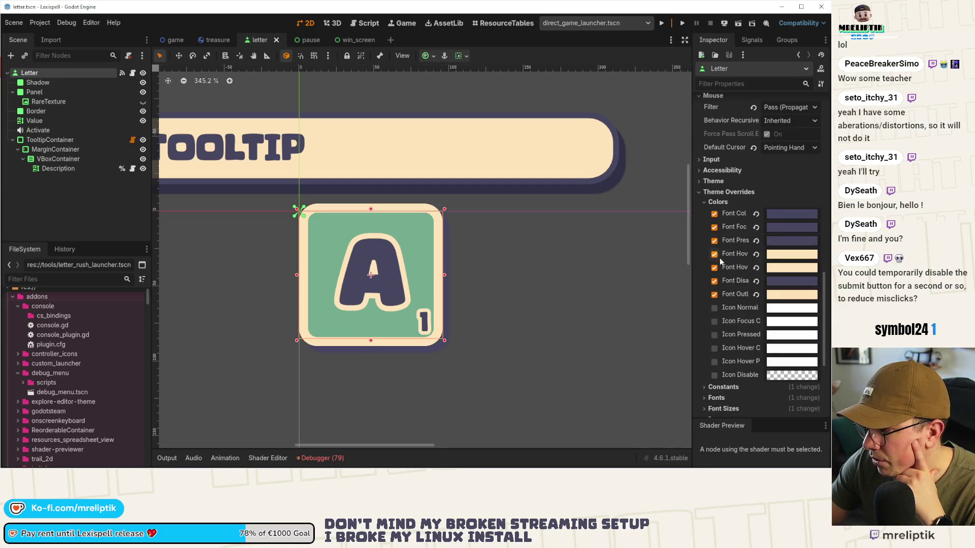
left_click_drag(692, 255, 582, 255)
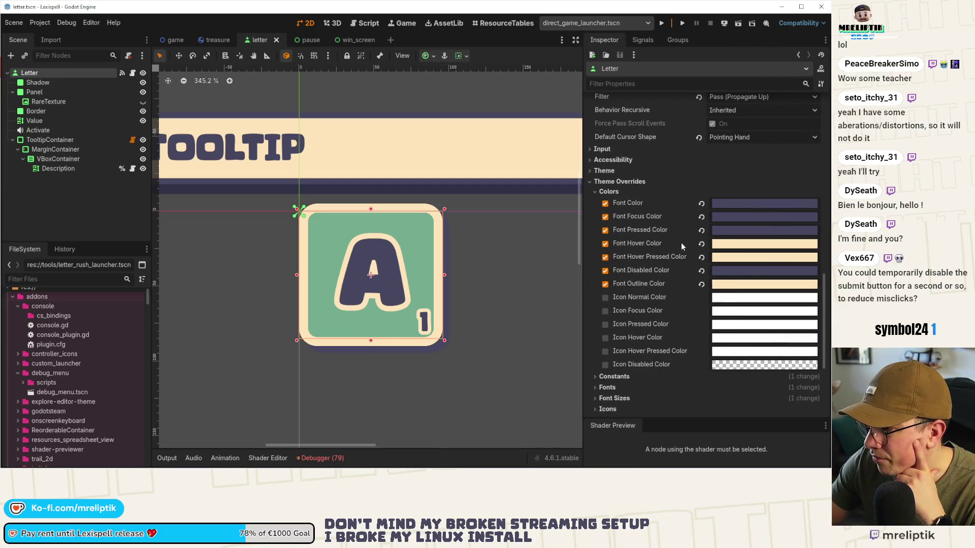
left_click(729, 245)
left_click(721, 244)
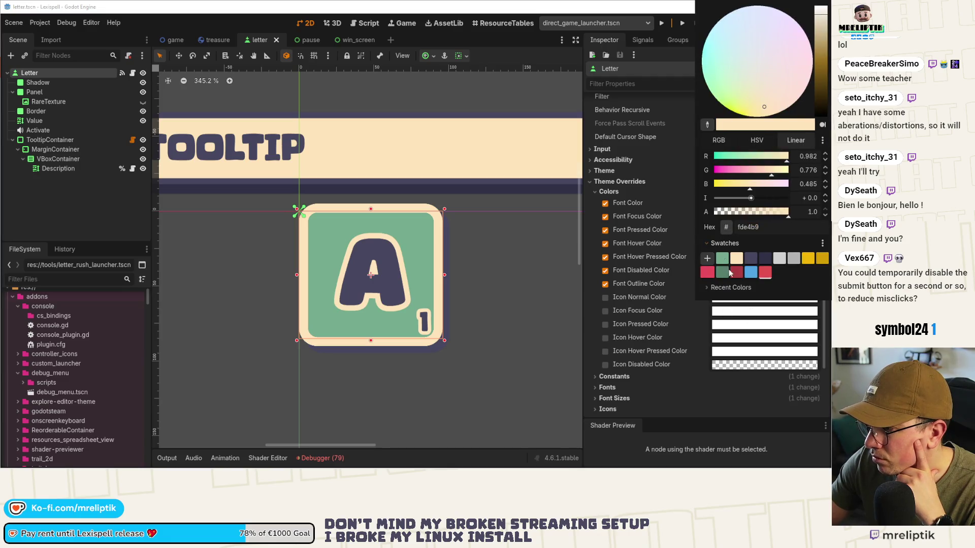
left_click(723, 260)
key("ctrl+s")
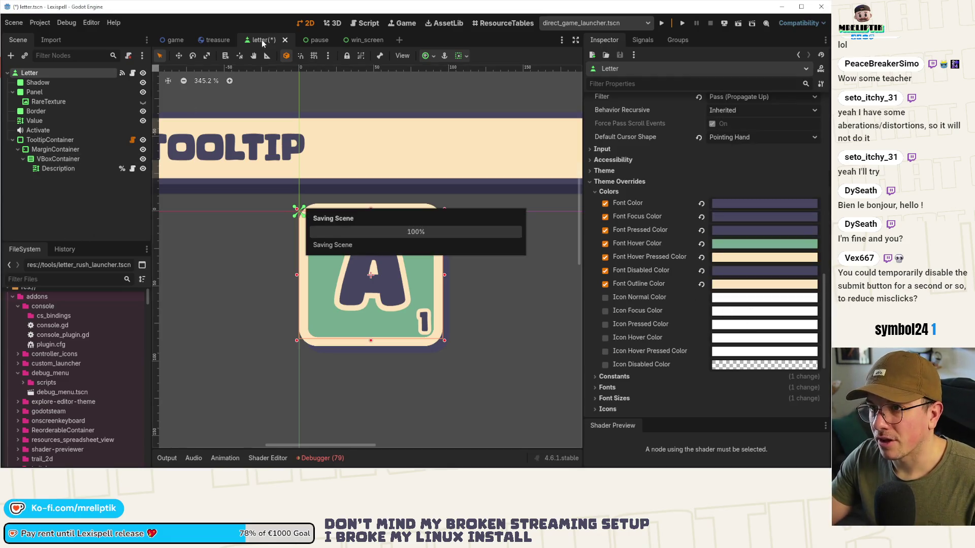
left_click(405, 24)
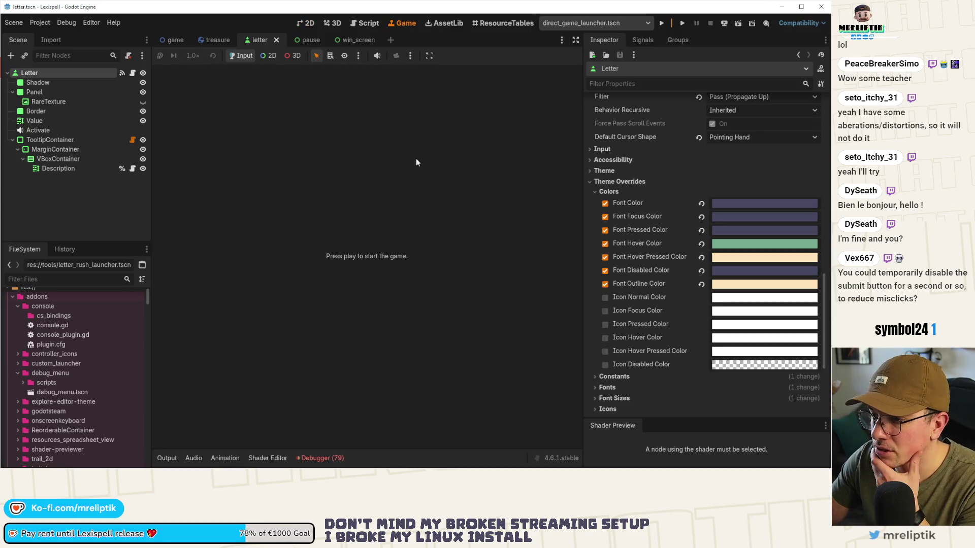
left_click(661, 24)
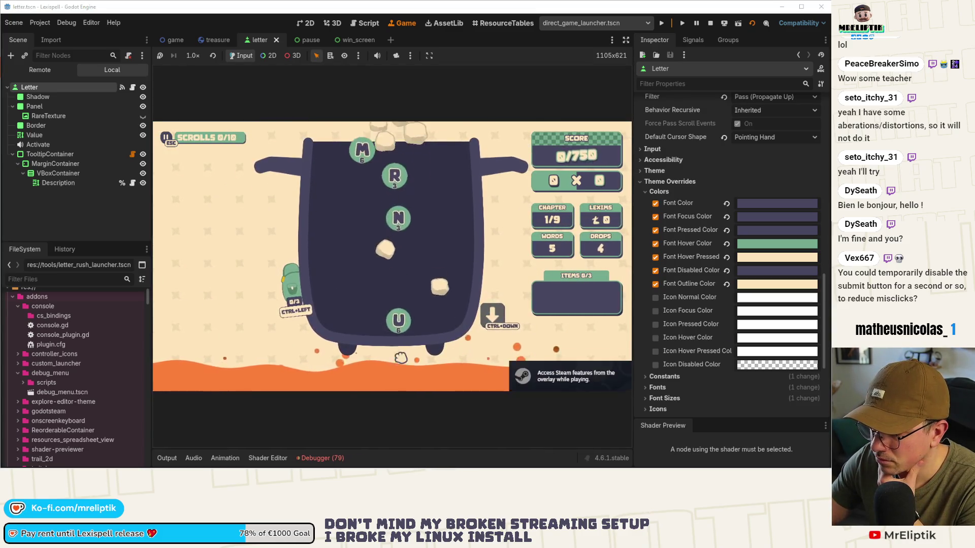
left_click(413, 324)
type("nme")
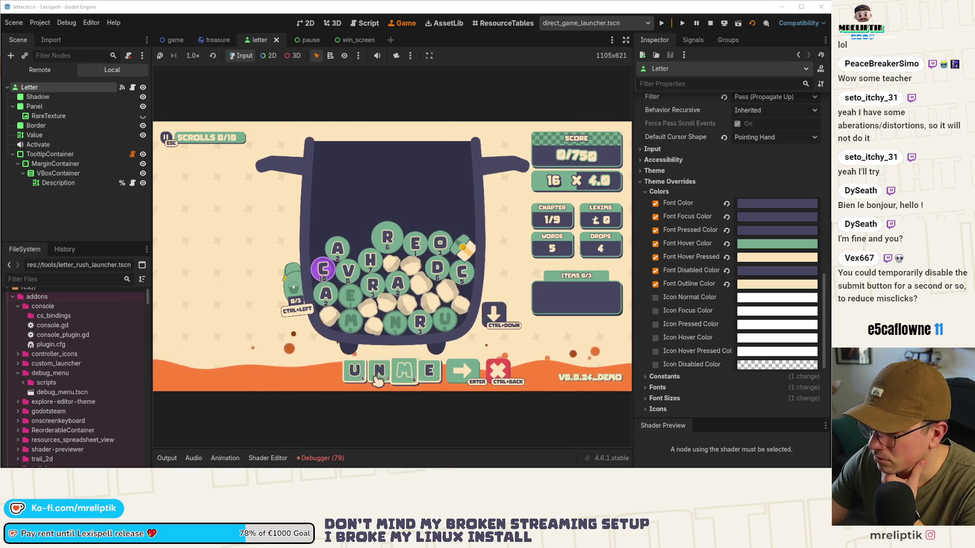
left_click(413, 381)
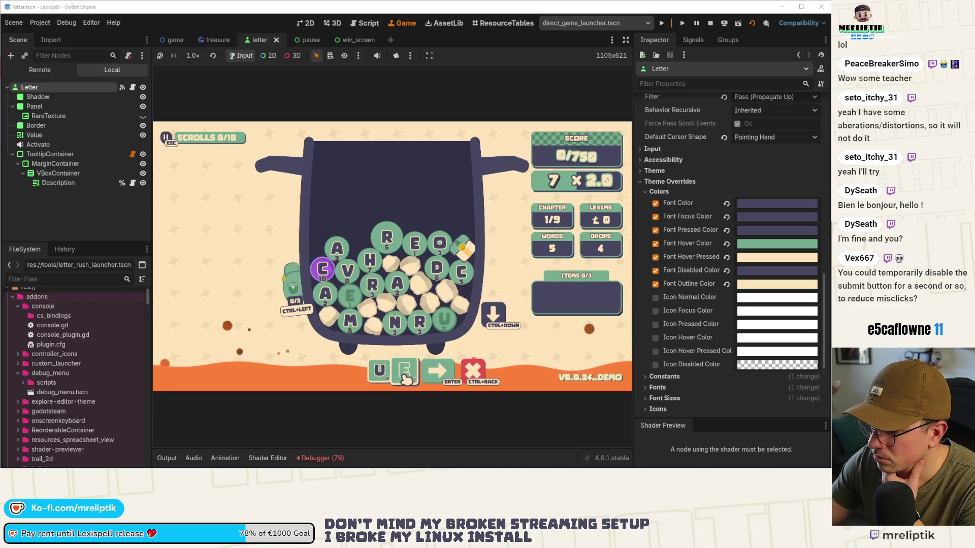
left_click(777, 248)
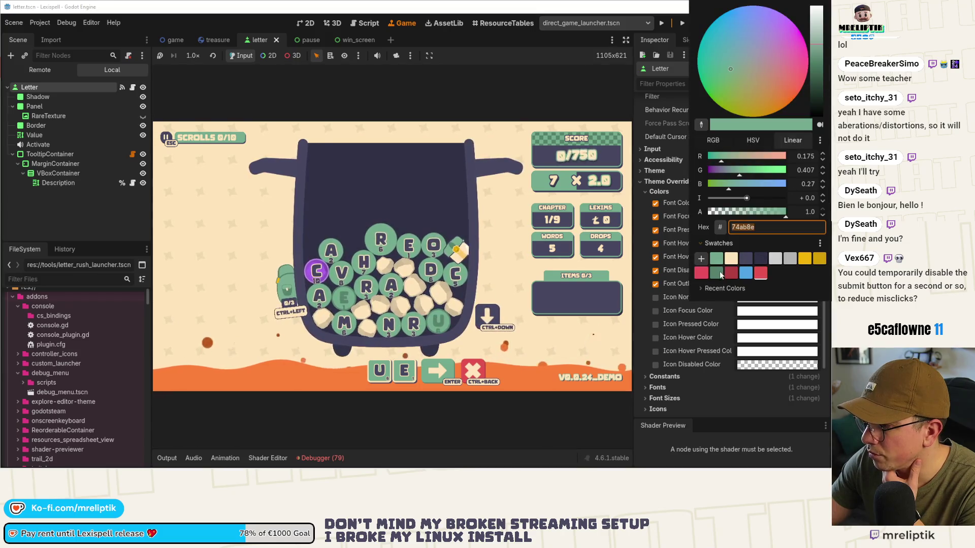
left_click(531, 49)
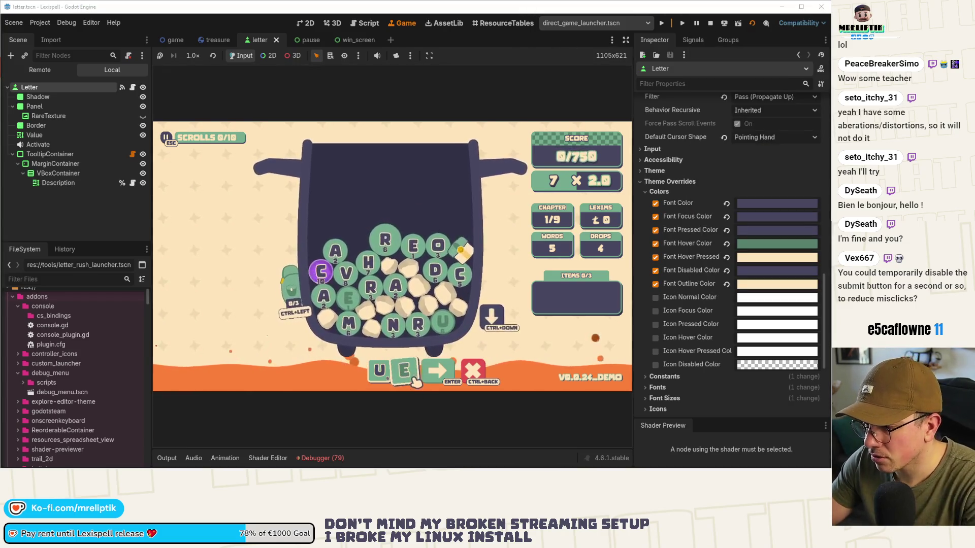
type("nahrr")
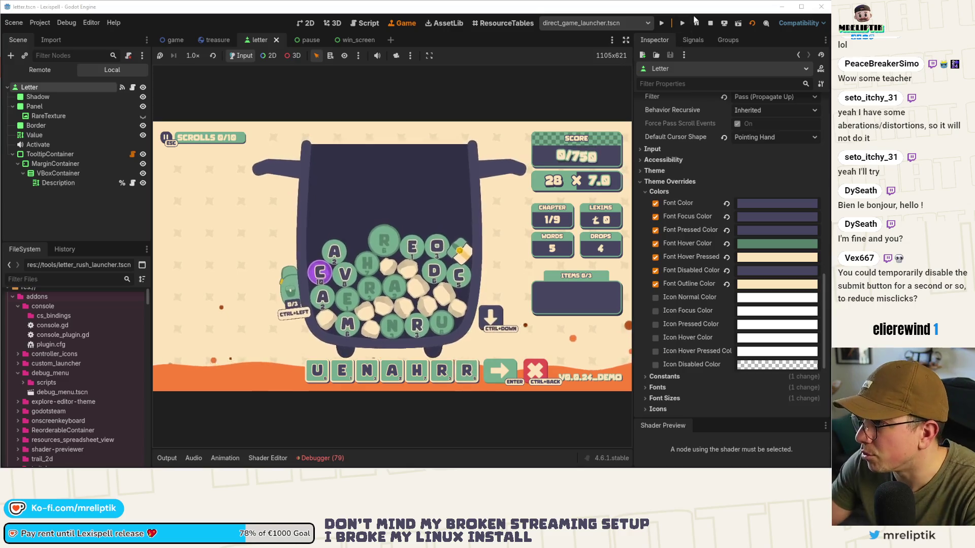
left_click(712, 25)
key("ctrl+s")
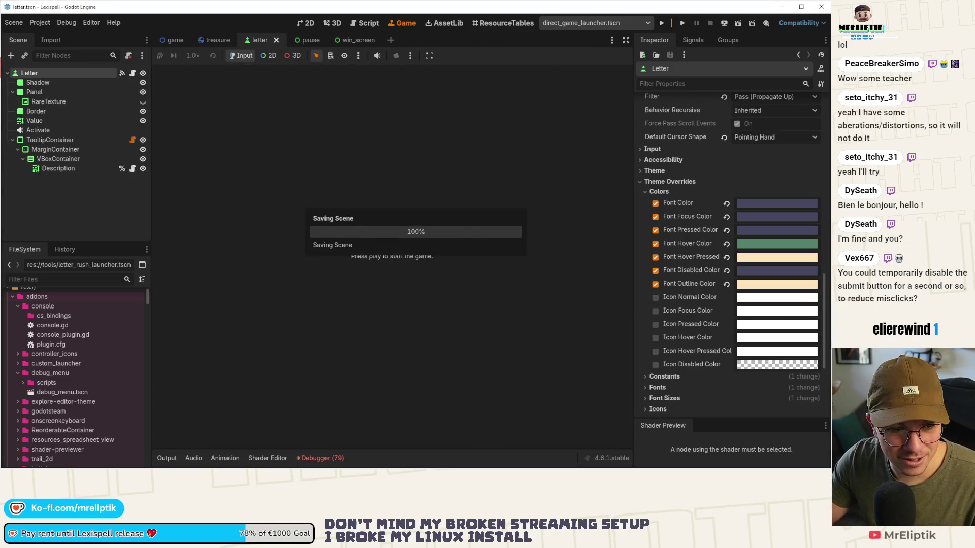
In VS Code, stage only letter.tscn and commit it as 'make font deep green on hover'.
key("alt+Tab")
left_click(72, 132)
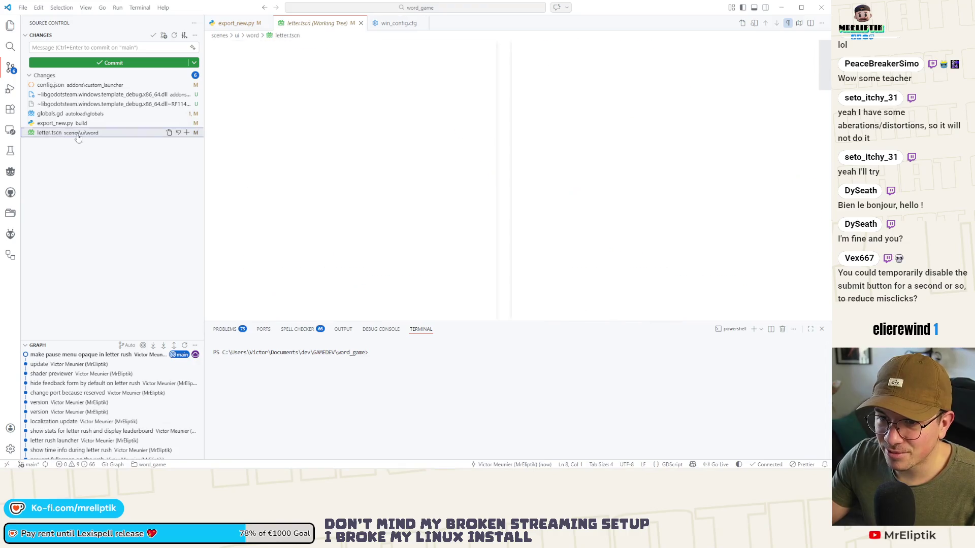
left_click(187, 133)
left_click(92, 48)
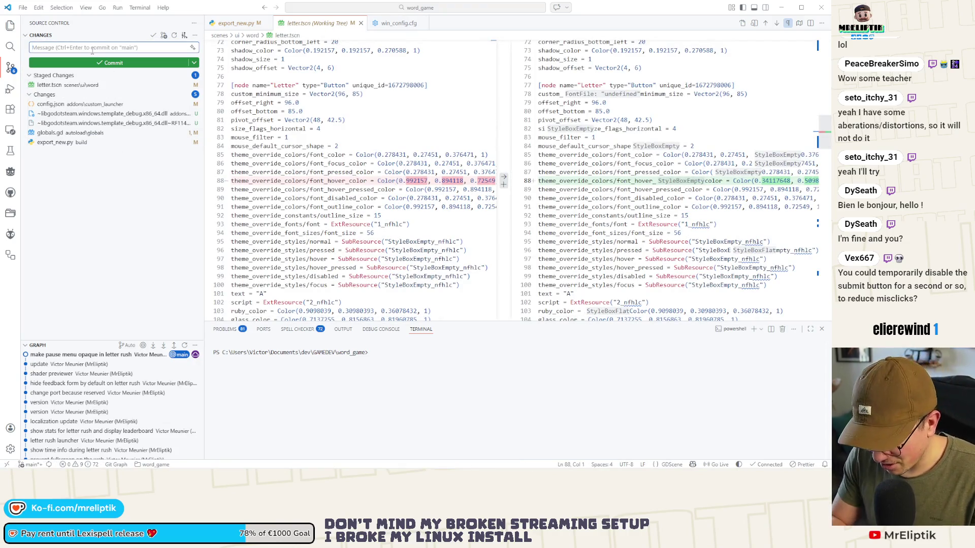
type("make font deep green on hover")
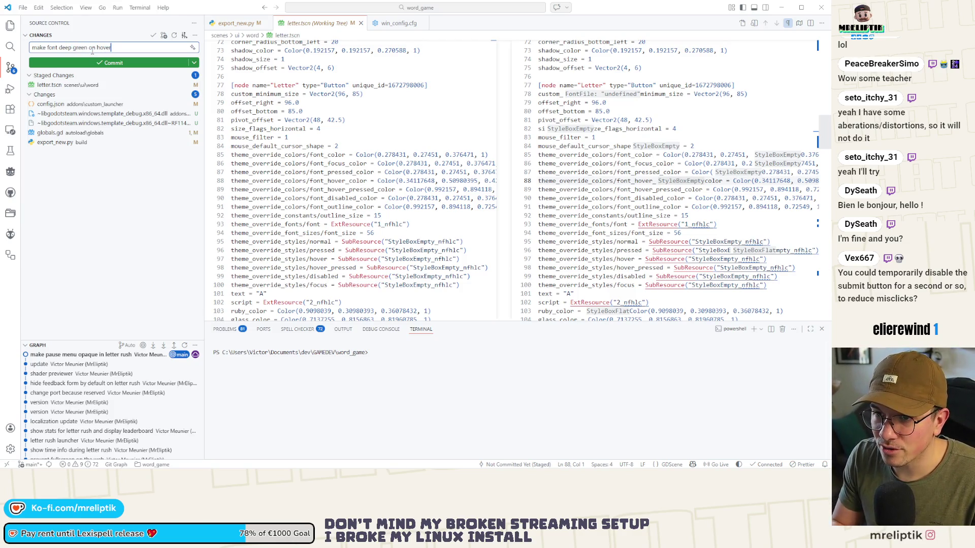
key("ctrl+Return")
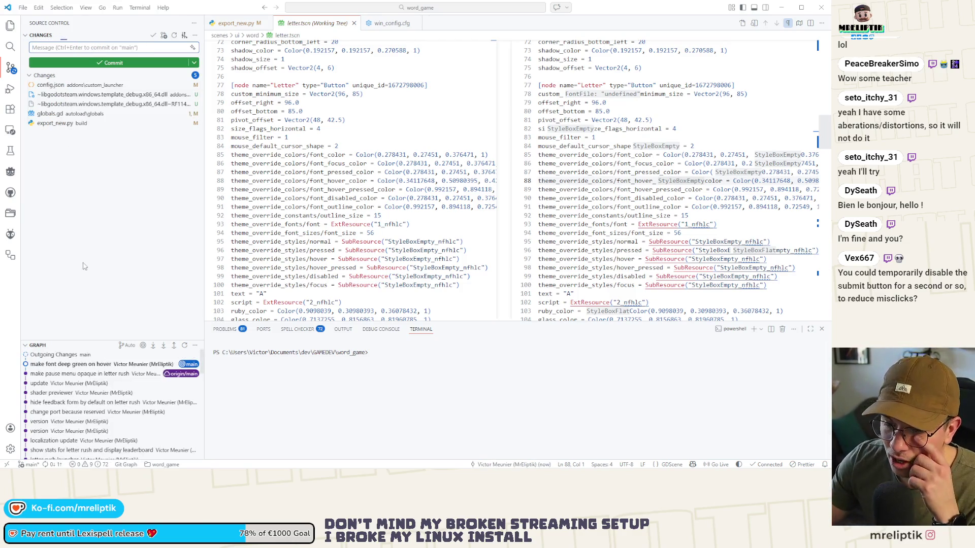
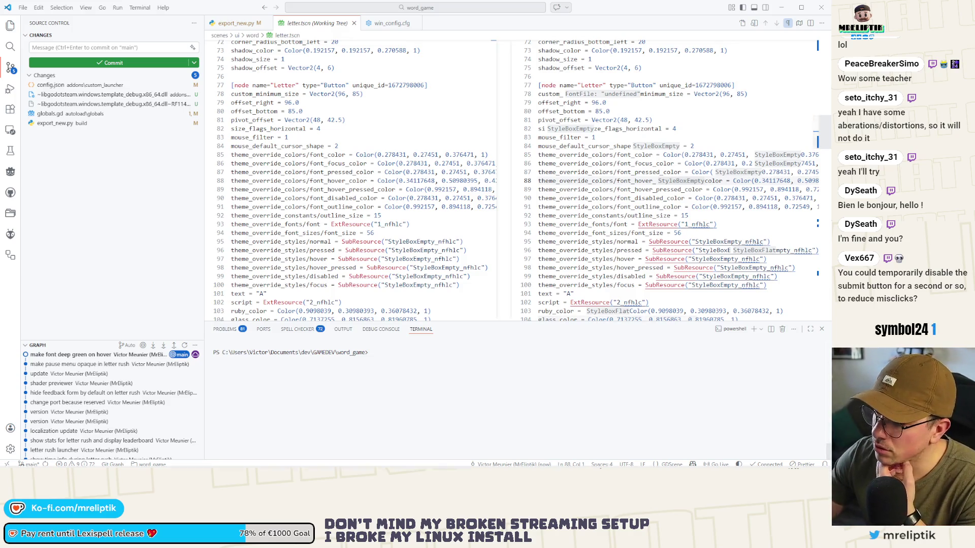
Leave the letter.tscn diff in VS Code and bring up the Godot editor showing the Letter scene.
left_click(716, 461)
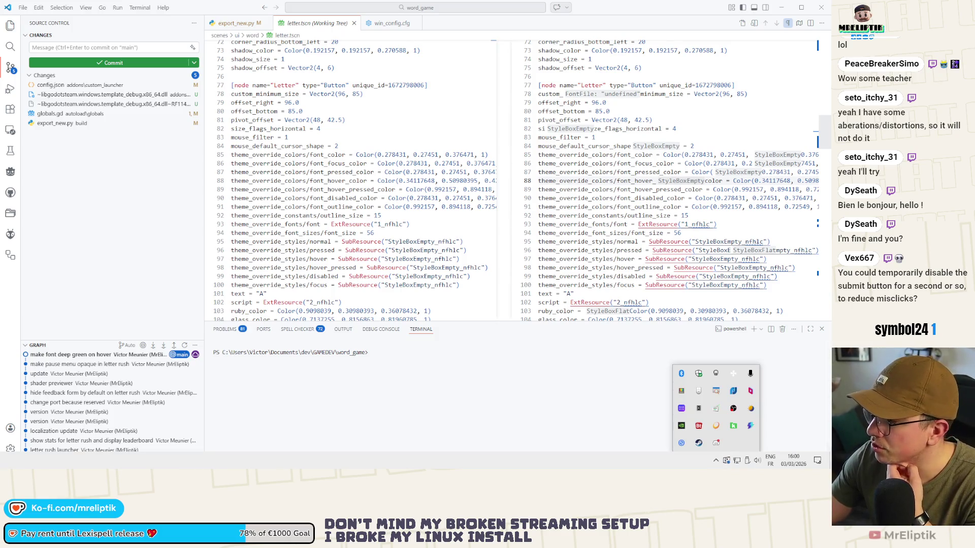
left_click(716, 459)
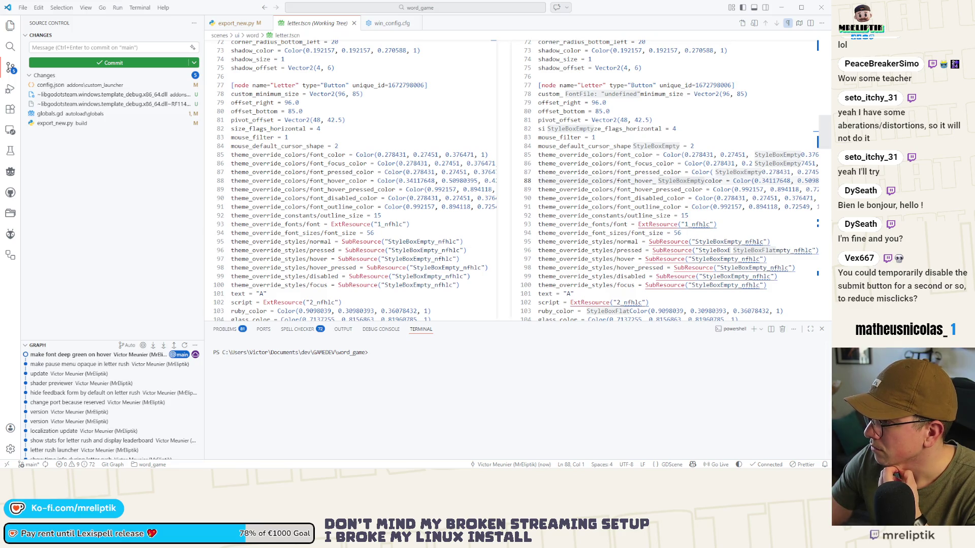
left_click(80, 216)
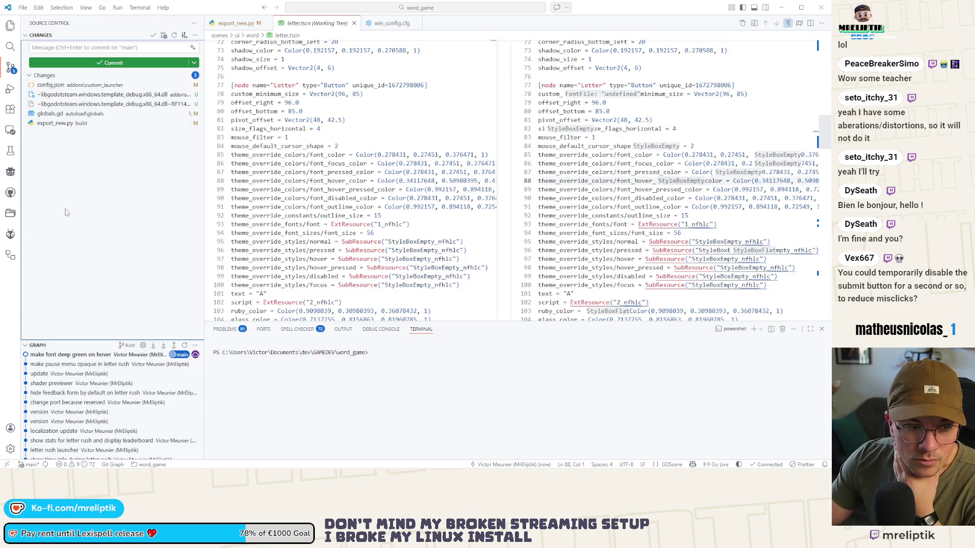
key("alt+Tab")
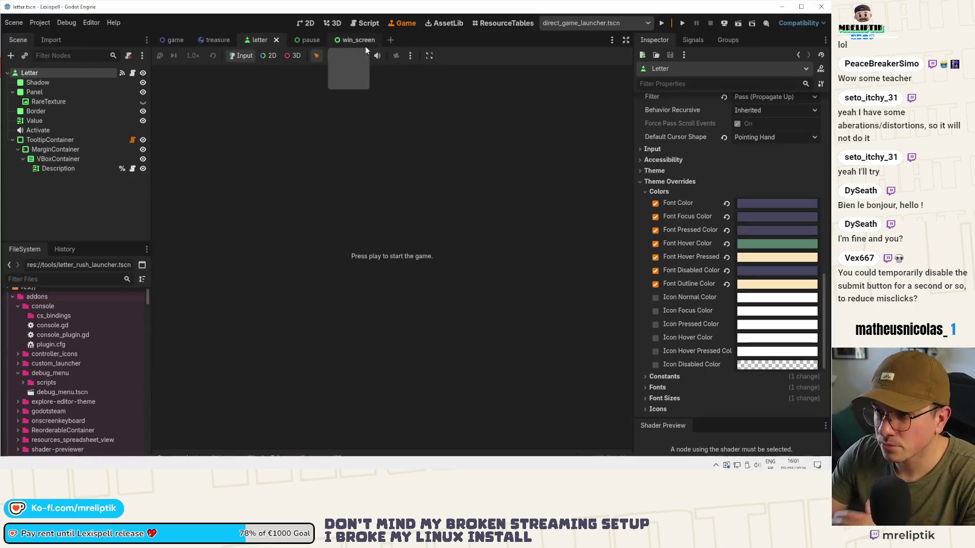
Open the settings_container.tscn scene in the 2D editor.
left_click(304, 24)
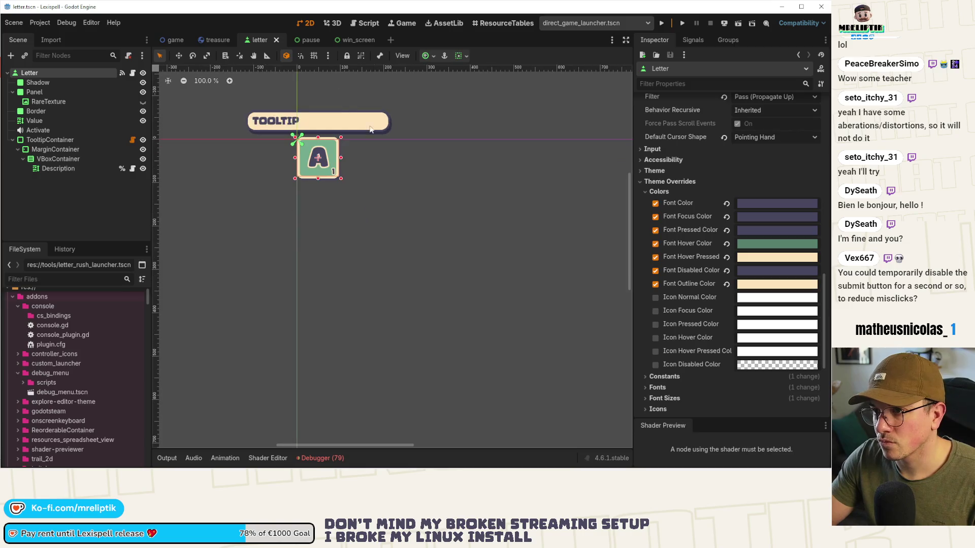
key("ctrl+shift+o")
type("settings")
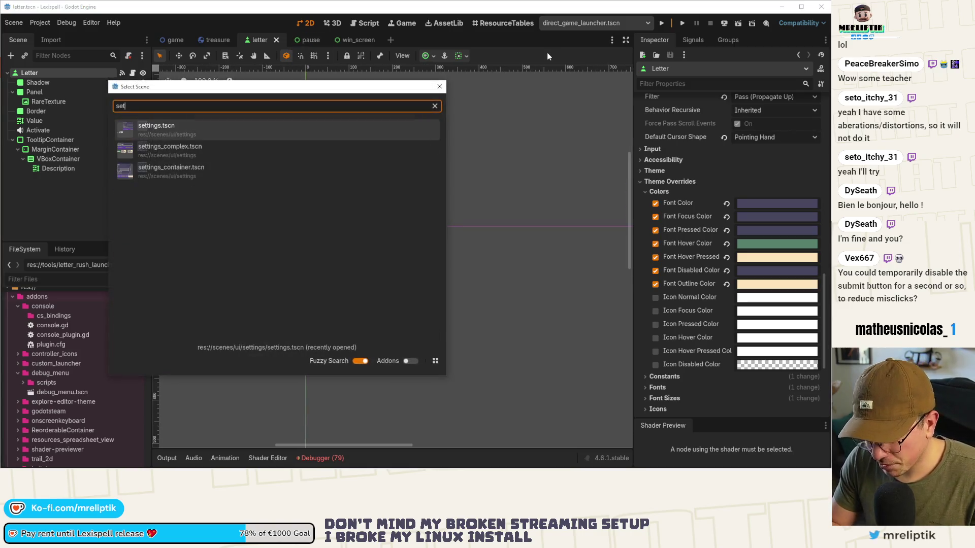
key("Return")
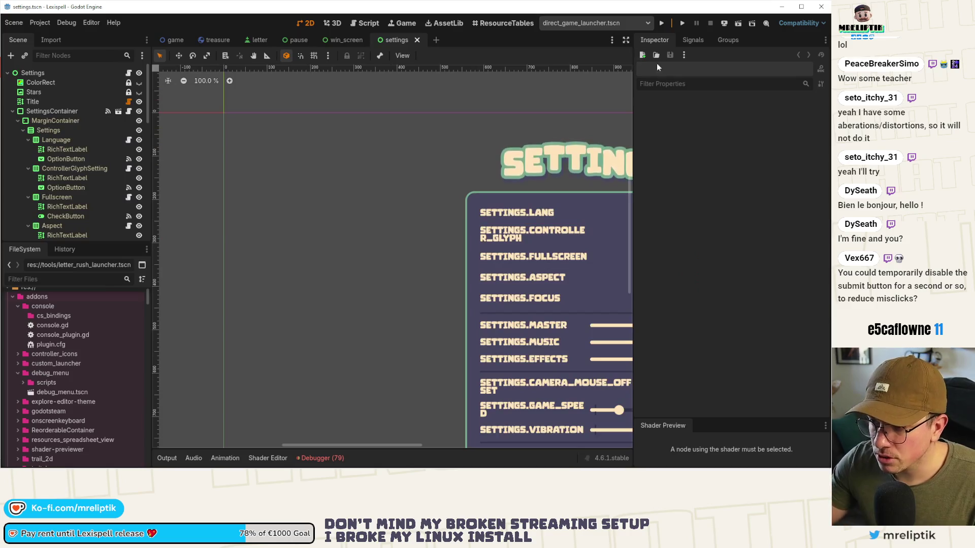
left_click(118, 111)
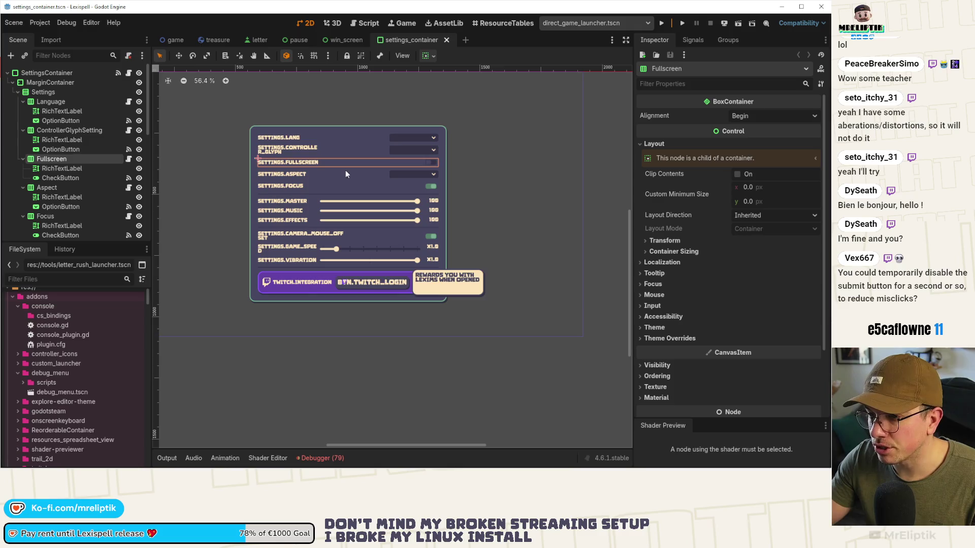
scroll(311, 182, "up", 4)
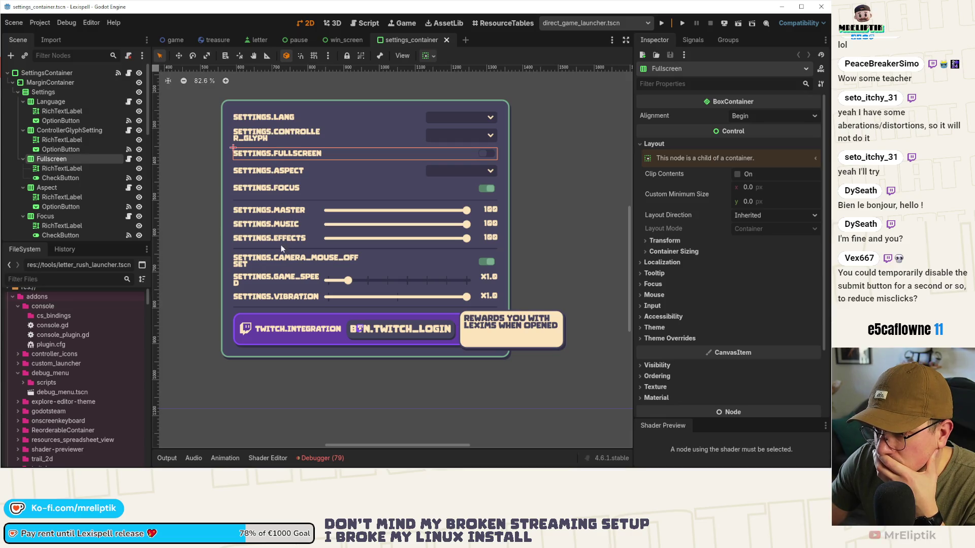
Duplicate the MouseOffset setting row and rename the copy LettersTooltip.
left_click(265, 259)
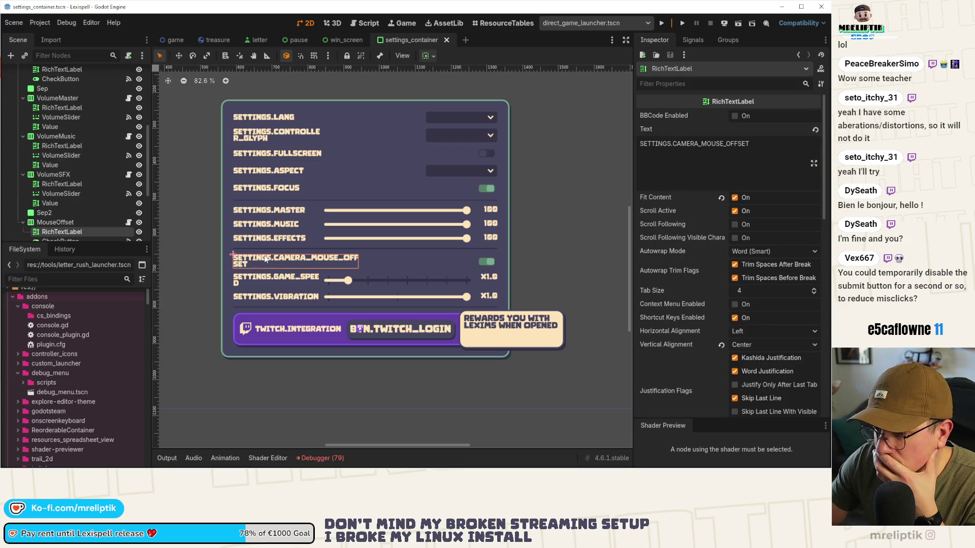
left_click(54, 222)
scroll(53, 208, "down", 2)
key("ctrl+d")
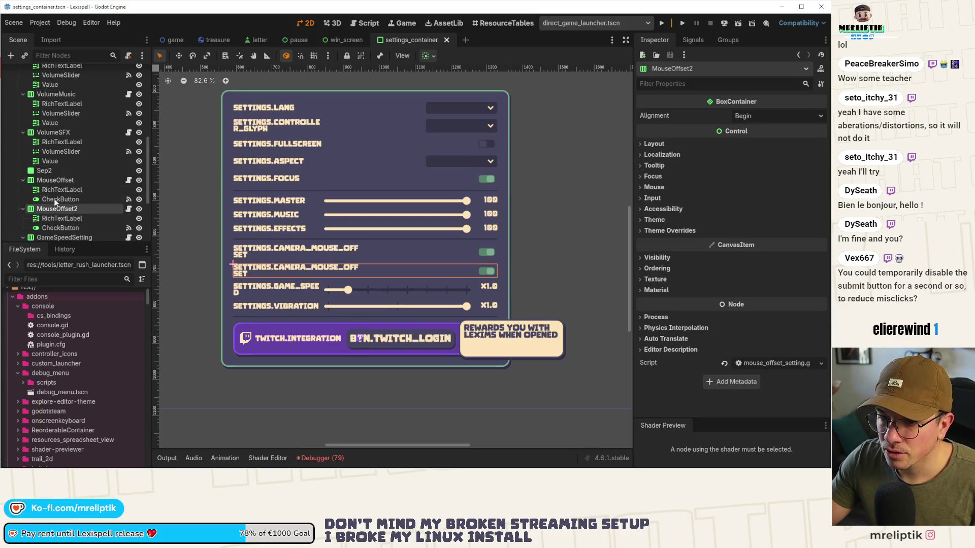
double_click(64, 181)
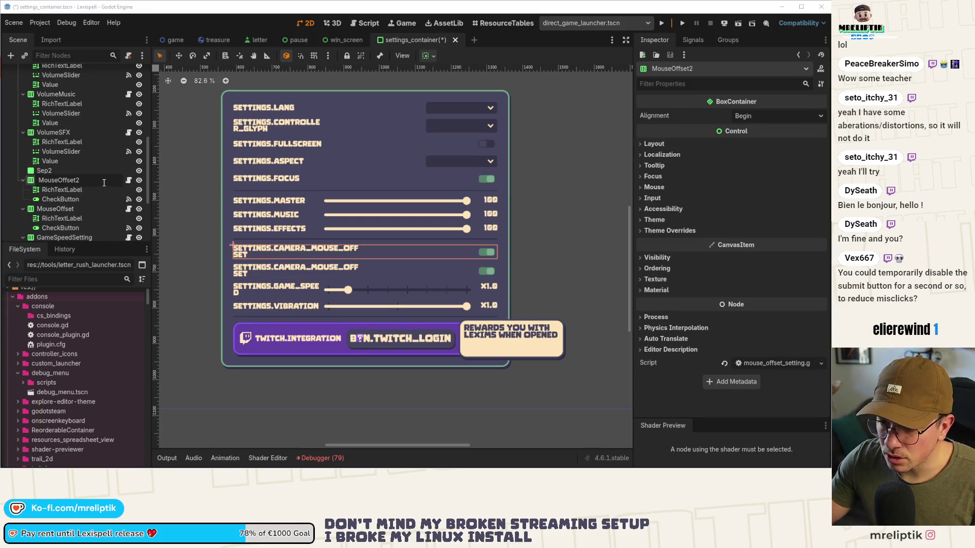
type("LettersTooltip")
key("Return")
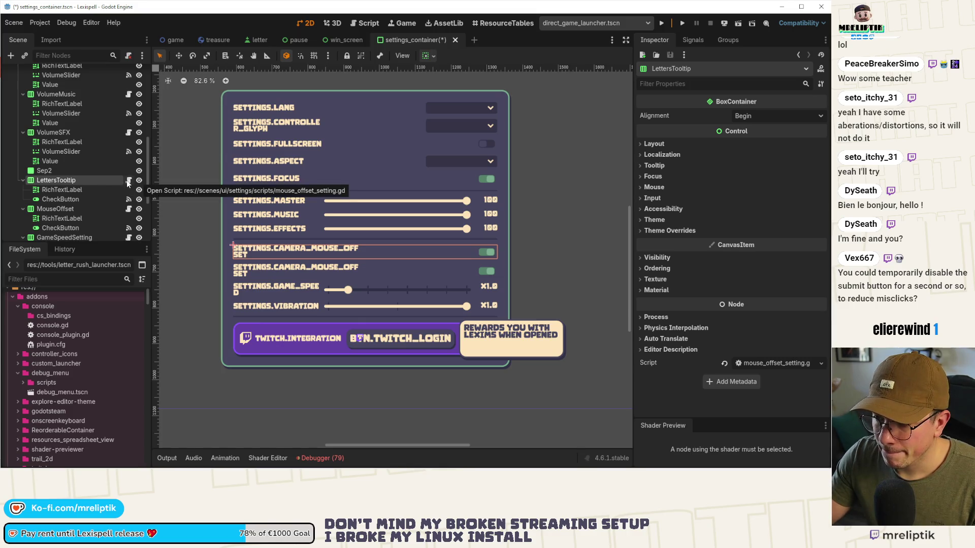
Change the LettersTooltip label text from SETTINGS.CAMERA_MOUSE_OFFSET to SETTINGS.LETTER_TOOLTIP.
left_click(78, 189)
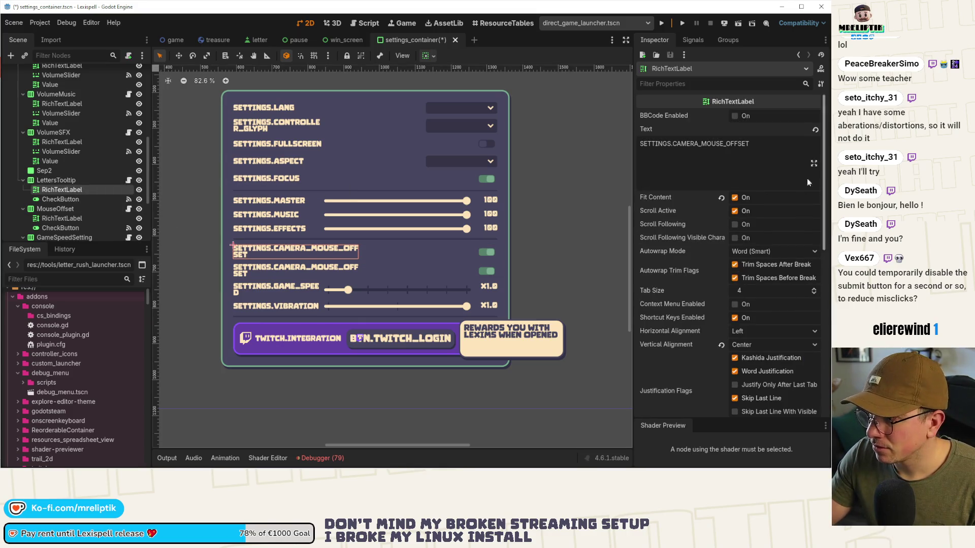
left_click_drag(751, 144, 676, 144)
type("LETTER_TOOLTIP")
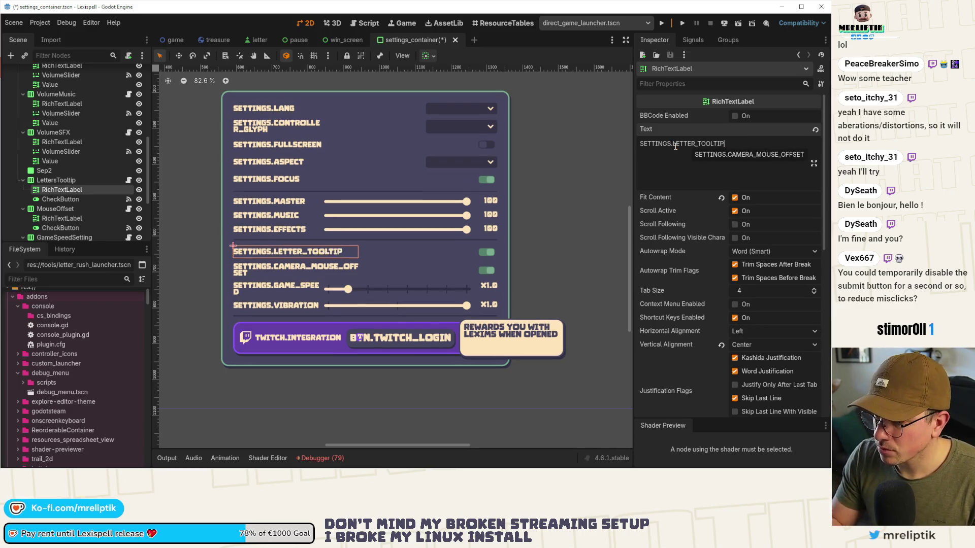
left_click(72, 180)
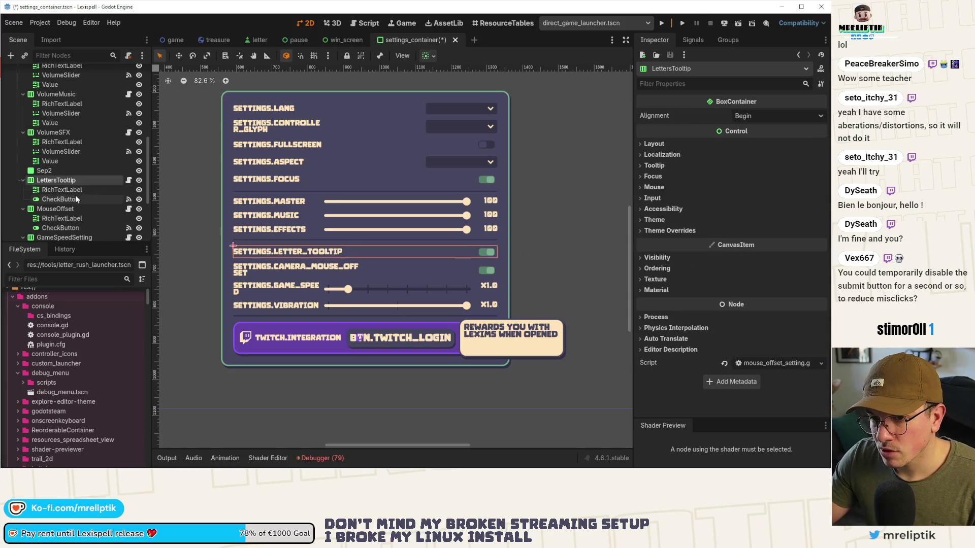
left_click(129, 181)
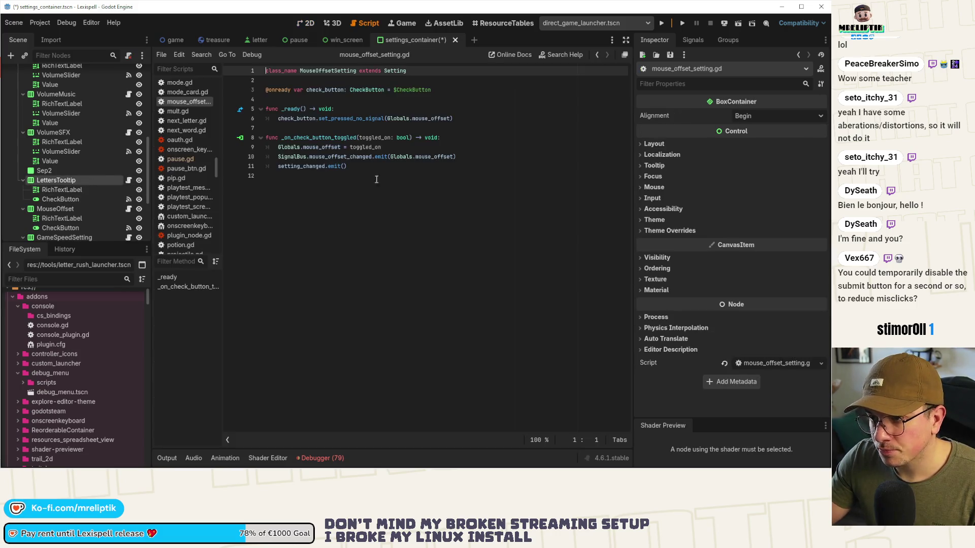
Replace LettersTooltip's copied script with a new letters_tooltip.gd in the scripts folder.
right_click(77, 183)
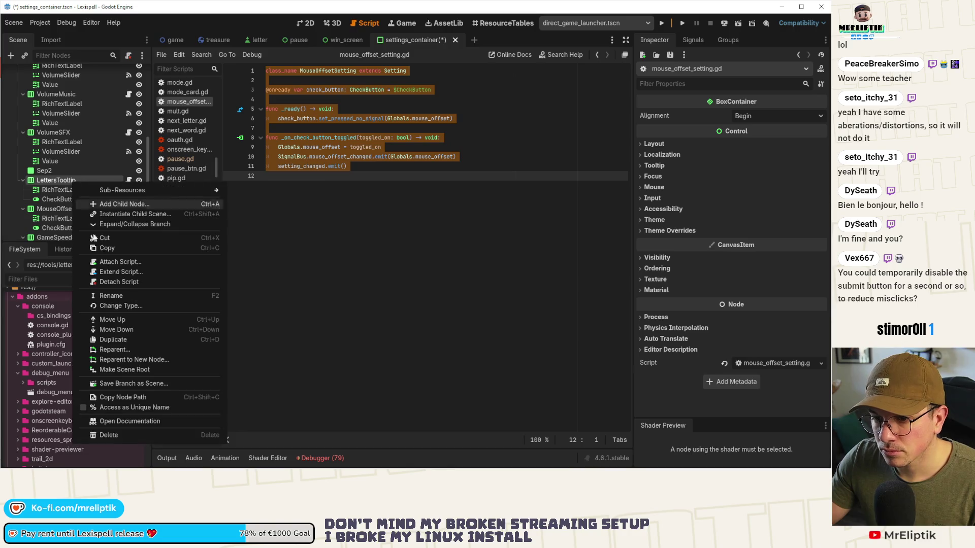
left_click(132, 282)
right_click(105, 183)
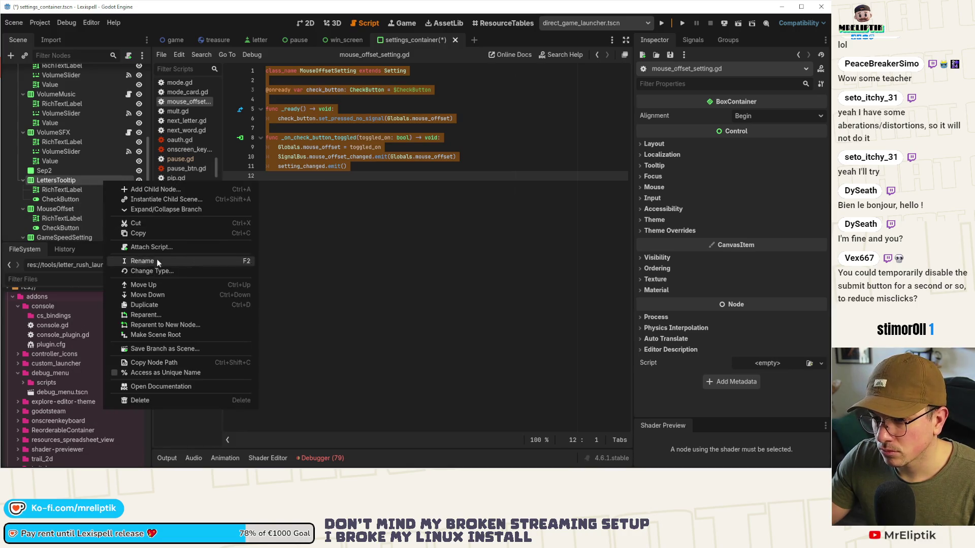
left_click(151, 247)
left_click(371, 227)
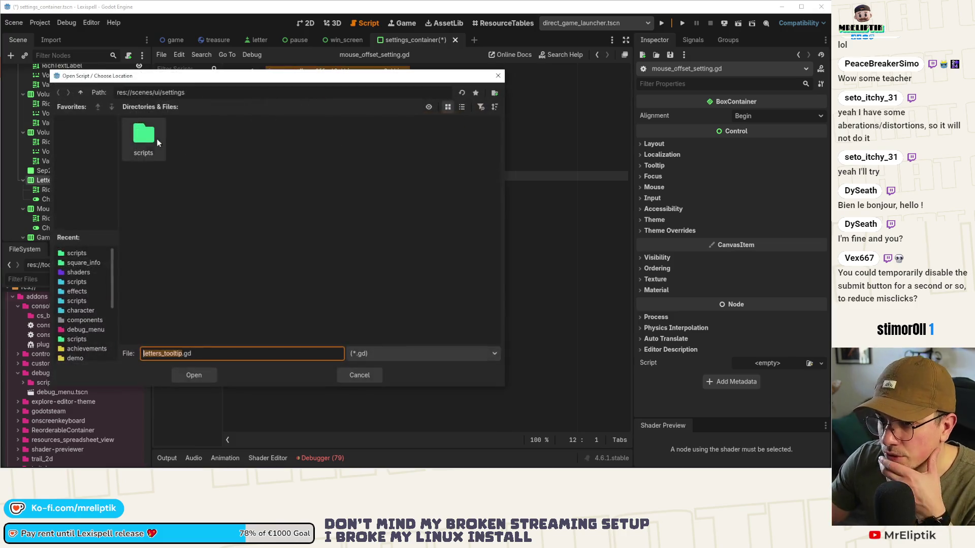
double_click(143, 133)
left_click(193, 375)
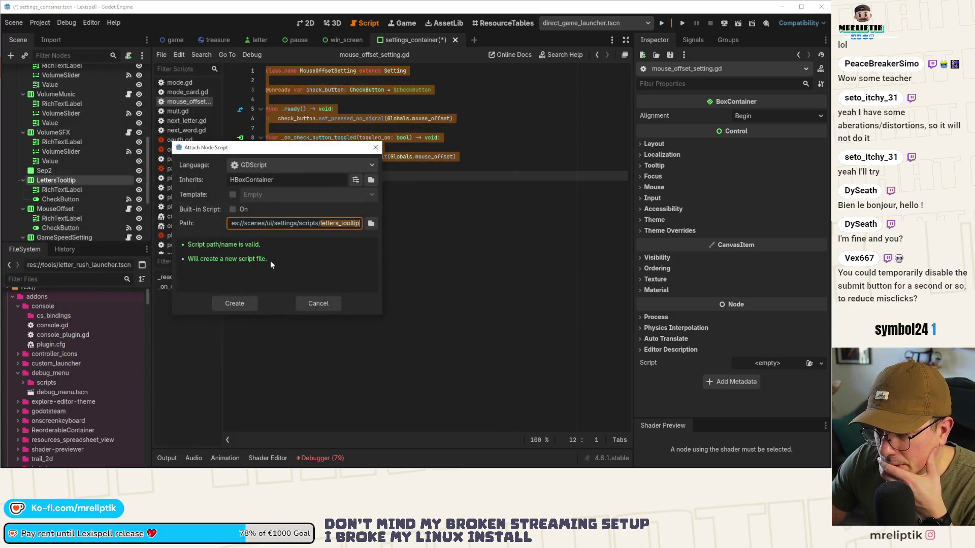
left_click(235, 304)
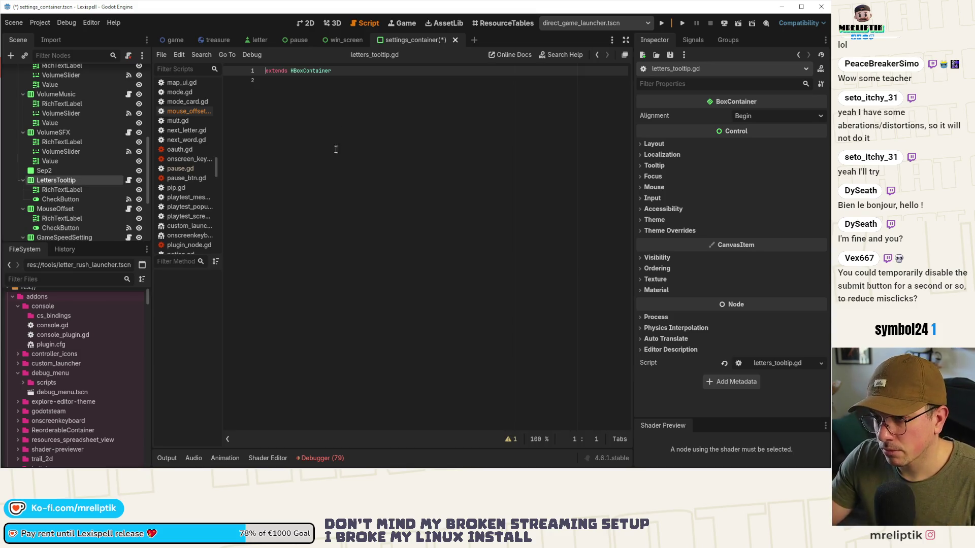
Undo the code accidentally pasted into game.gd and save the settings_container scene.
key("ctrl+Tab")
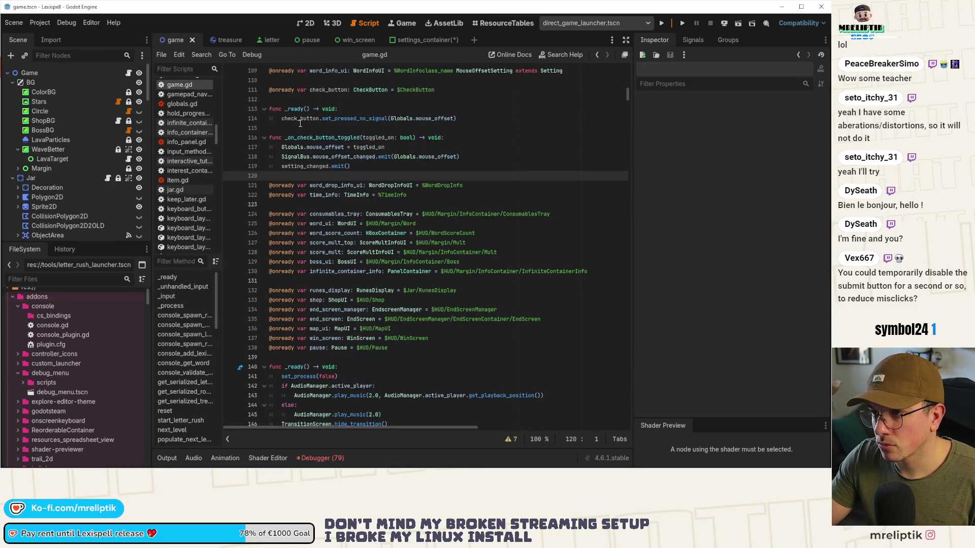
key("ctrl+z")
key("ctrl+s")
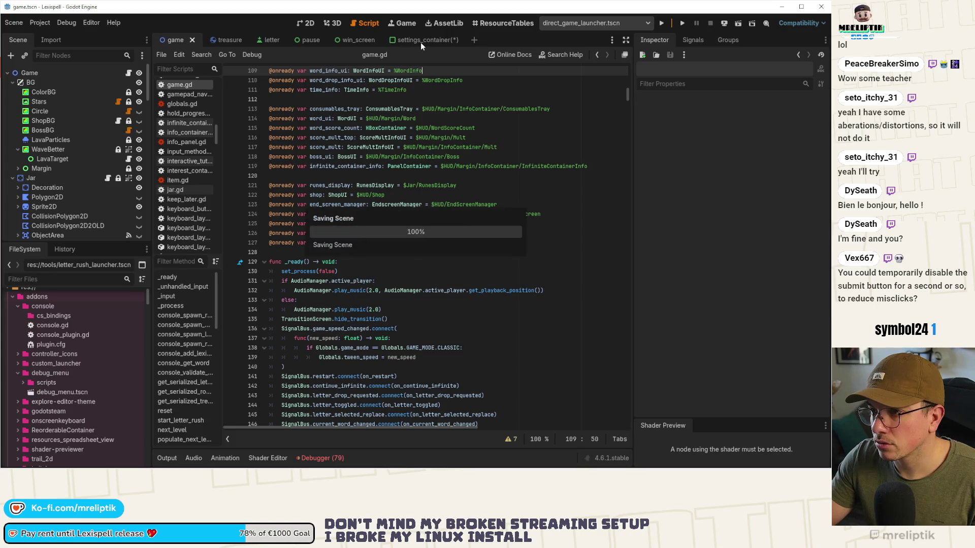
left_click(420, 42)
key("ctrl+s")
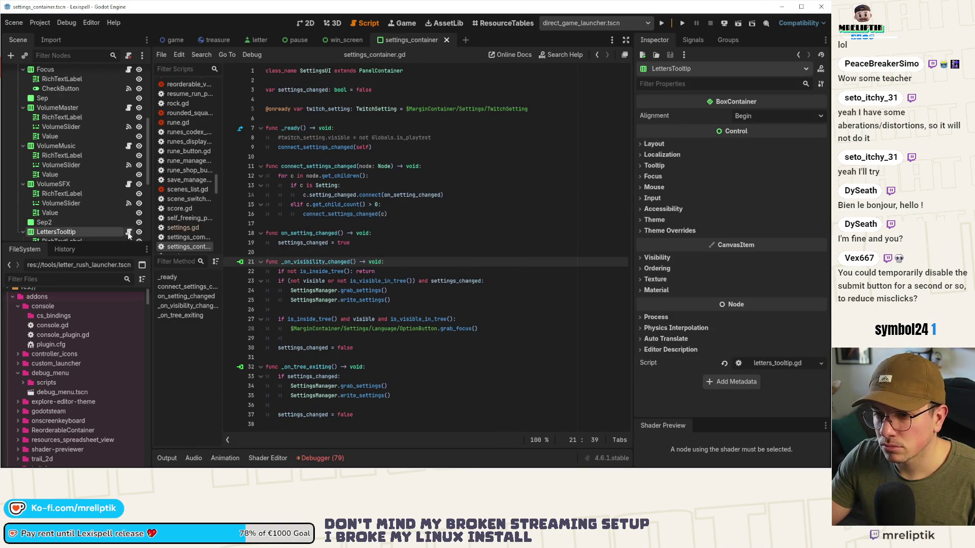
Paste the mouse offset setting code into letters_tooltip.gd and rename the class LettersTooltipSetting.
type("class_name MouseOffsetSetting extends Setting  @onready var check_button: CheckButton = $CheckButton  func _ready() -> void: \tcheck_button.set_pressed_no_signal(Globals.mouse_offset)  func _on_check_button_toggled(toggled_on: bool) -> void: \tGlobals.mouse_offset = toggled_on \tSignalBus.mouse_offset_changed.emit(Globals.mouse_offset) \tsetting_changed.emit()")
key("ctrl+s")
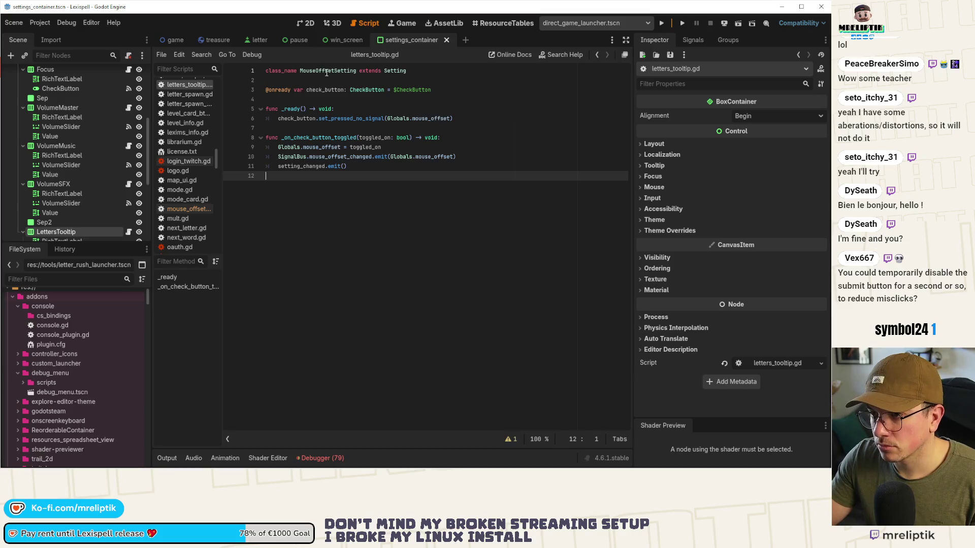
left_click_drag(335, 70, 305, 71)
key("BackSpace")
key("BackSpace")
type("LettersTo")
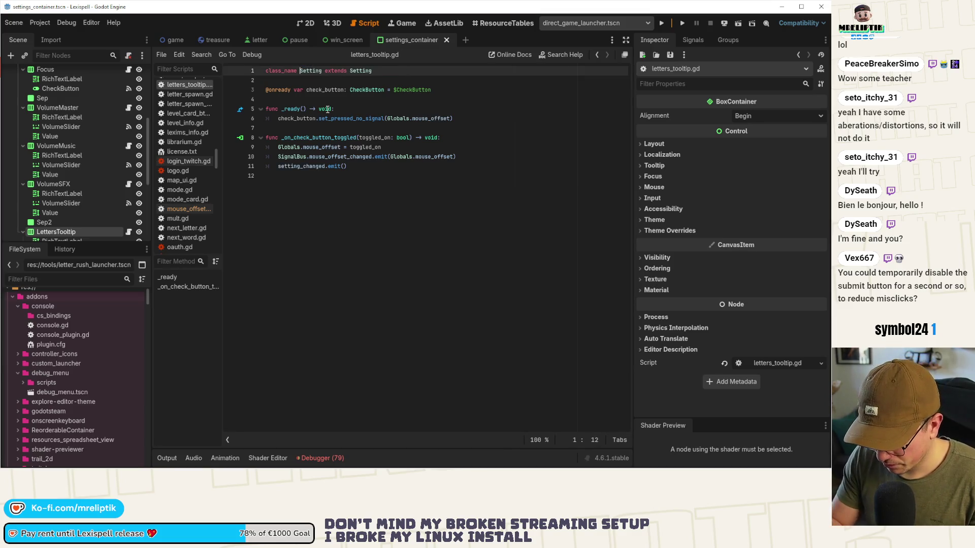
type("oltip")
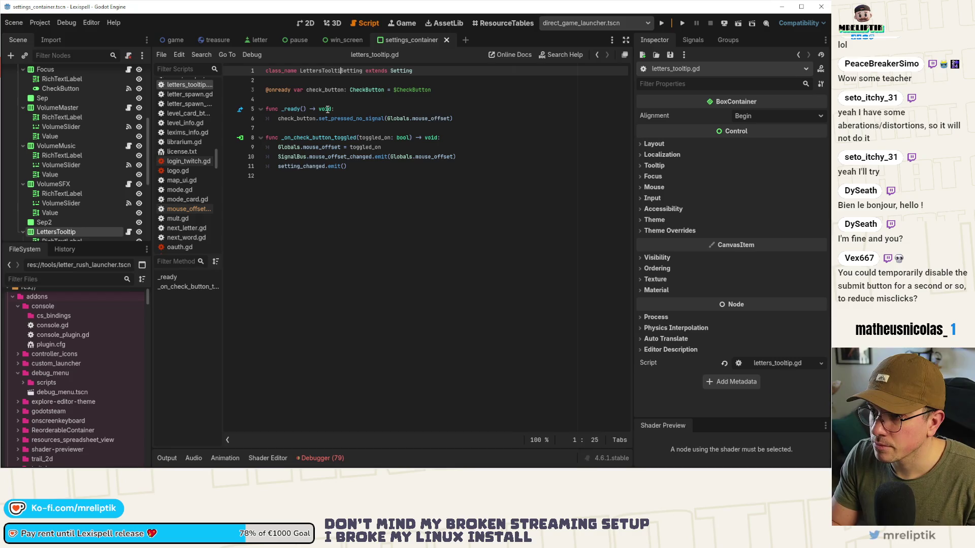
key("ctrl+s")
Select LettersTooltip's CheckButton and bring up options for its toggled signal.
left_click(357, 90)
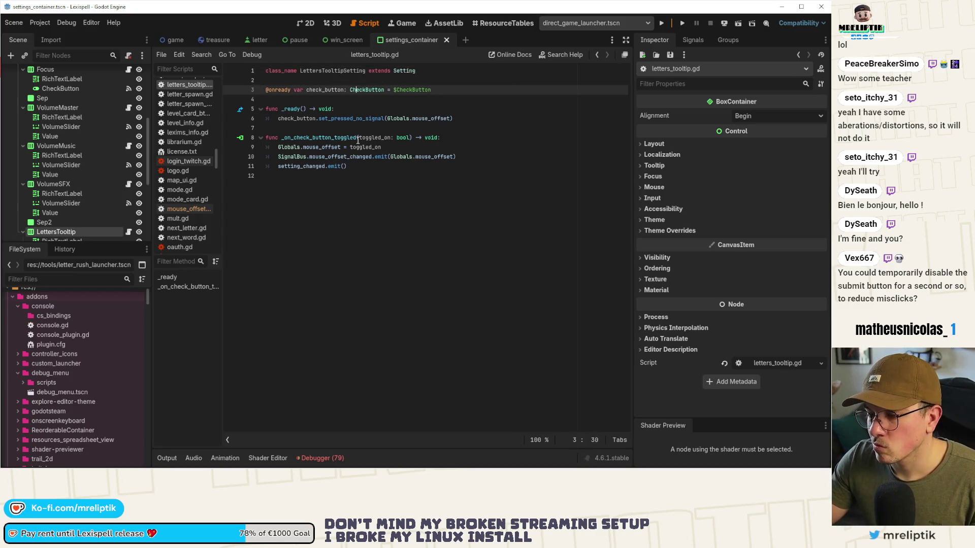
scroll(72, 222, "down", 3)
left_click(65, 167)
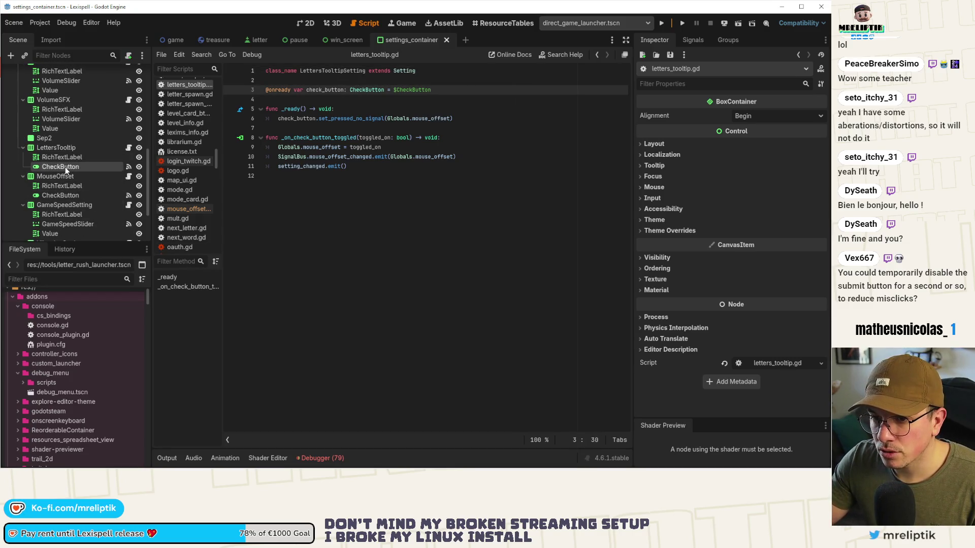
left_click(695, 40)
right_click(697, 112)
Remove an accidental toggled connection to the settings container and delete its empty handler.
left_click(751, 147)
double_click(684, 111)
left_click(234, 331)
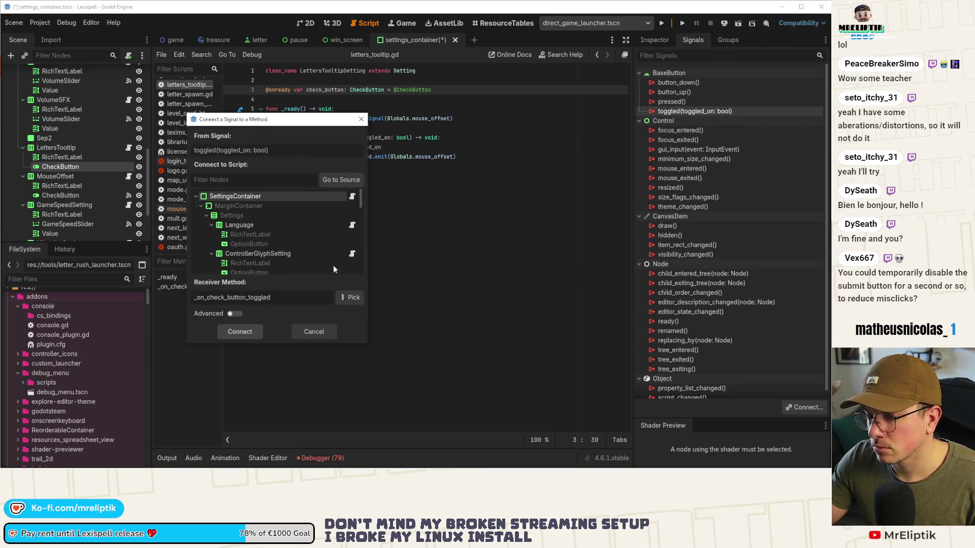
right_click(690, 121)
left_click(751, 150)
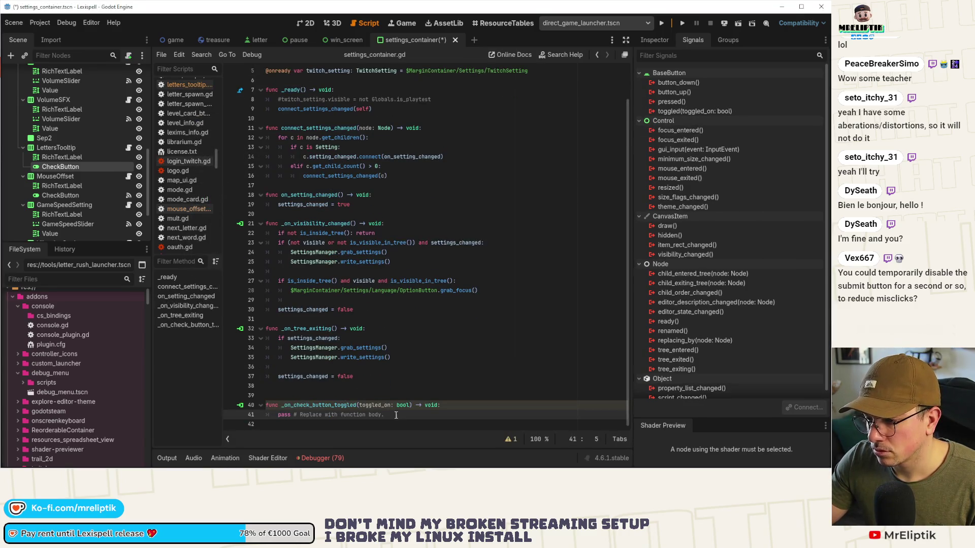
left_click_drag(396, 415, 266, 396)
key("BackSpace")
key("ctrl+s")
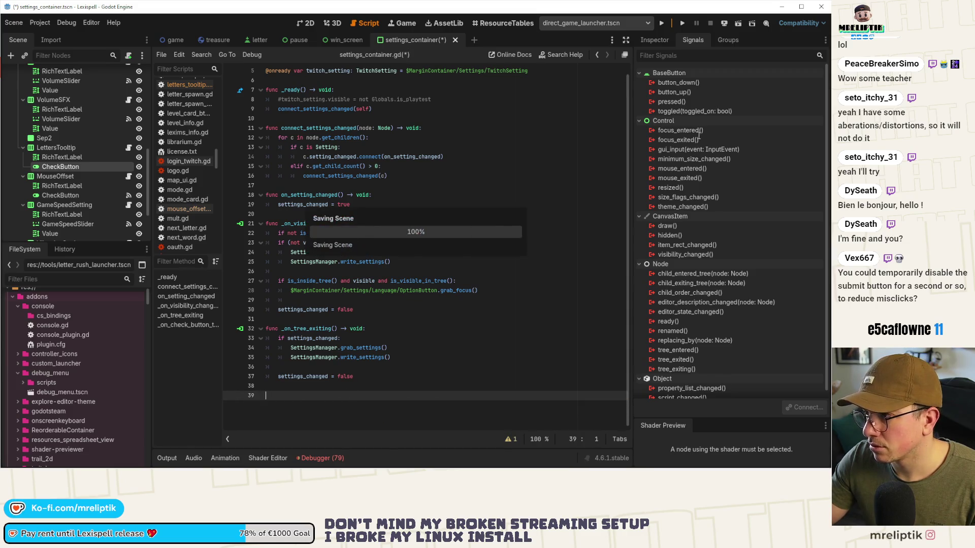
Connect the CheckButton's toggled signal to LettersTooltip's _on_check_button_toggled and save the scene.
double_click(695, 111)
left_click(341, 180)
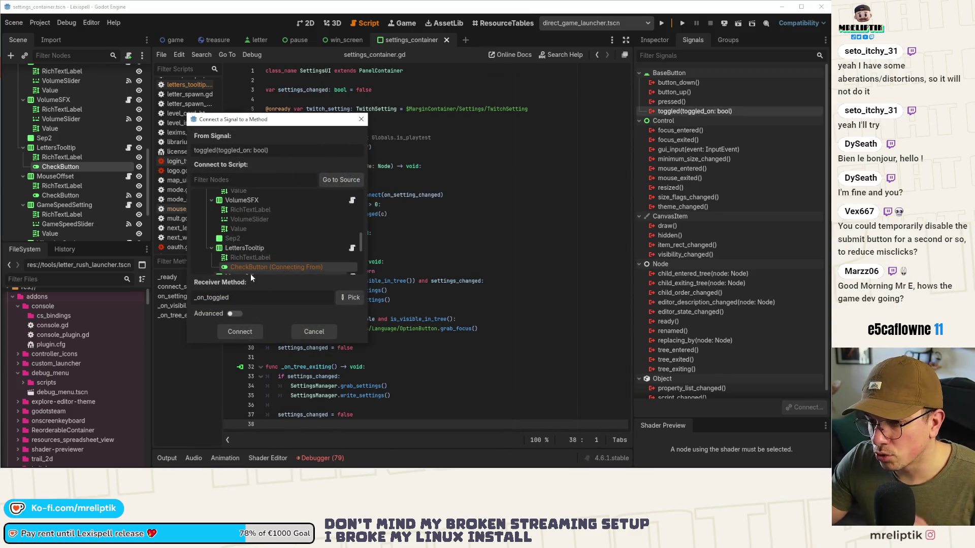
left_click(254, 248)
double_click(255, 248)
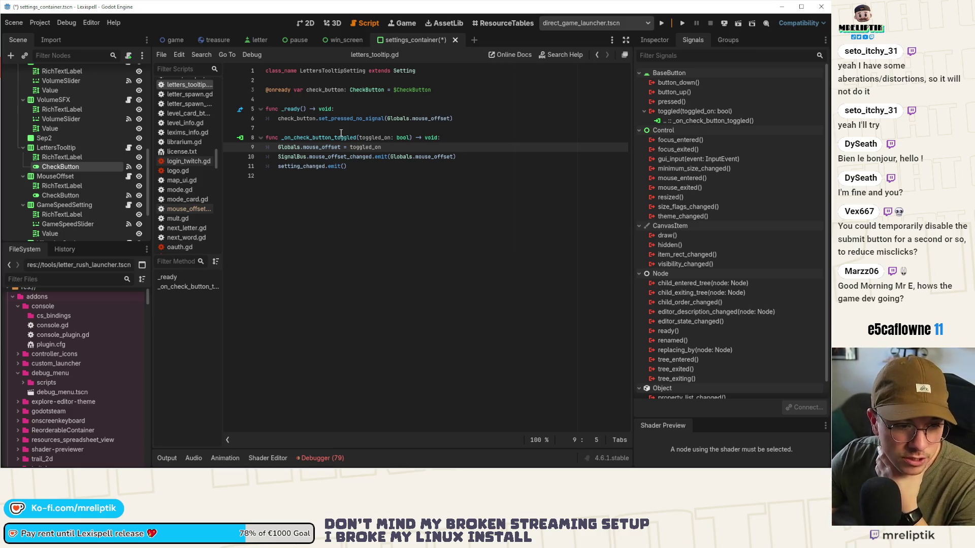
mouse_move(331, 120)
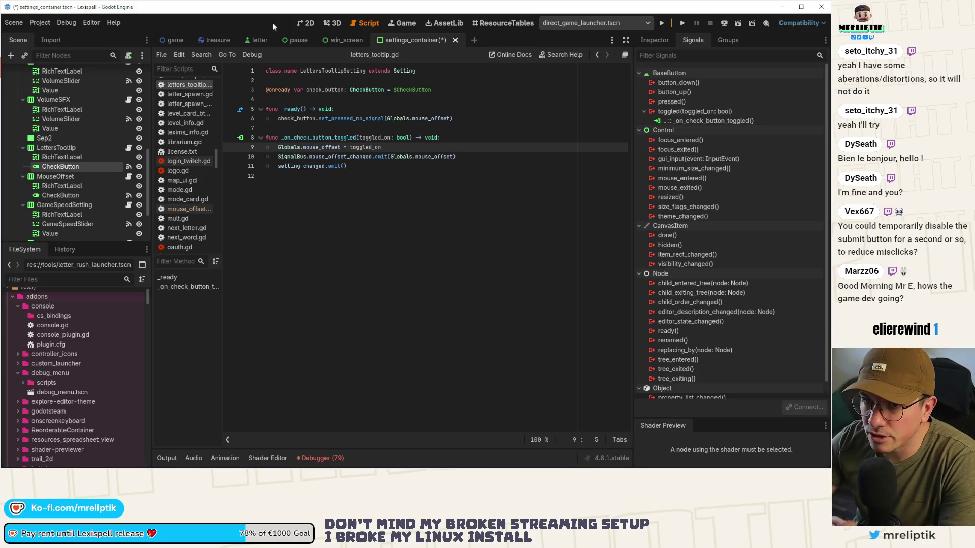
key("ctrl+s")
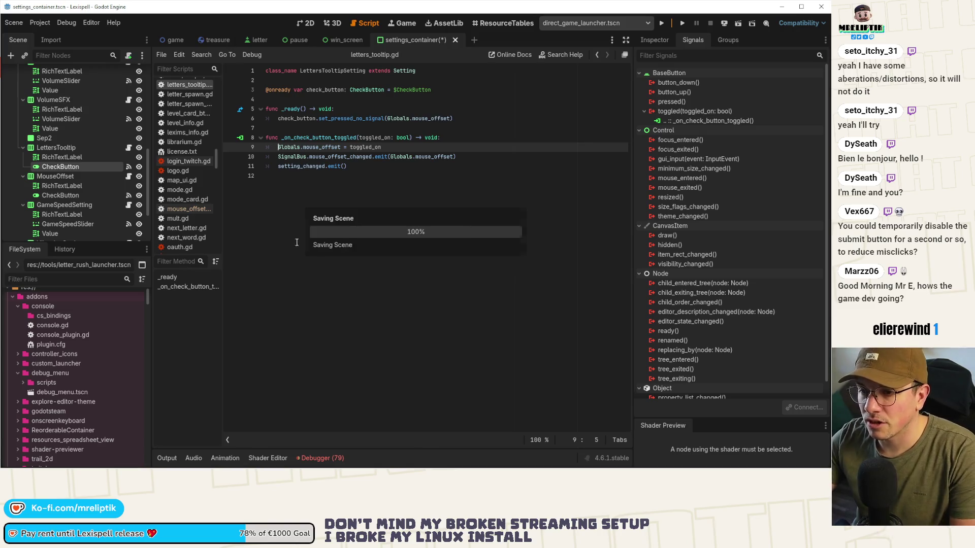
Make the toggle handler store Globals.letters_tooltip instead of mouse_offset, and save.
left_click(286, 193)
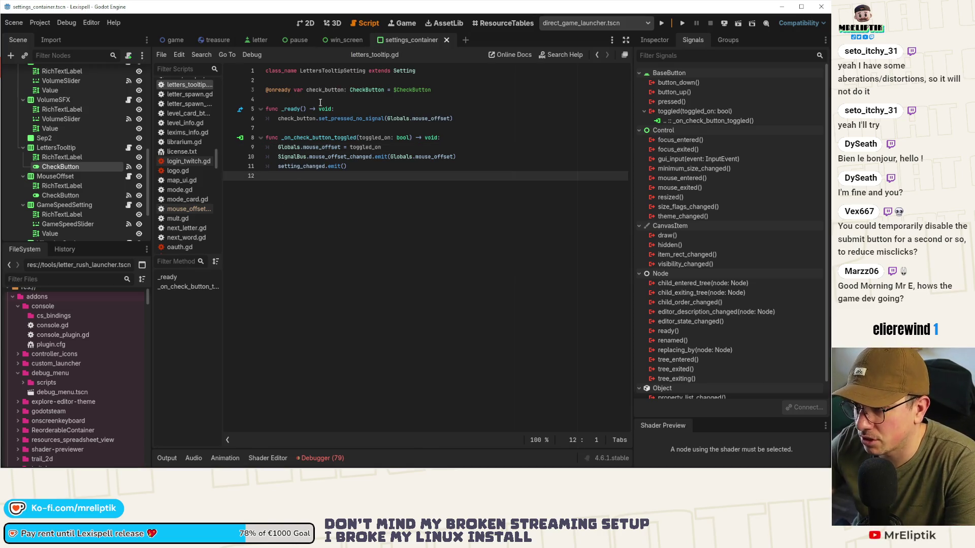
double_click(351, 118)
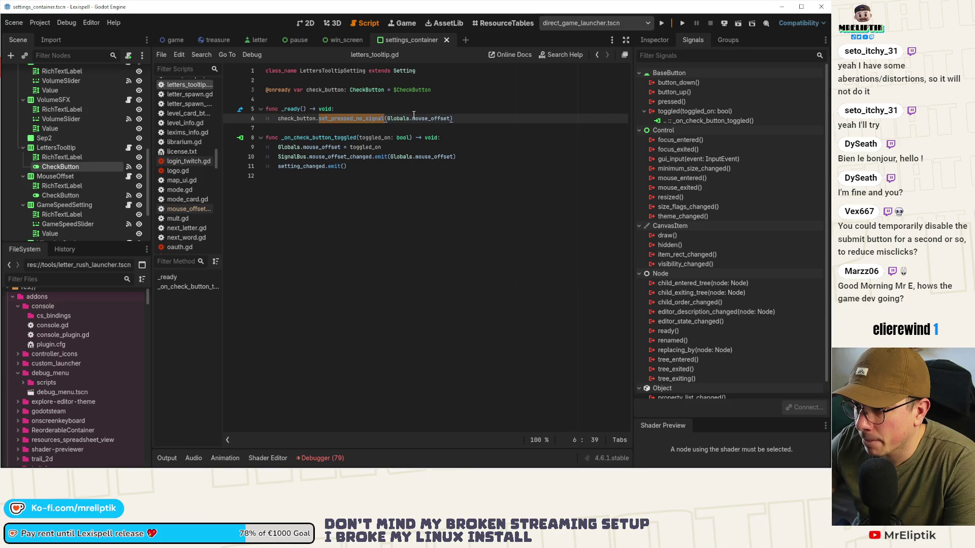
key("ctrl+Right")
key("ctrl+Right")
key("ctrl+Right")
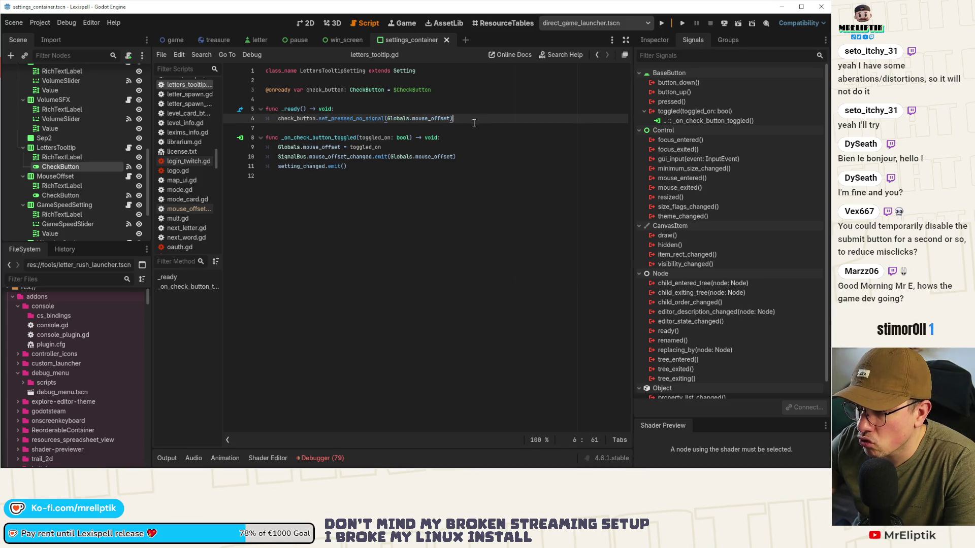
double_click(429, 119)
double_click(345, 118)
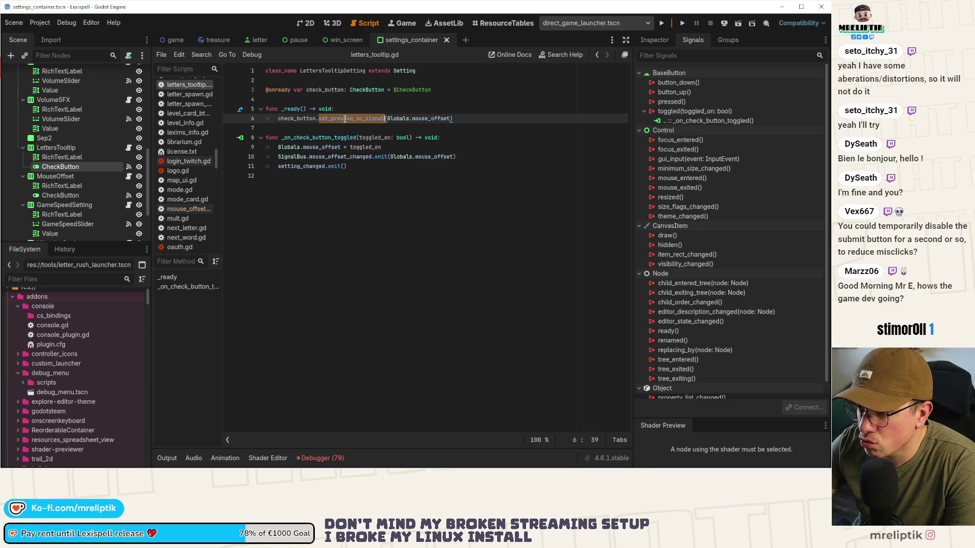
mouse_move(346, 119)
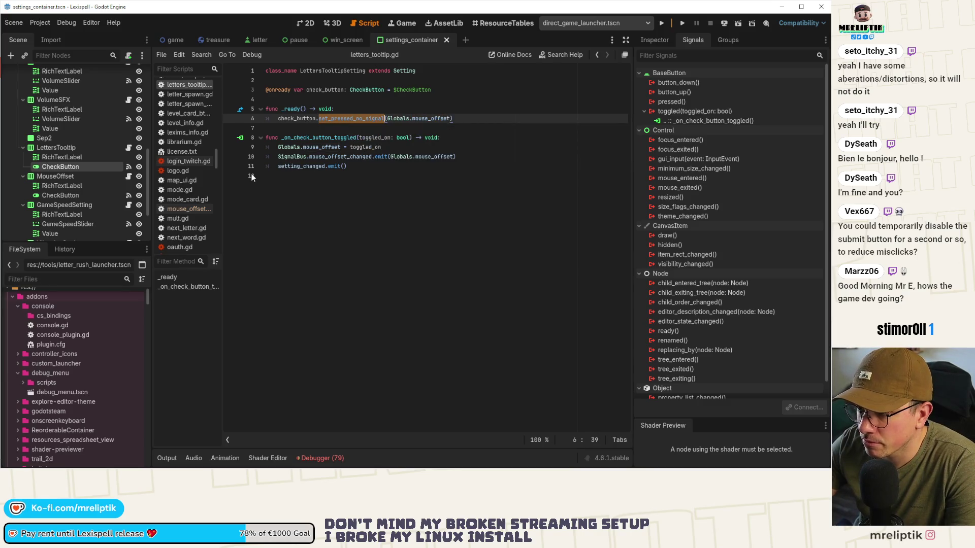
left_click(325, 147)
double_click(328, 147)
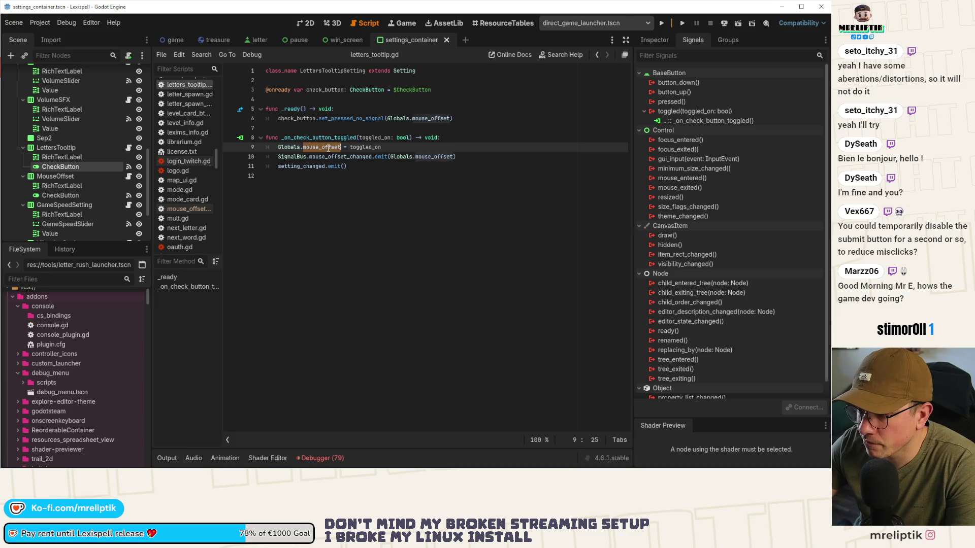
type("letters_")
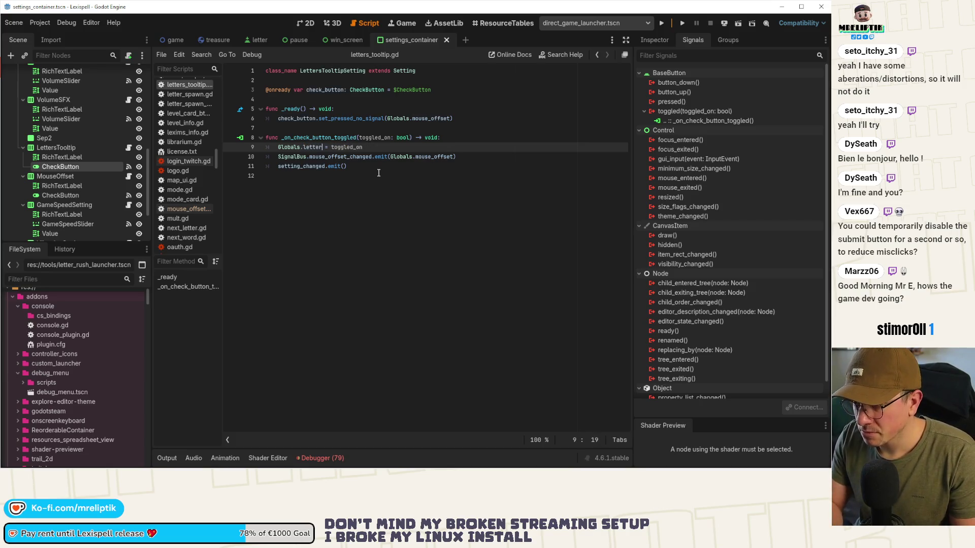
type("tooltip")
key("End")
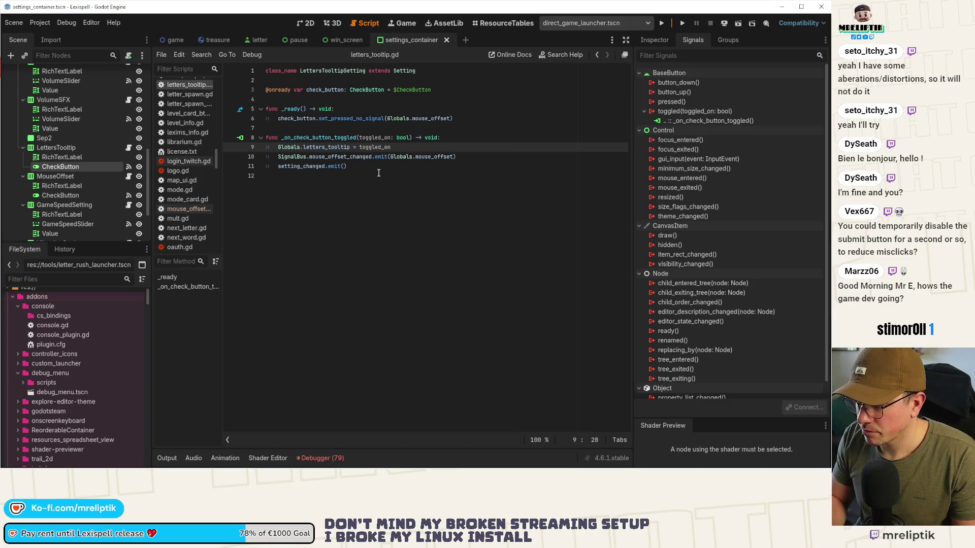
key("ctrl+s")
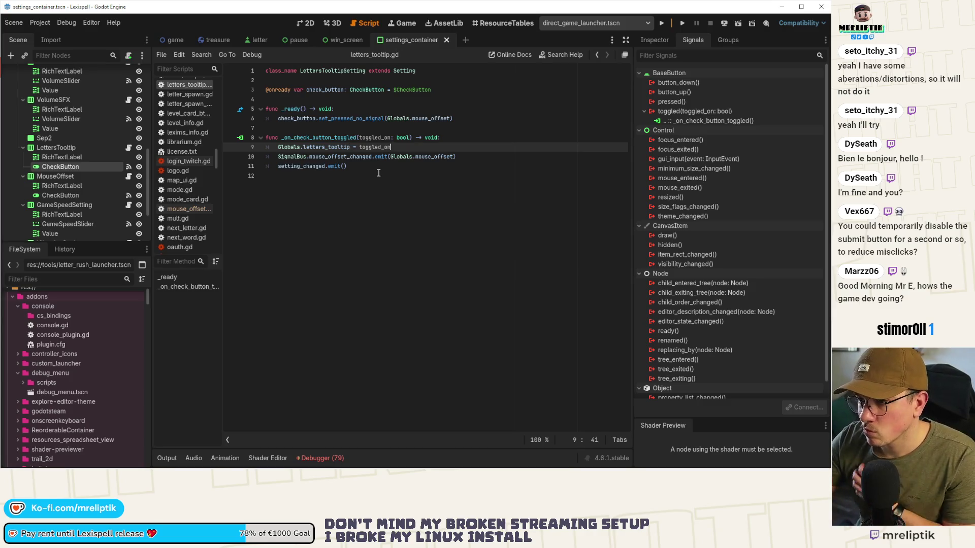
Delete the SignalBus emit line and initialise the CheckButton from Globals.letters_tooltip in _ready.
double_click(332, 156)
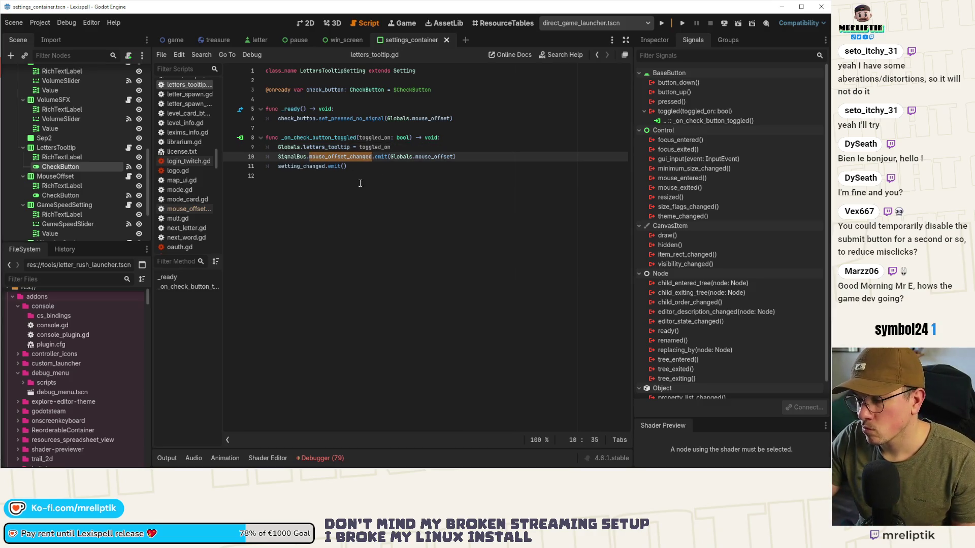
left_click(276, 158)
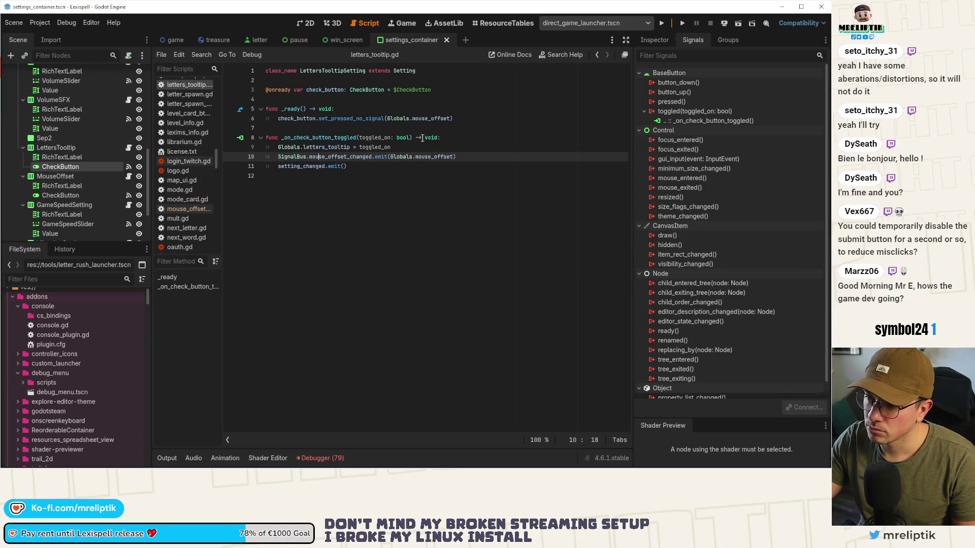
key("ctrl+shift+k")
key("Up")
key("Up")
key("Up")
key("End")
key("Left")
key("ctrl+shift+Left")
type("letters_tooltip")
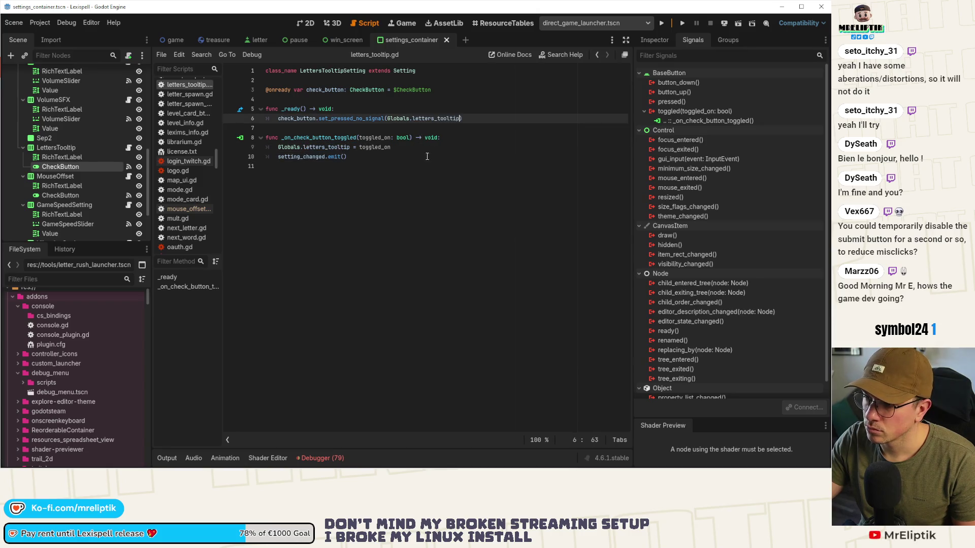
left_click(432, 119, "ctrl")
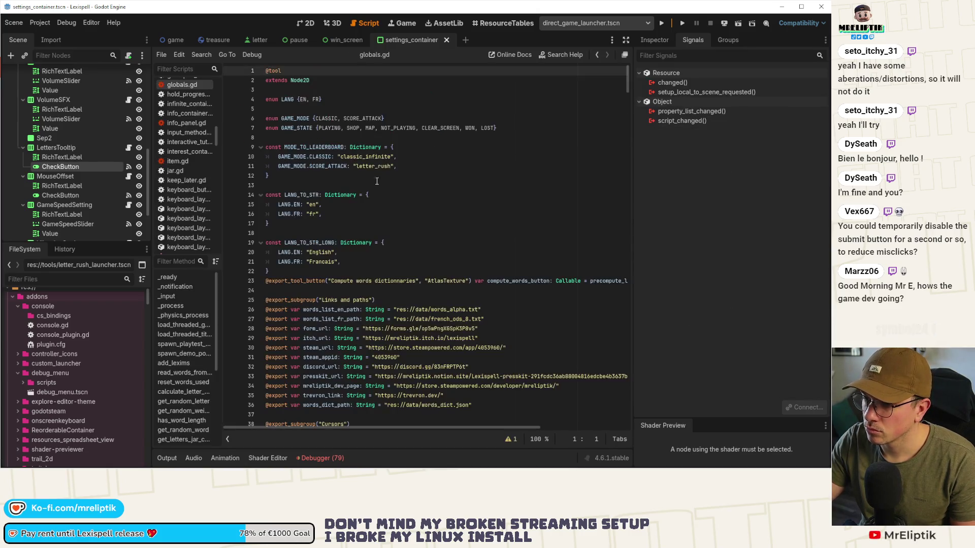
Copy the mouse_offset line in globals.gd into a letters_tooltip bool defaulting to true, then search scenes for 'settings'.
scroll(356, 239, "down", 15)
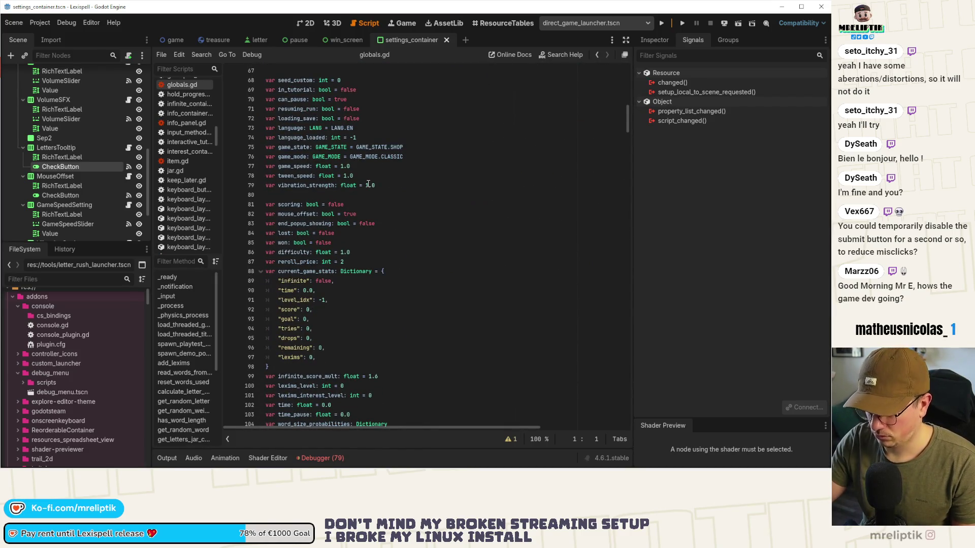
scroll(368, 183, "down", 3)
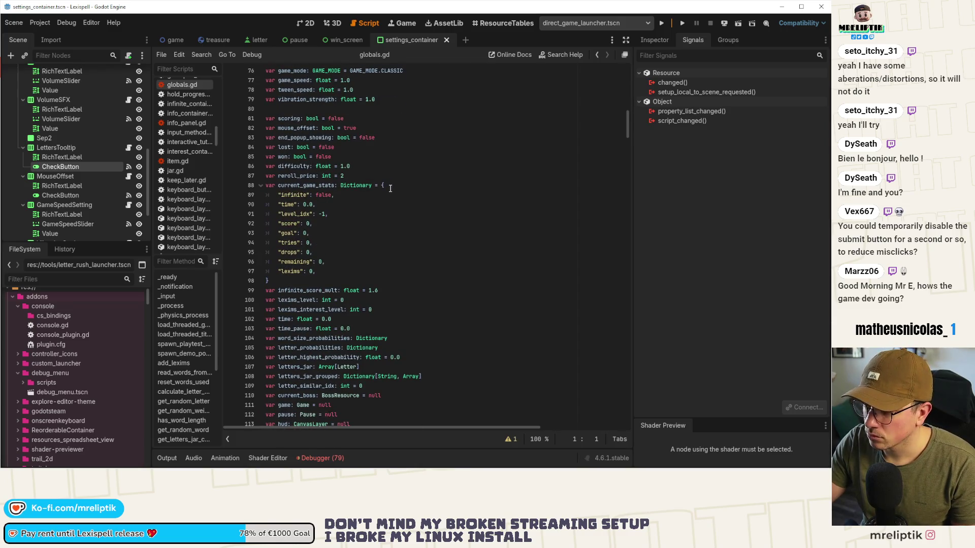
left_click(352, 123)
key("ctrl+shift+d")
double_click(300, 137)
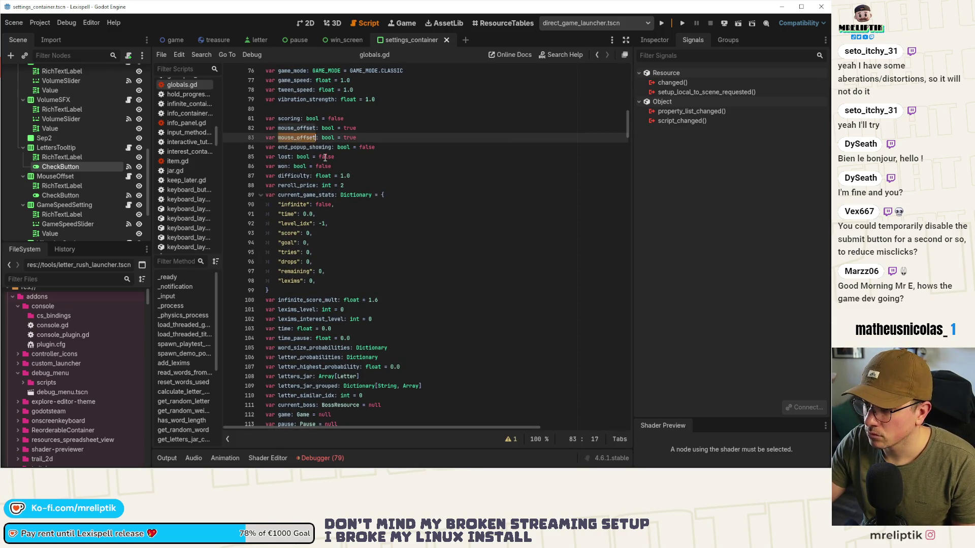
type("letters_tooltip")
key("ctrl+s")
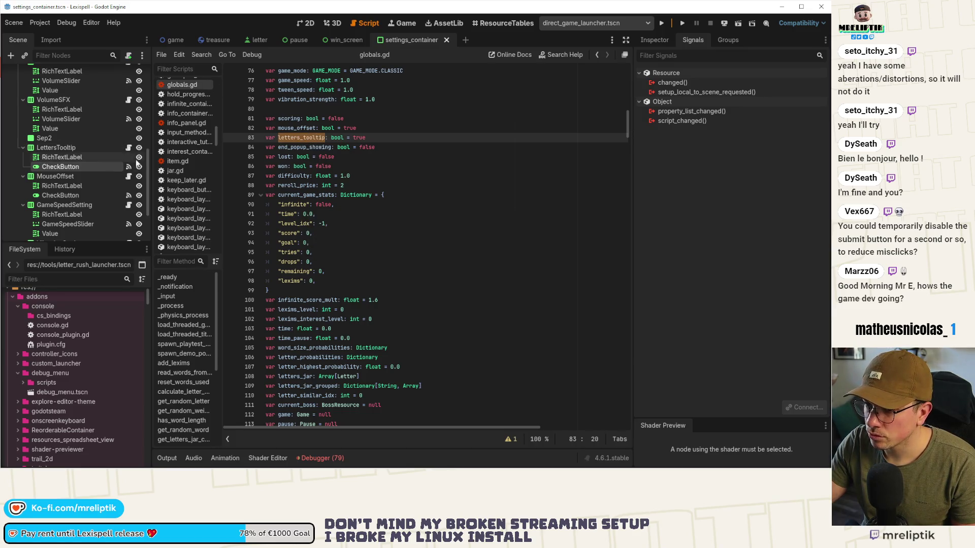
key("ctrl+shift+o")
type("settings")
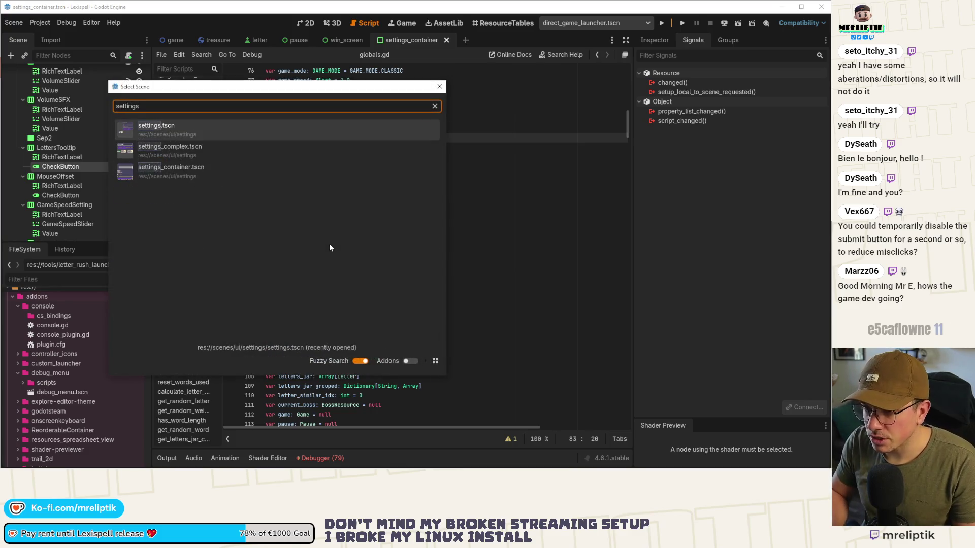
Open settings_manager.gd from the script search and scroll to the SETTING enum.
key("Escape")
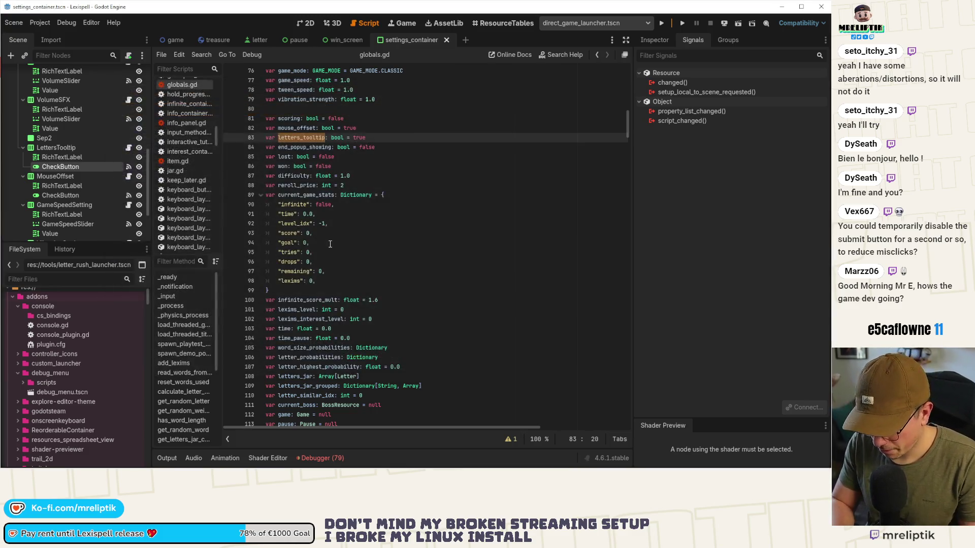
key("ctrl+alt+o")
type("setting")
key("Down")
key("Down")
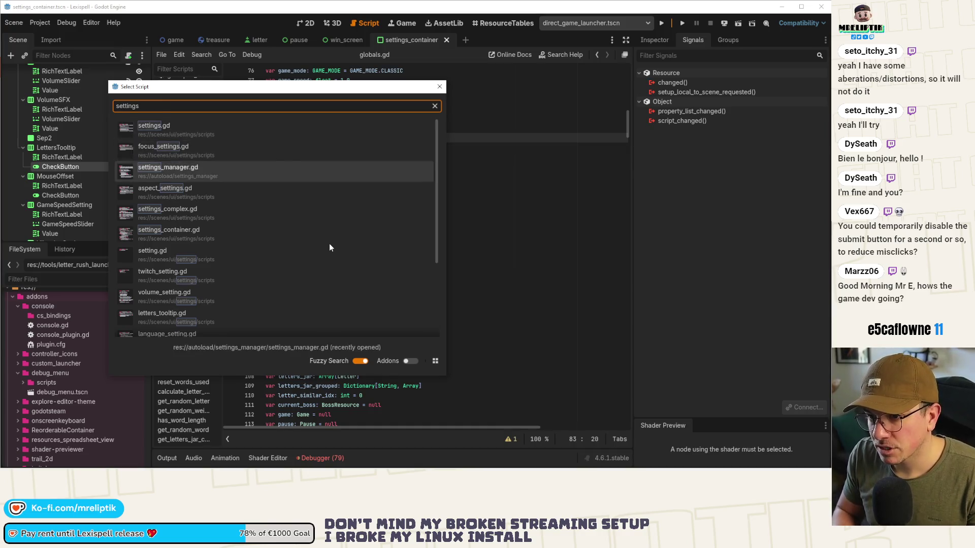
key("Return")
scroll(351, 203, "up", 20)
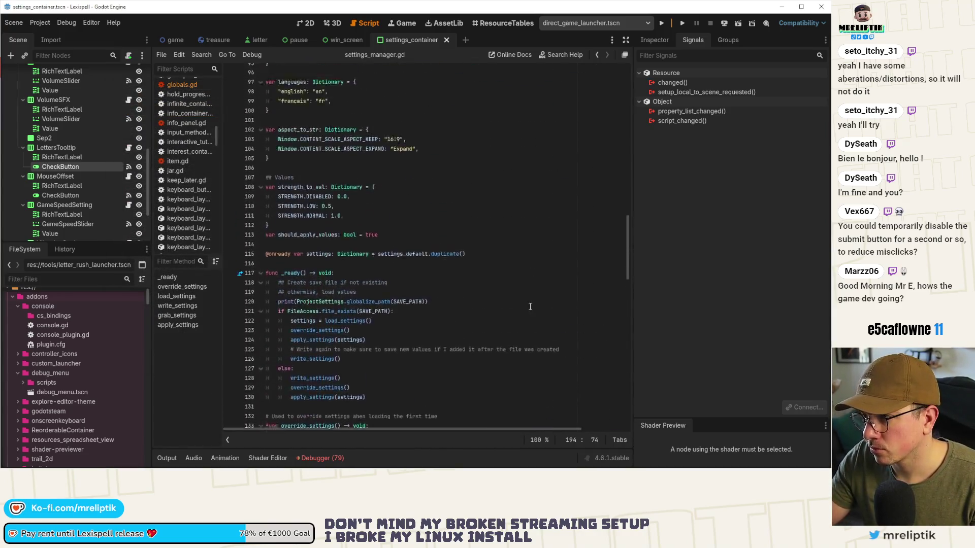
left_click_drag(632, 151, 673, 151)
scroll(486, 304, "up", 20)
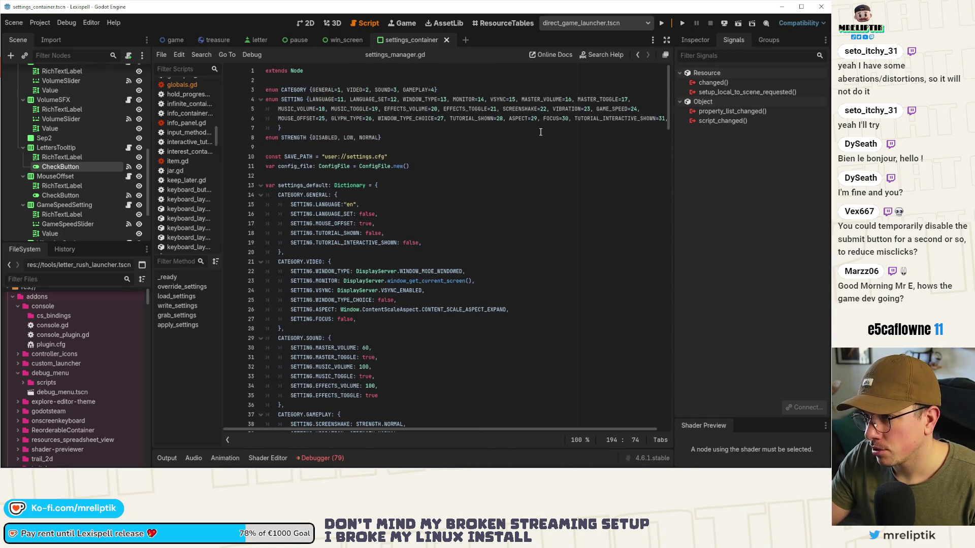
scroll(643, 124, "right", 1)
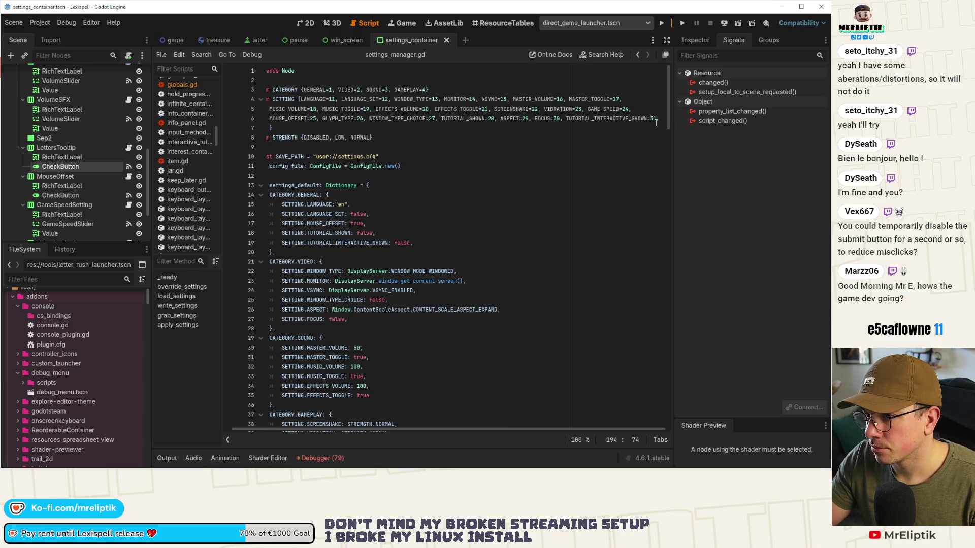
Add LETTERS_TOOLTIP=32 after TUTORIAL_INTERACTIVE_SHOWN=31 in the enum and save.
left_click(663, 119)
key("Return")
type("LETTERS_TOOLTIP=32")
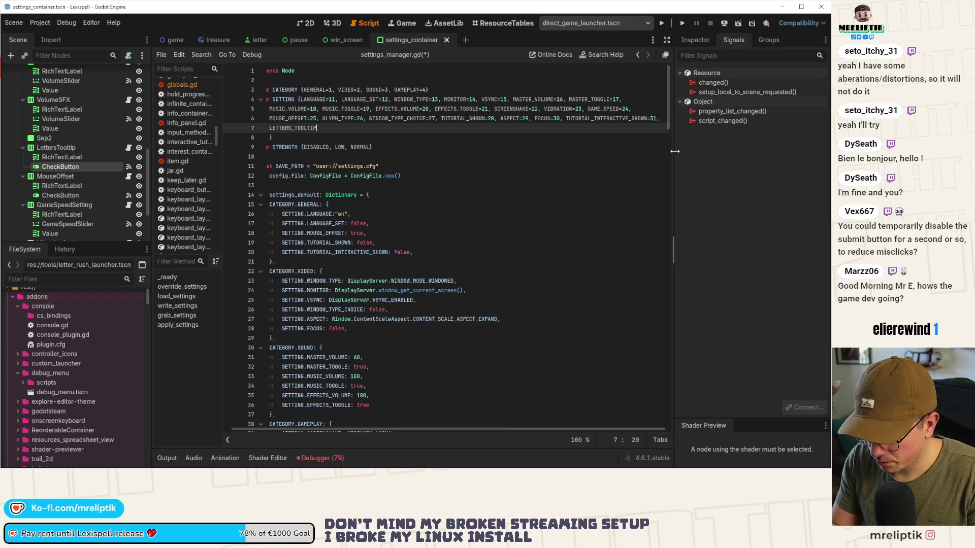
type(",")
key("Left")
key("Left")
key("Left")
key("ctrl+s")
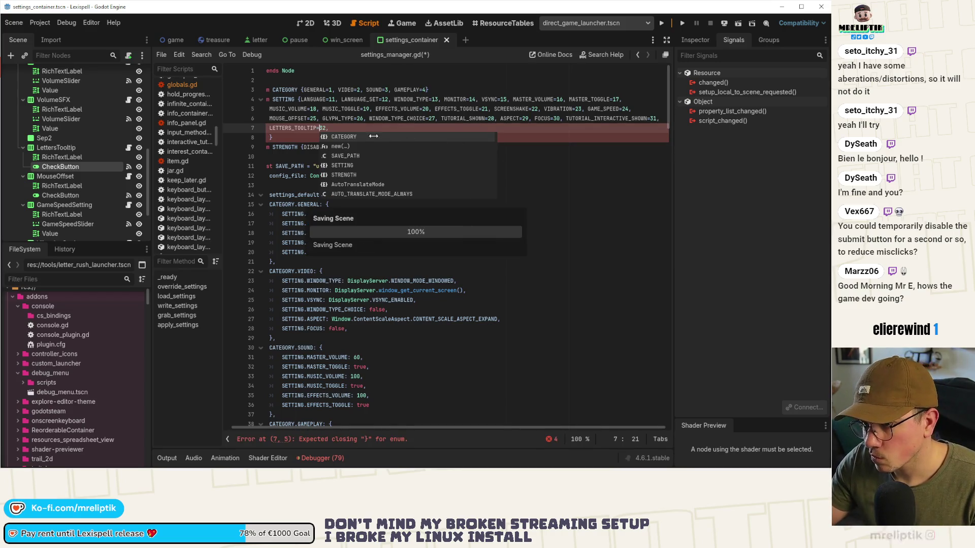
key("ctrl+space")
left_click(292, 206)
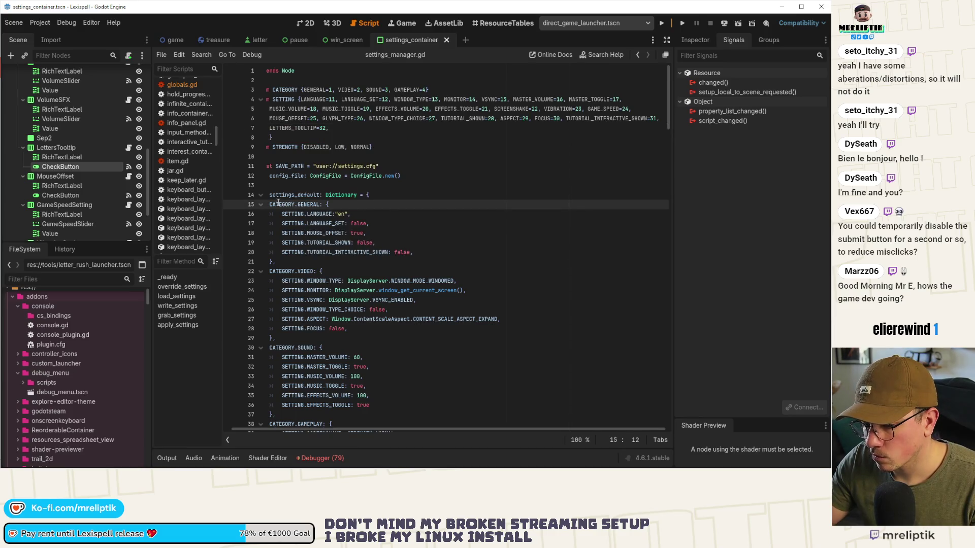
scroll(274, 199, "left", 1)
Add SETTING.LETTERS_TOOLTIP: true to the CATEGORY.GAMEPLAY defaults and save.
key("End")
scroll(366, 223, "down", 2)
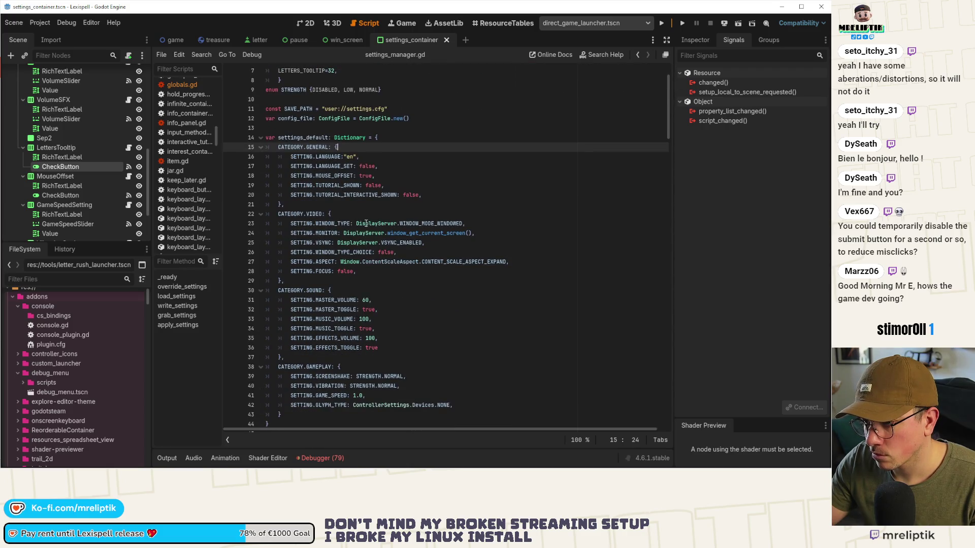
double_click(334, 195)
scroll(325, 203, "down", 4)
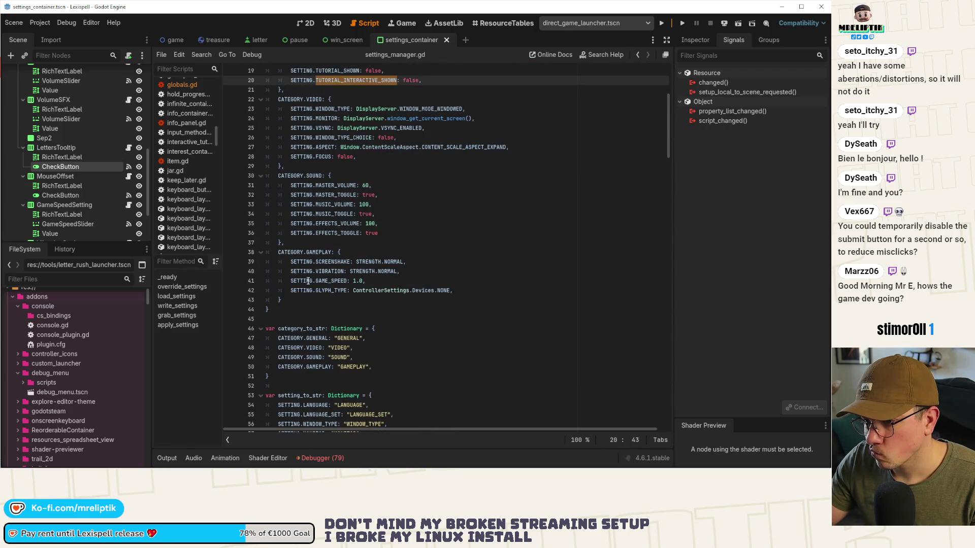
left_click(385, 254)
key("Return")
type("TINGS.")
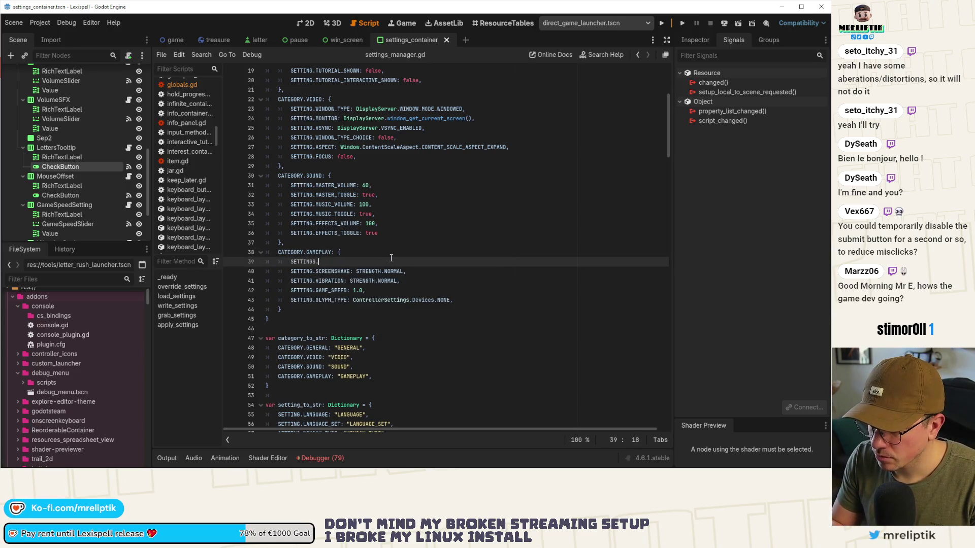
type(".LETTE")
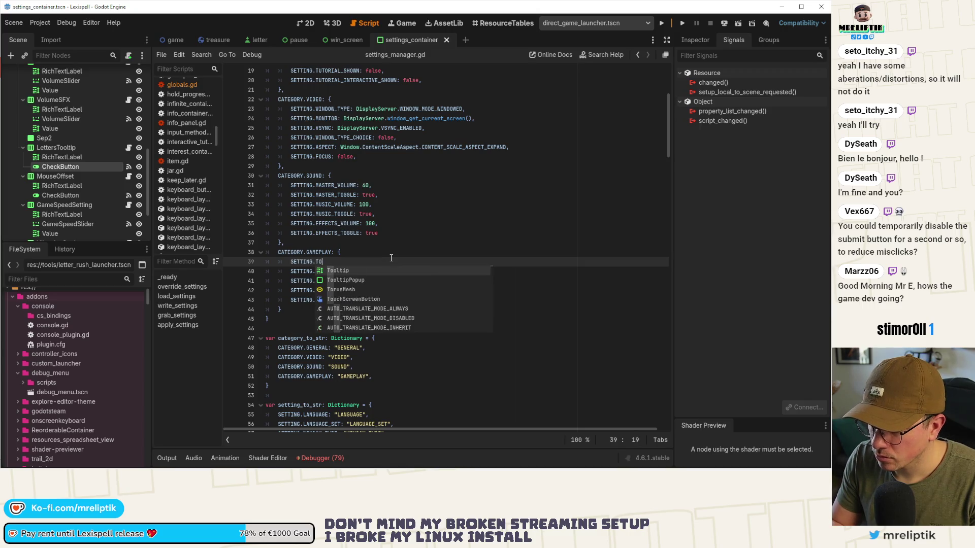
key("Return")
type(": true,")
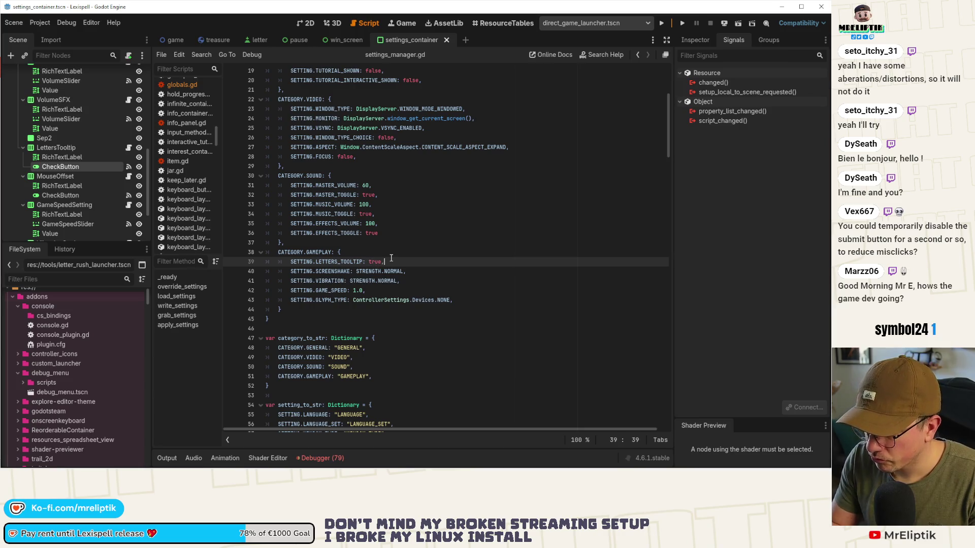
key("ctrl+s")
Duplicate the MOUSE_OFFSET entry in setting_to_str as LETTERS_TOOLTIP: "LETTERS_TOOLTIP" and save.
scroll(307, 283, "down", 6)
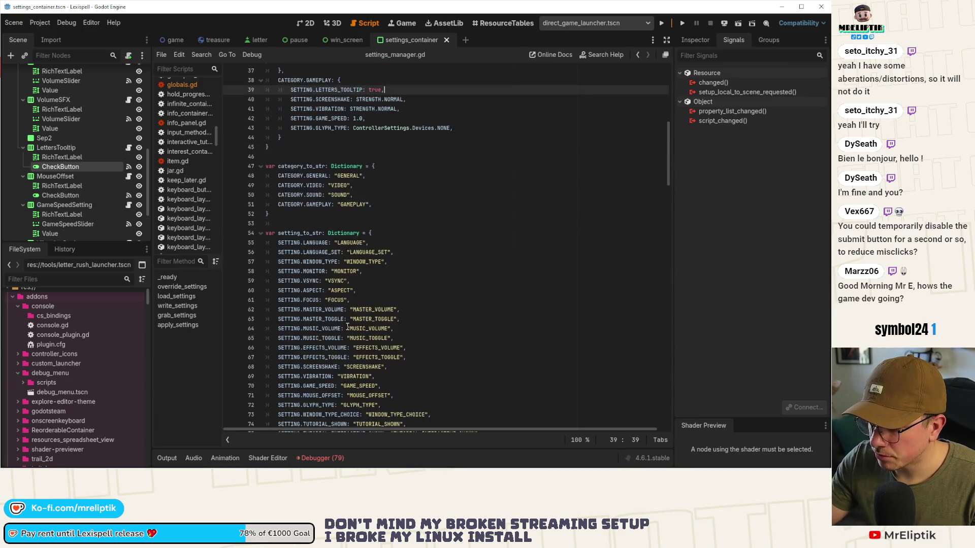
scroll(337, 319, "down", 2)
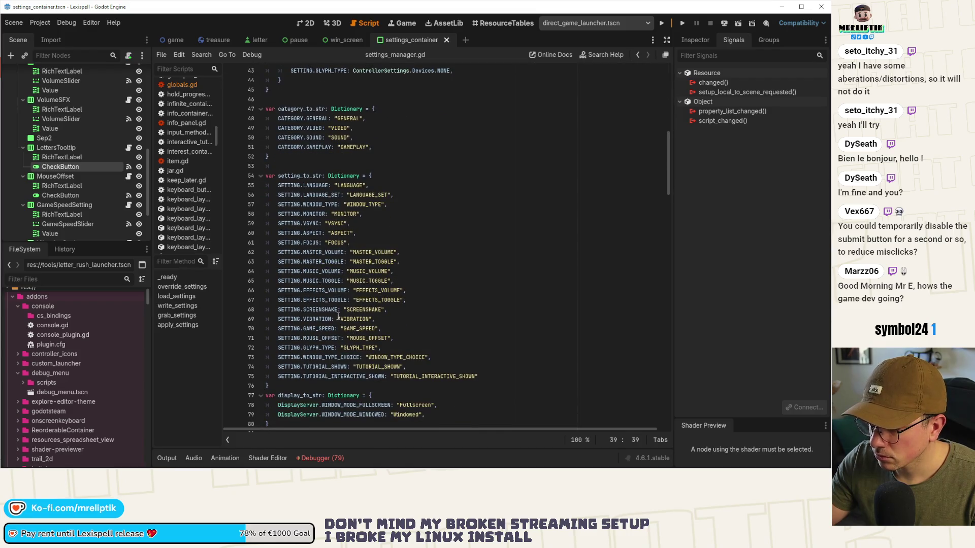
left_click(316, 338)
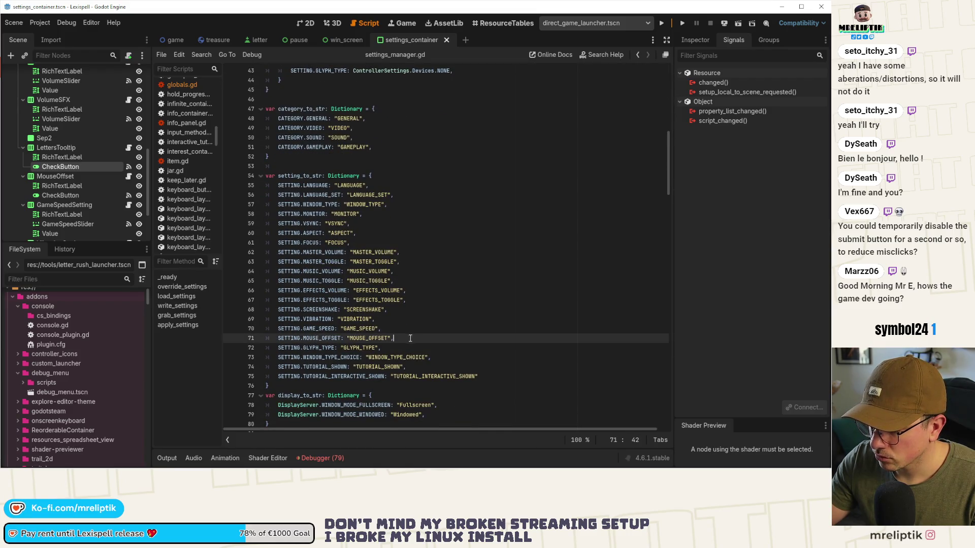
key("ctrl+shift+d")
double_click(321, 338)
type("LETTERS_TOOLTIP")
key("ctrl+Right")
key("ctrl+shift+Left")
type("LET")
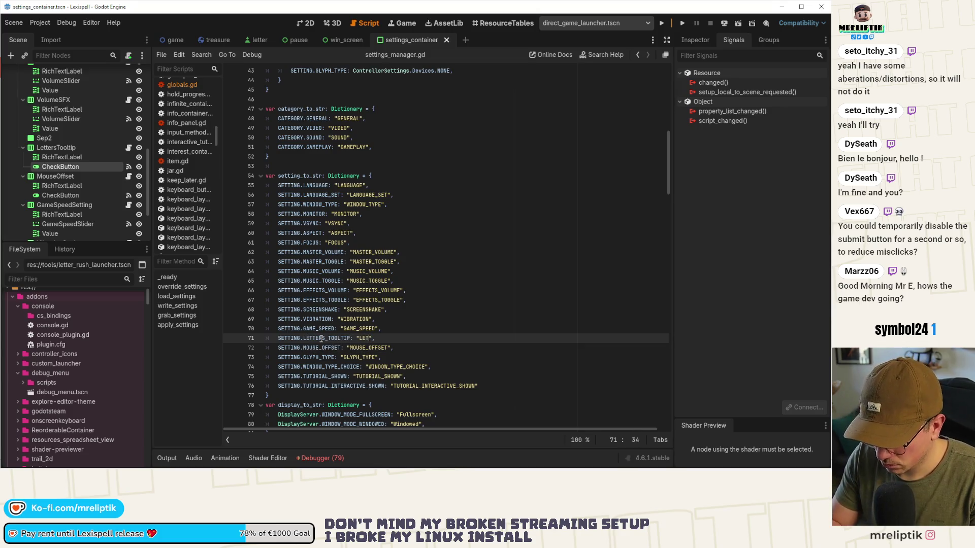
type("TERS_TOOLTIP")
key("ctrl+s")
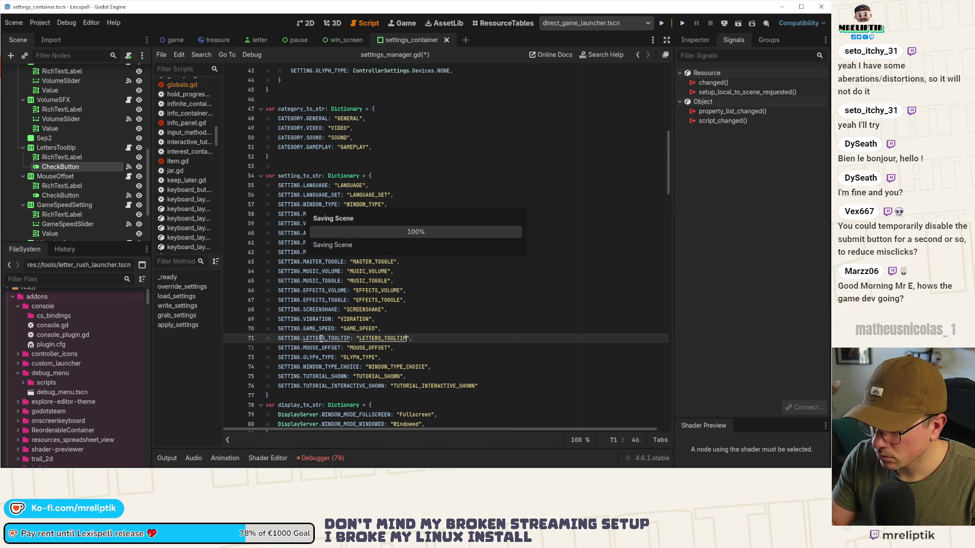
scroll(327, 340, "down", 13)
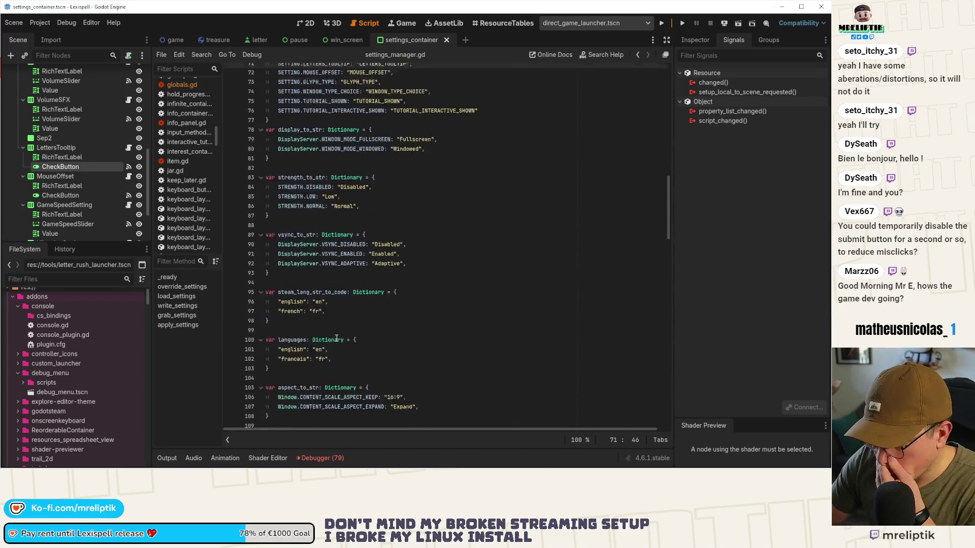
In grab_settings, duplicate the MOUSE_OFFSET line so it stores Globals.letters_tooltip under LETTERS_TOOLTIP.
scroll(332, 343, "down", 8)
left_click(176, 296)
scroll(422, 290, "down", 3)
scroll(422, 289, "down", 6)
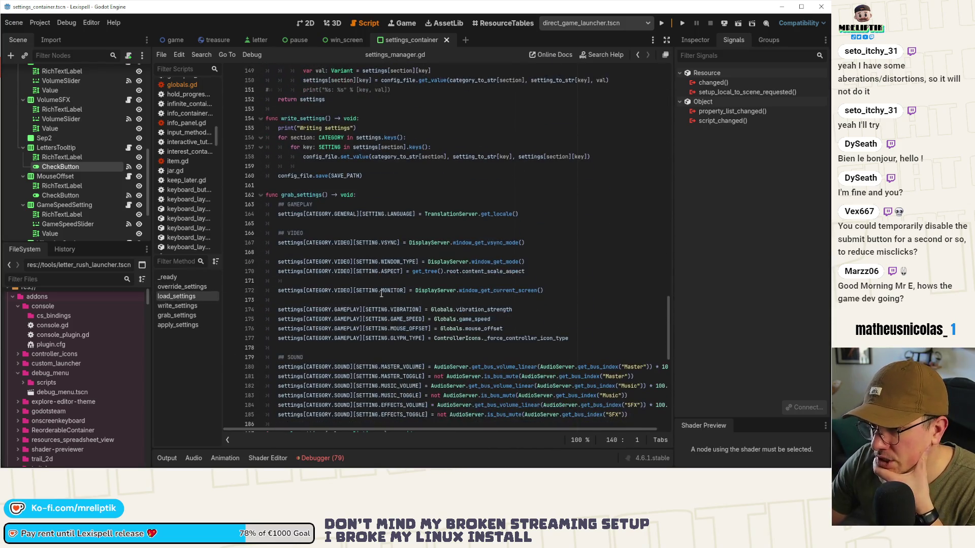
scroll(289, 254, "down", 4)
scroll(305, 251, "up", 2)
scroll(344, 258, "down", 2)
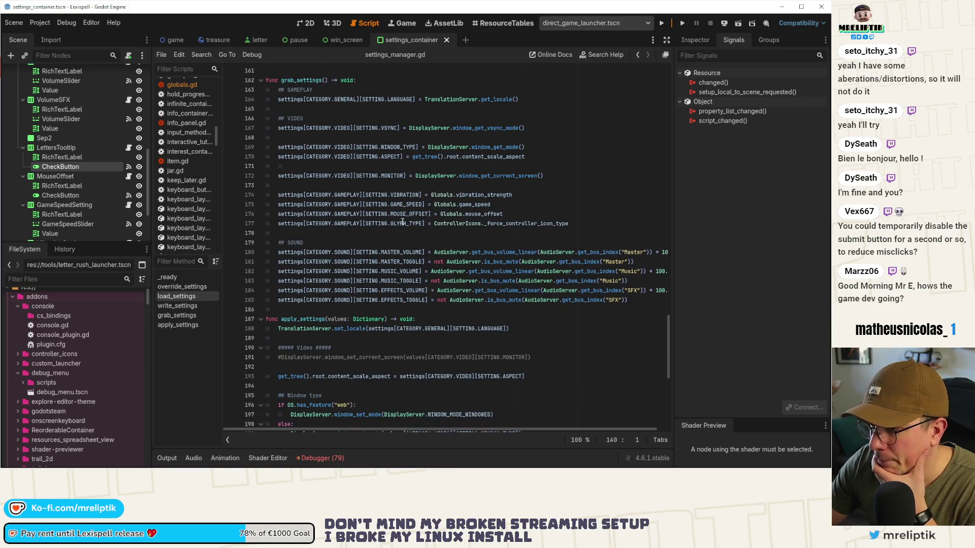
double_click(408, 214)
key("ctrl+shift+d")
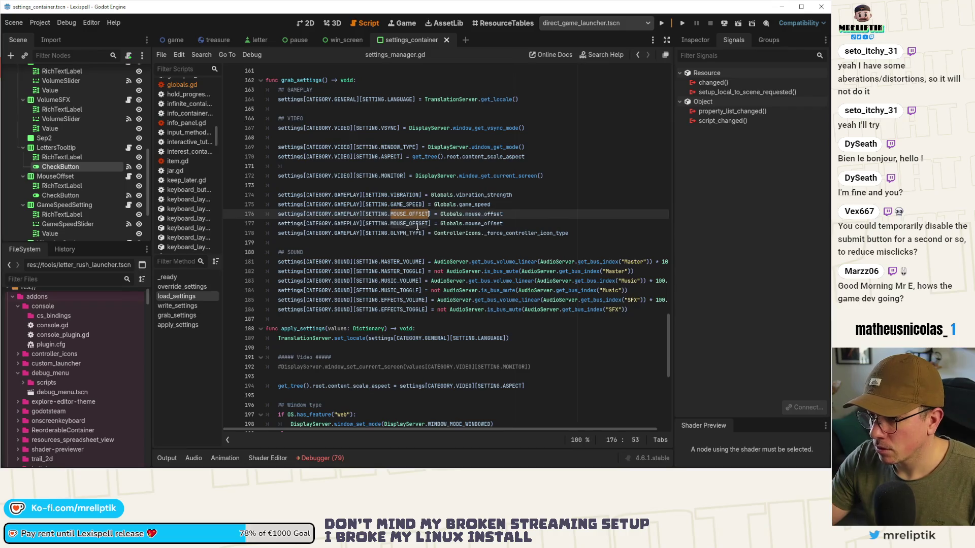
type("LETTERS_TOOLTIP")
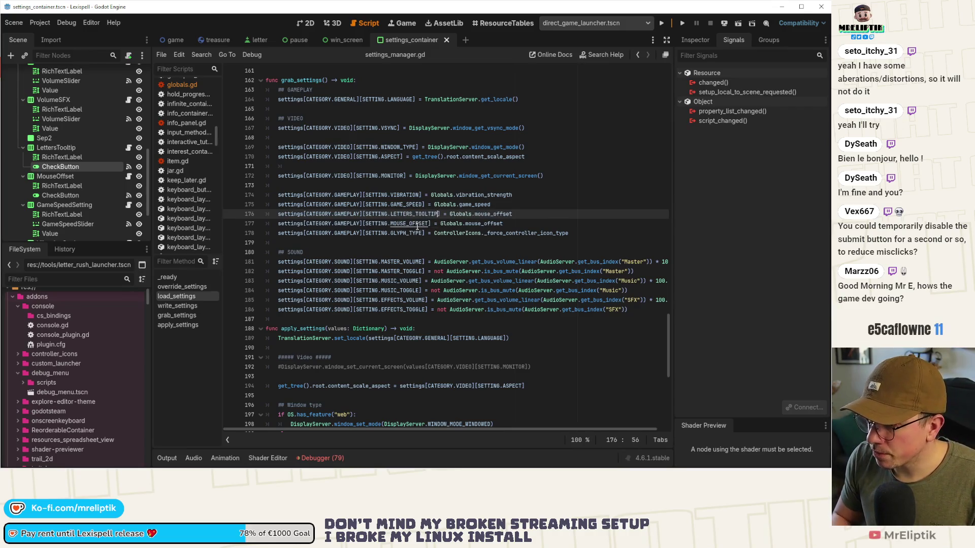
key("ctrl+BackSpace")
type("letters_tooltip")
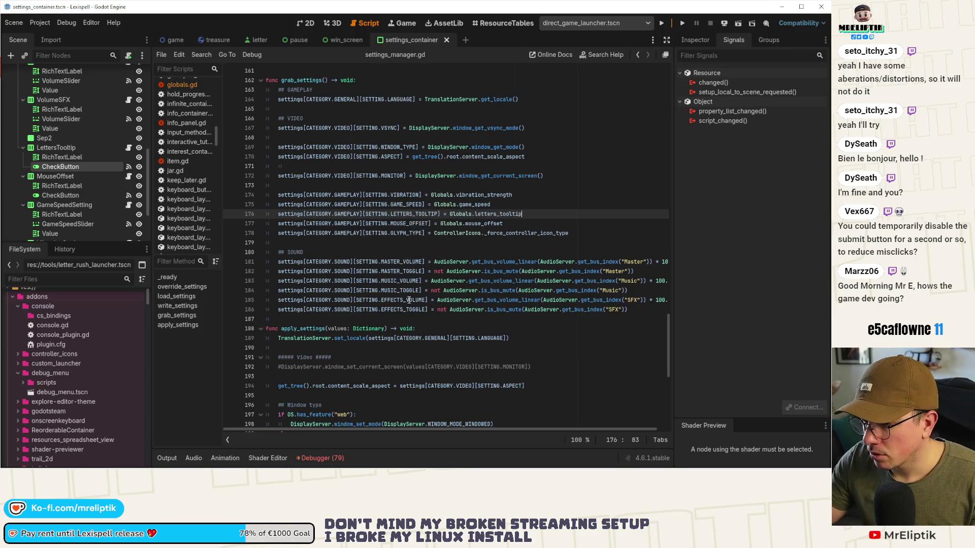
In apply_settings, add a line reading LETTERS_TOOLTIP into Globals.letters_tooltip, then save the script.
scroll(481, 232, "down", 10)
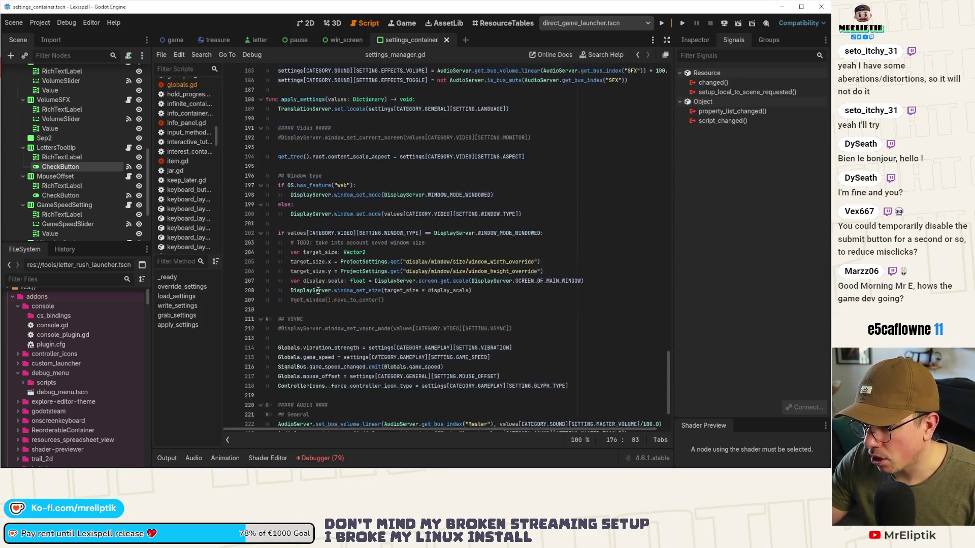
double_click(327, 300)
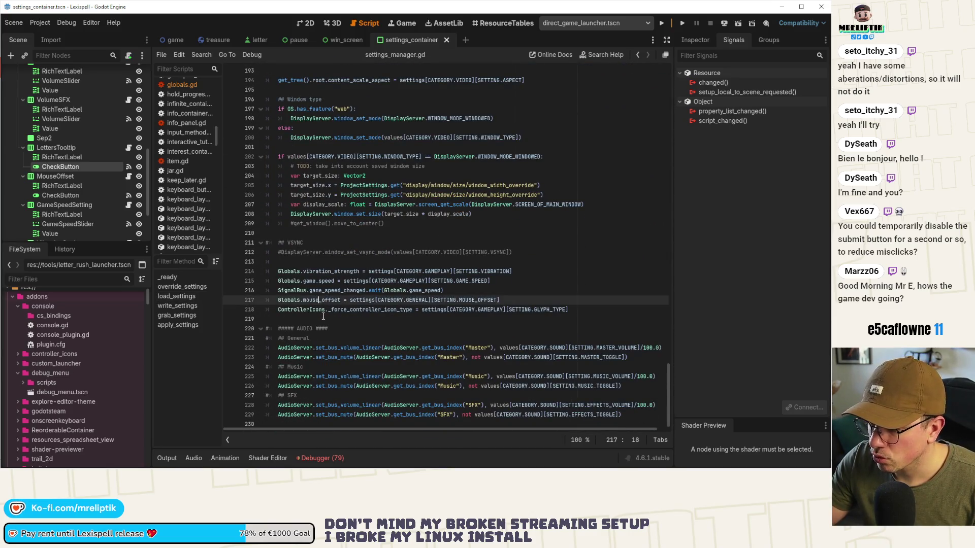
key("ctrl+alt+Down")
type("letters_tooltip")
double_click(468, 300)
type("LETT")
key("Return")
key("ctrl+s")
left_click_drag(350, 299, 278, 300)
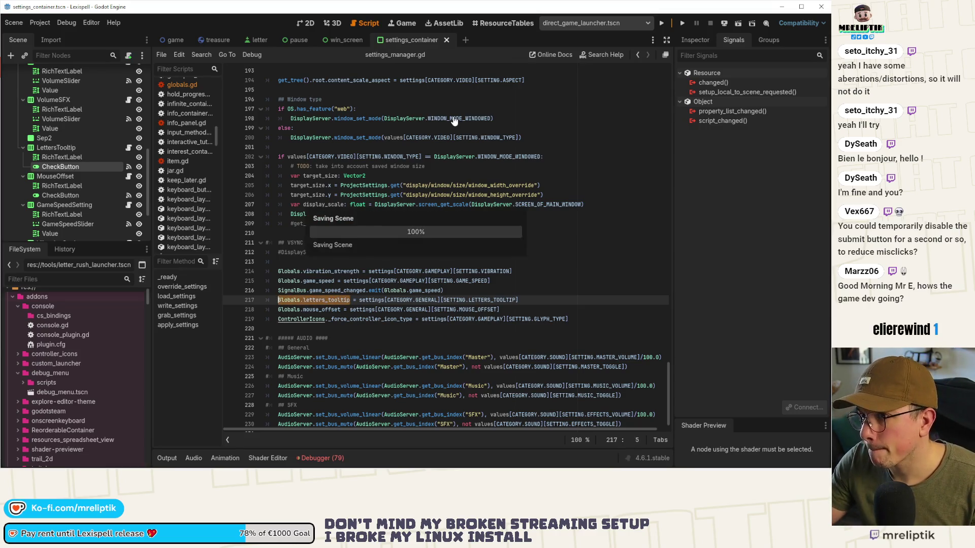
key("ctrl+shift+o")
Open letter.tscn through the quick scene search and view its attached letter.gd script.
type("letter")
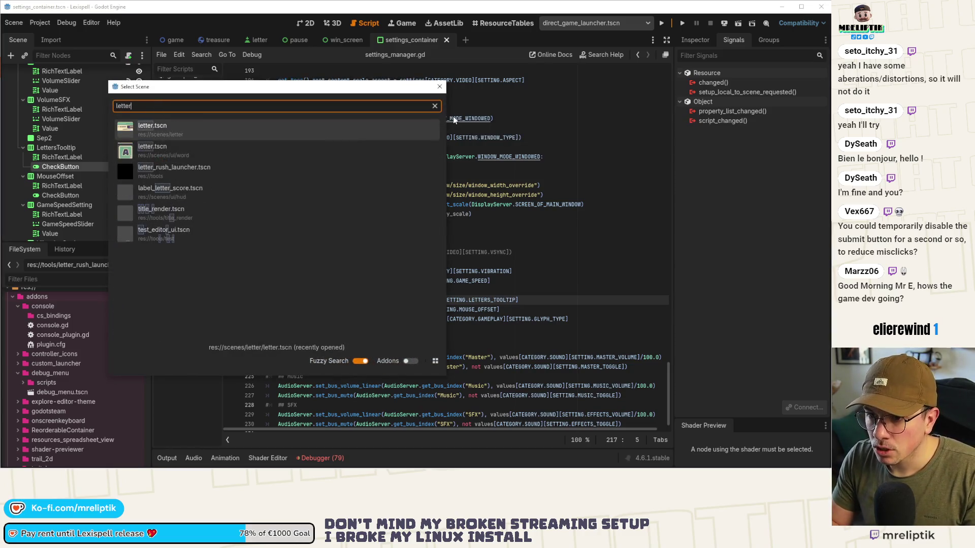
key("Return")
key("ctrl+F1")
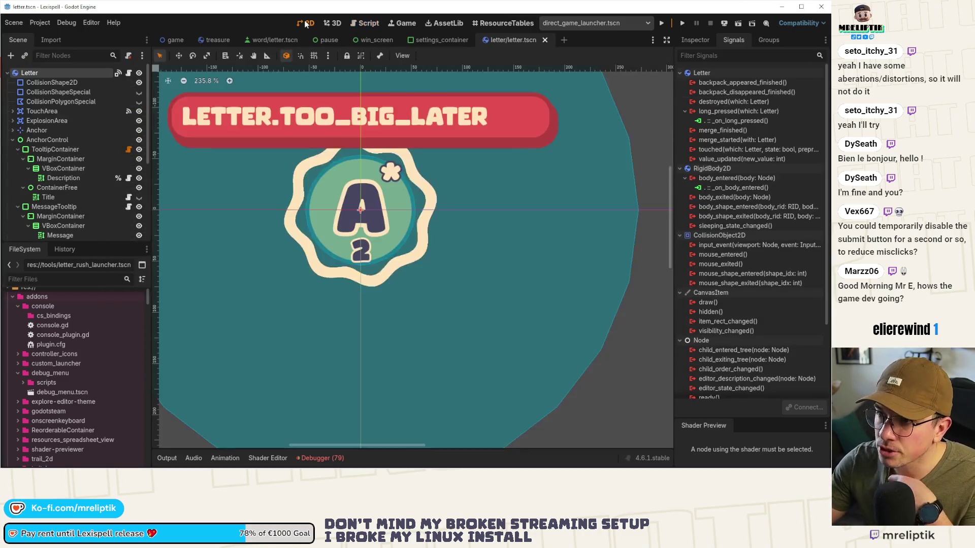
scroll(379, 155, "down", 4)
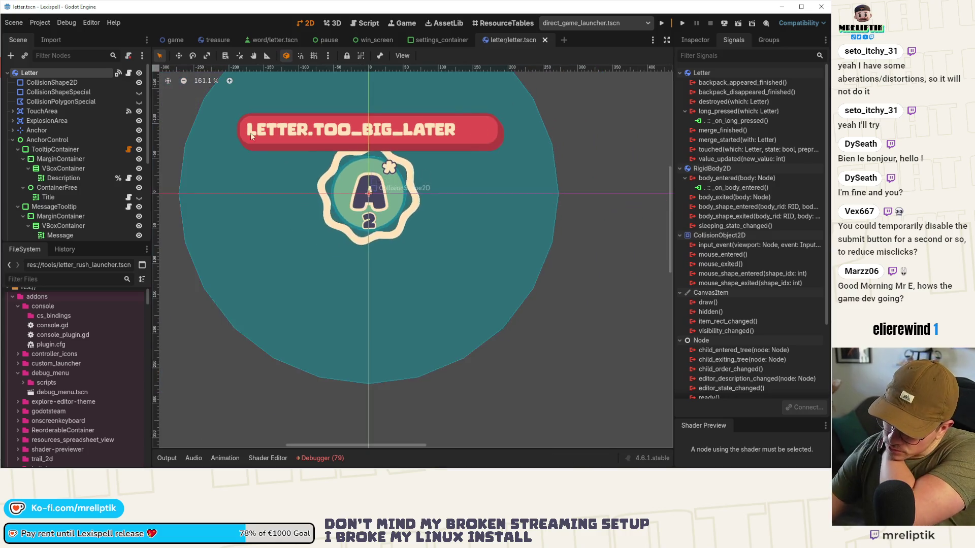
left_click(128, 76)
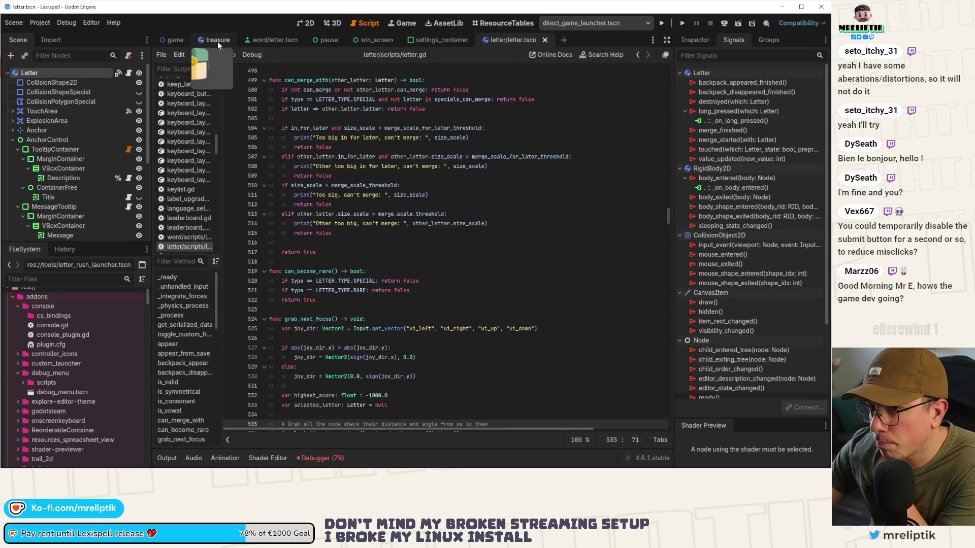
left_click(170, 44)
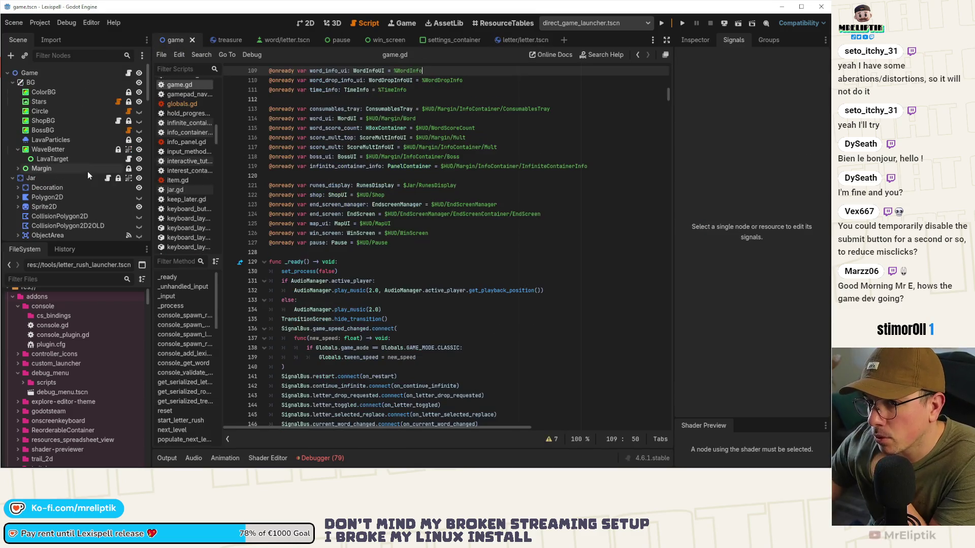
Open the Backpack node's backpack.gd script and search it for 'spawn'.
scroll(83, 191, "down", 5)
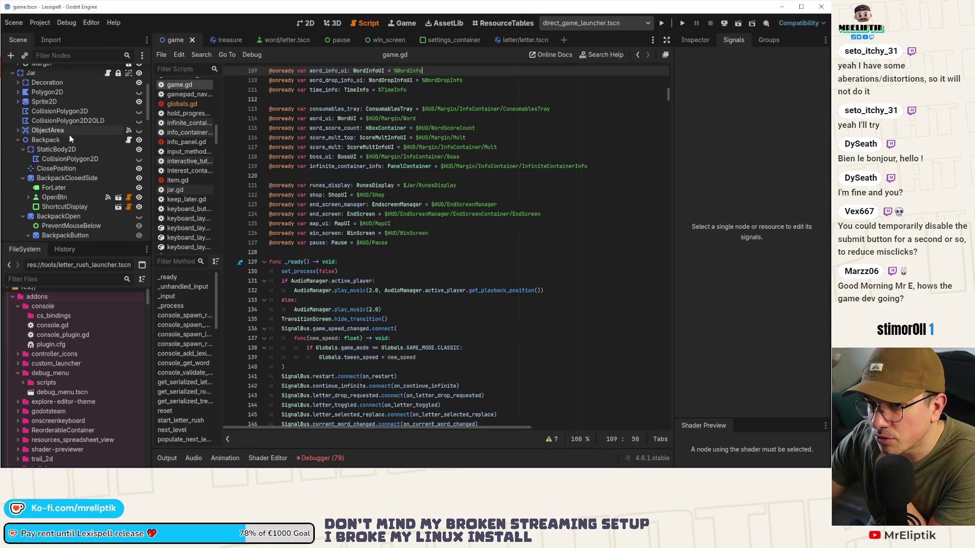
left_click(129, 140)
scroll(477, 338, "down", 5)
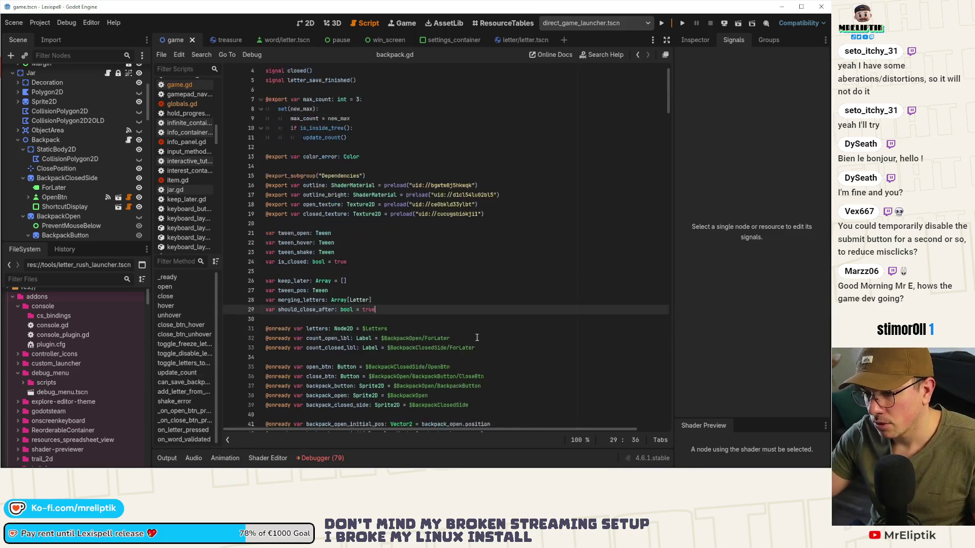
key("ctrl+f")
type("spawn")
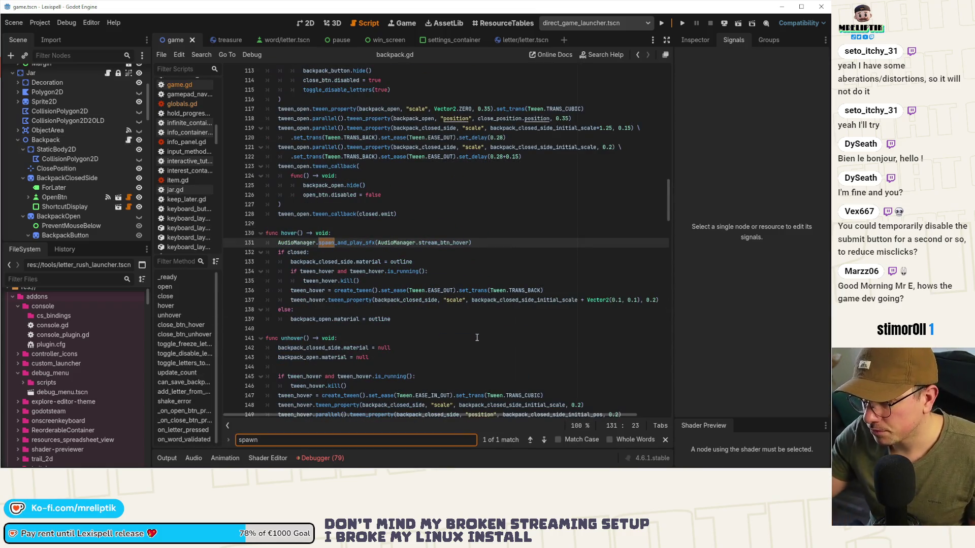
scroll(123, 182, "up", 3)
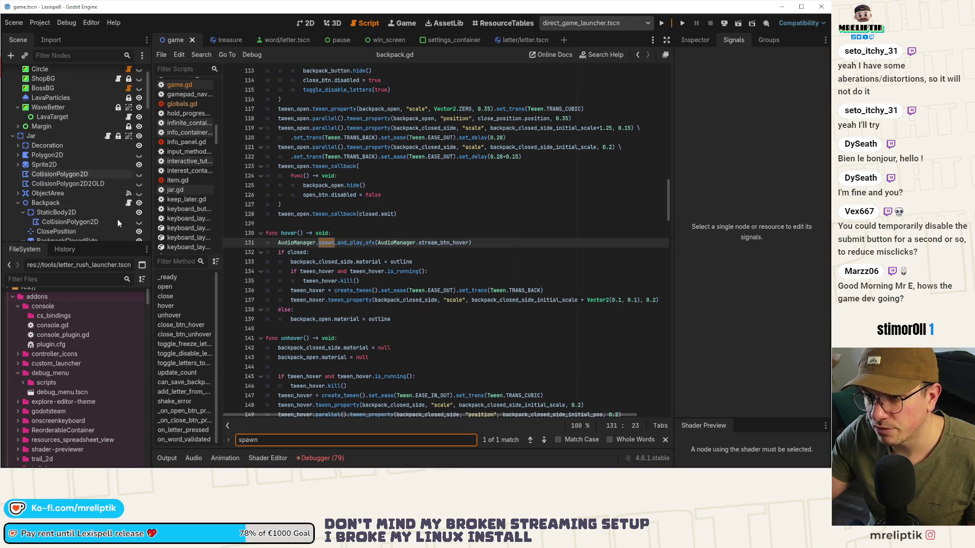
scroll(173, 242, "up", 10)
left_click(434, 243)
Read through backpack.gd down to on_letter_pressed, inspecting the backpack_appear call.
scroll(355, 284, "down", 2)
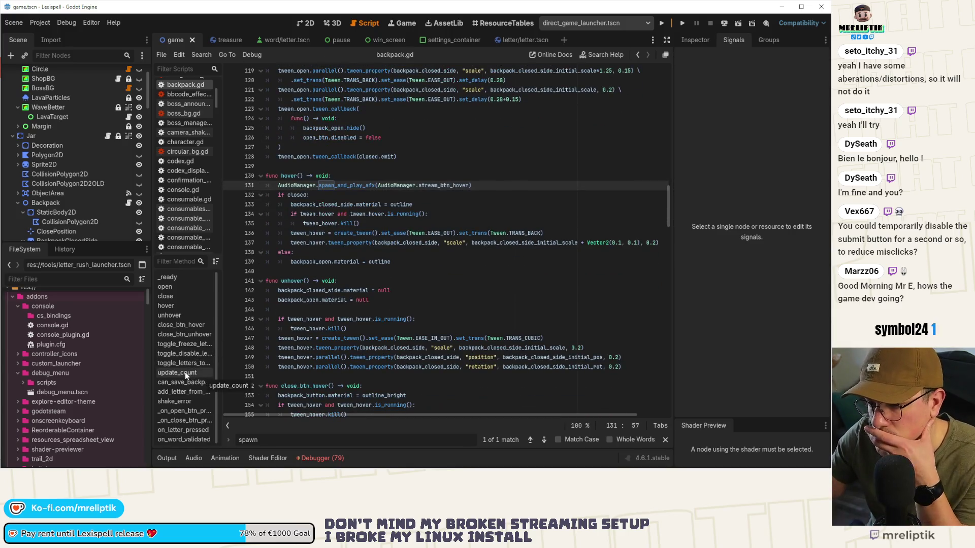
scroll(392, 276, "down", 6)
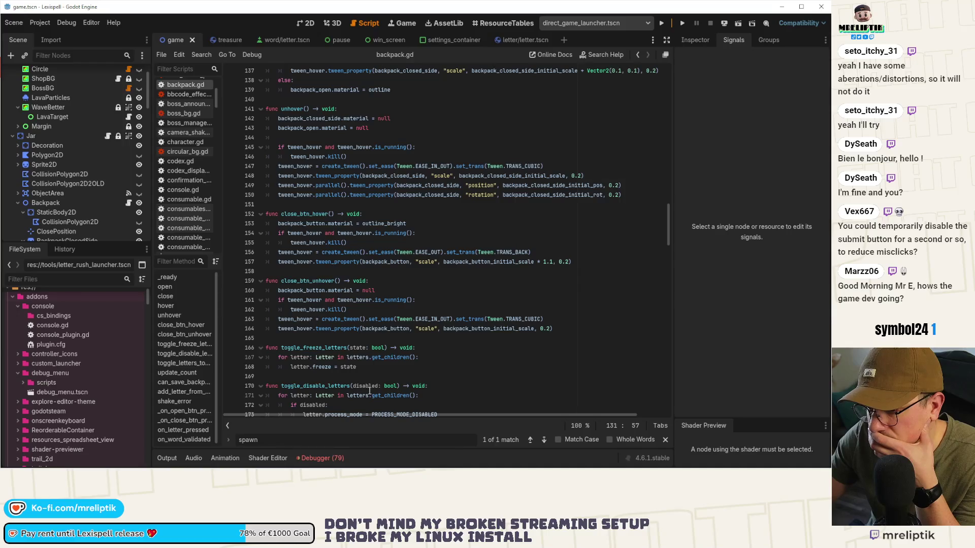
scroll(359, 409, "down", 6)
scroll(481, 326, "down", 12)
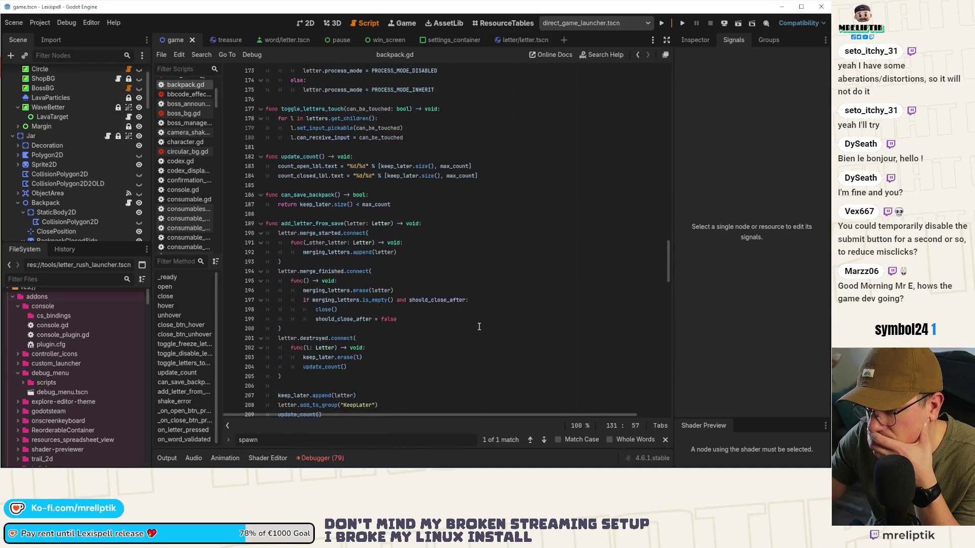
scroll(483, 326, "down", 11)
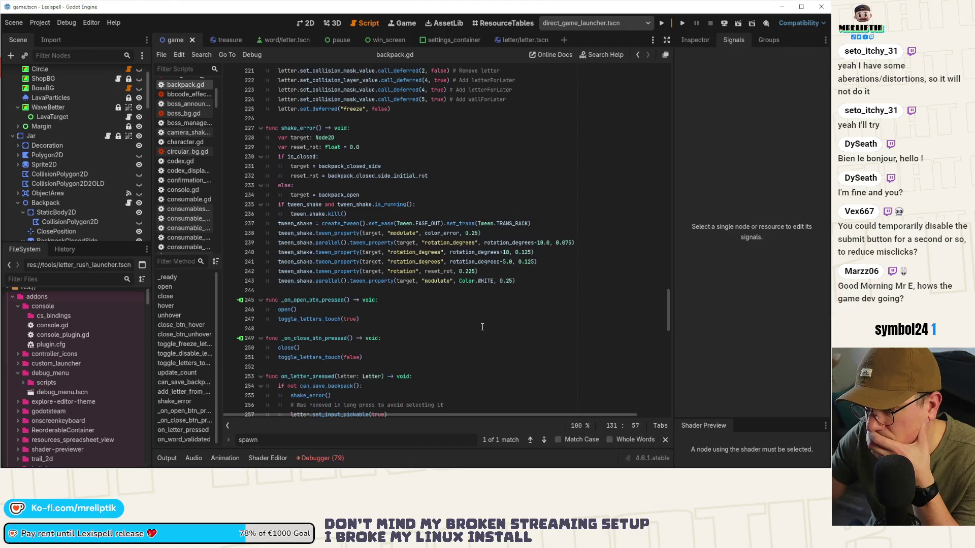
scroll(485, 327, "down", 5)
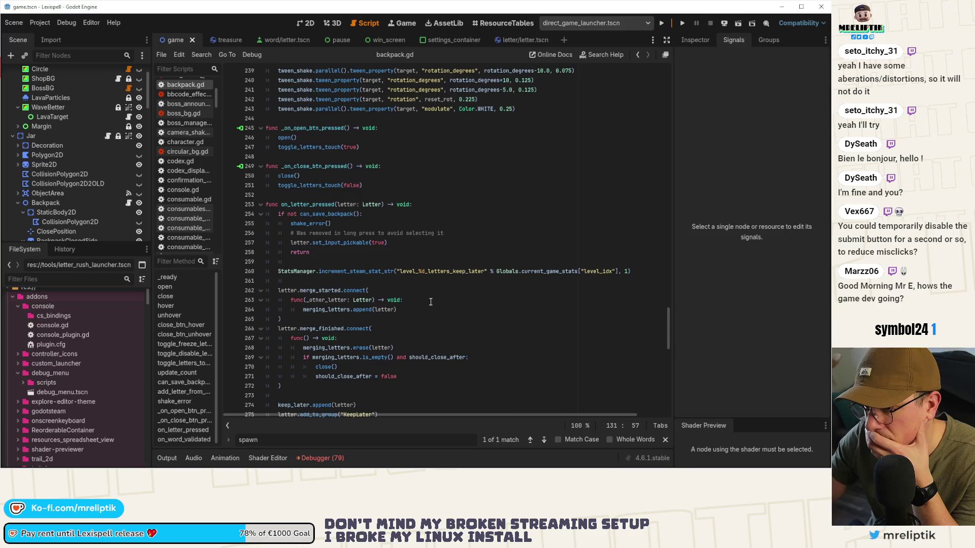
scroll(431, 302, "down", 4)
scroll(423, 310, "down", 9)
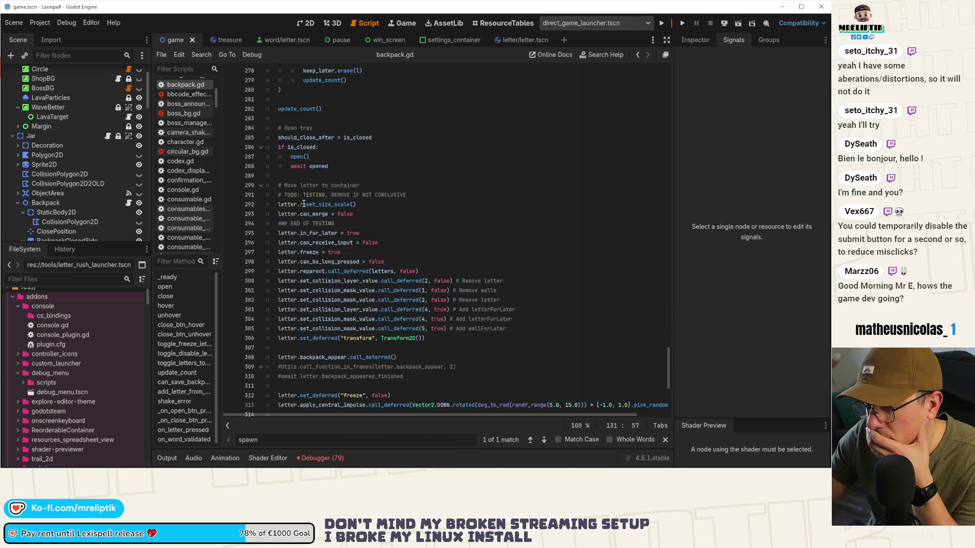
scroll(341, 224, "down", 3)
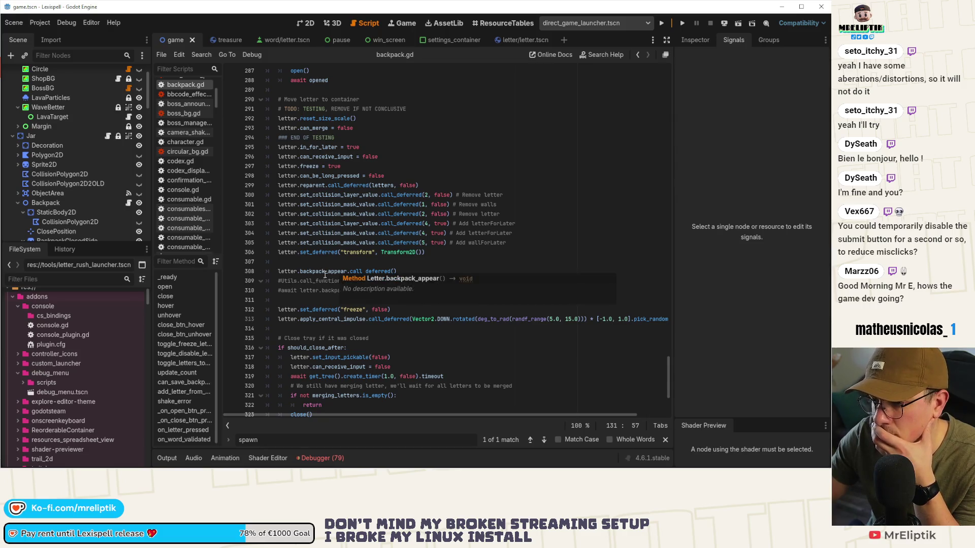
double_click(346, 273)
scroll(346, 272, "down", 4)
scroll(385, 275, "up", 9)
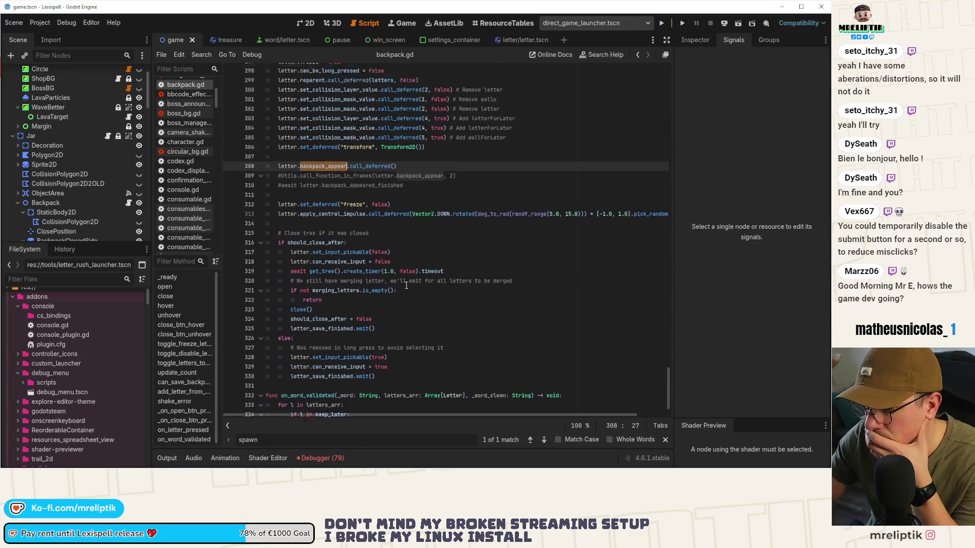
scroll(421, 274, "up", 11)
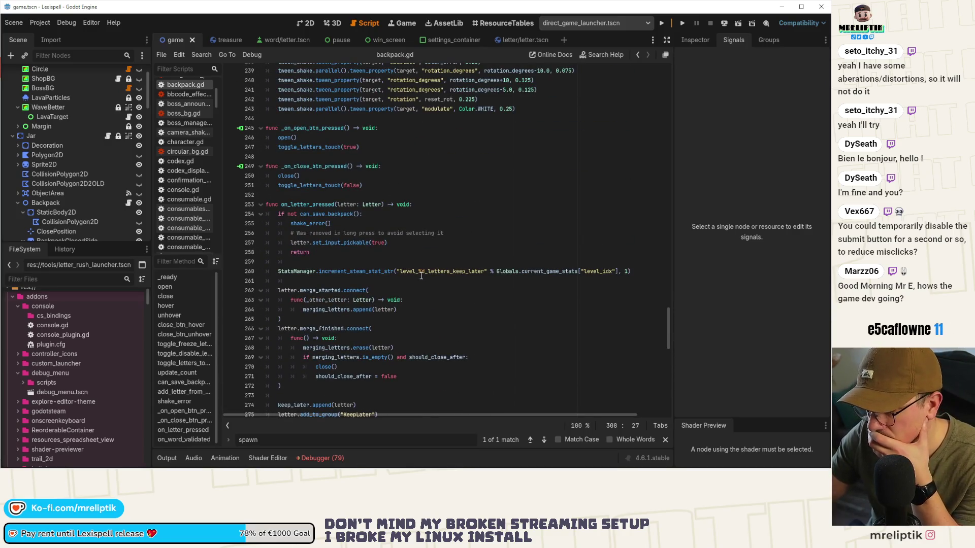
scroll(421, 276, "down", 5)
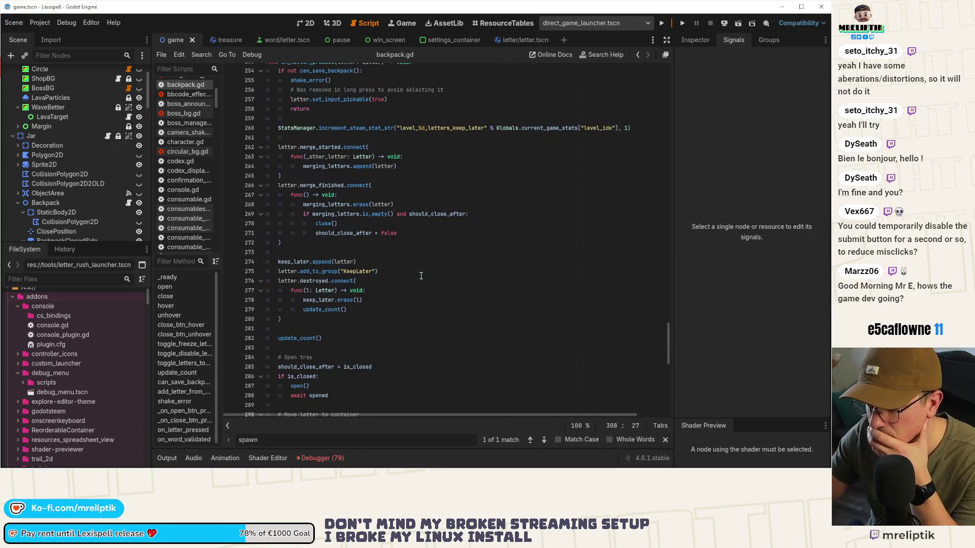
Move the letter scene tab next to game and go to backpack_appear in letter.gd.
left_click(510, 40)
left_click_drag(509, 40, 203, 41)
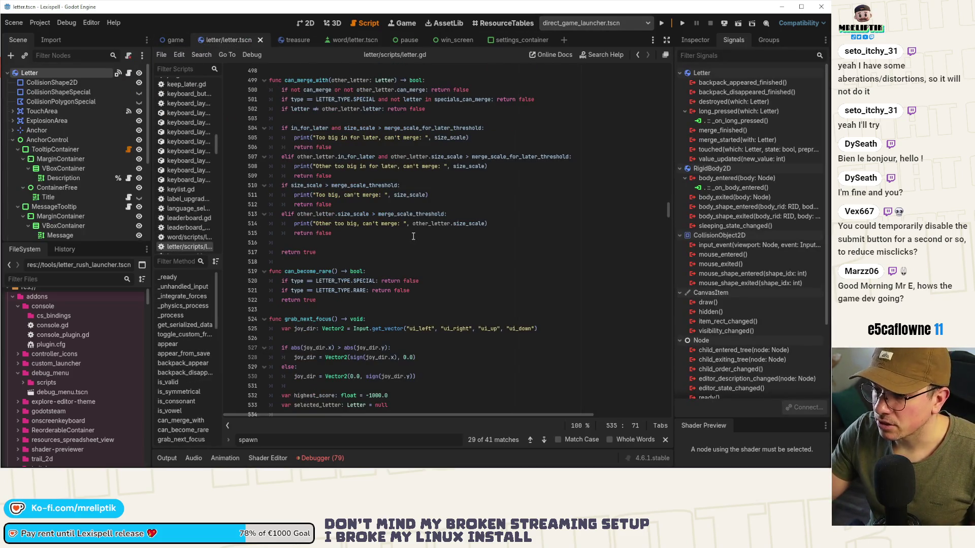
left_click(392, 271)
scroll(393, 271, "up", 4)
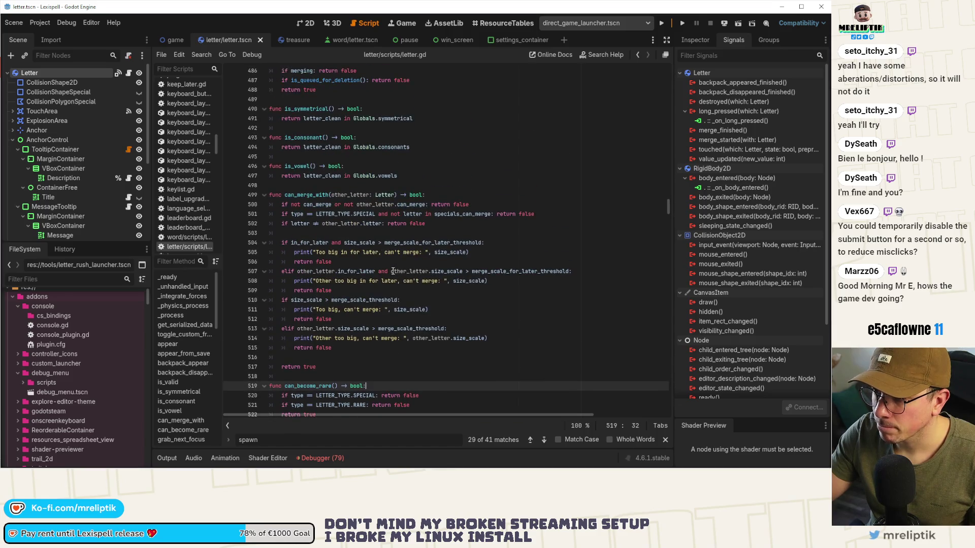
left_click(182, 363)
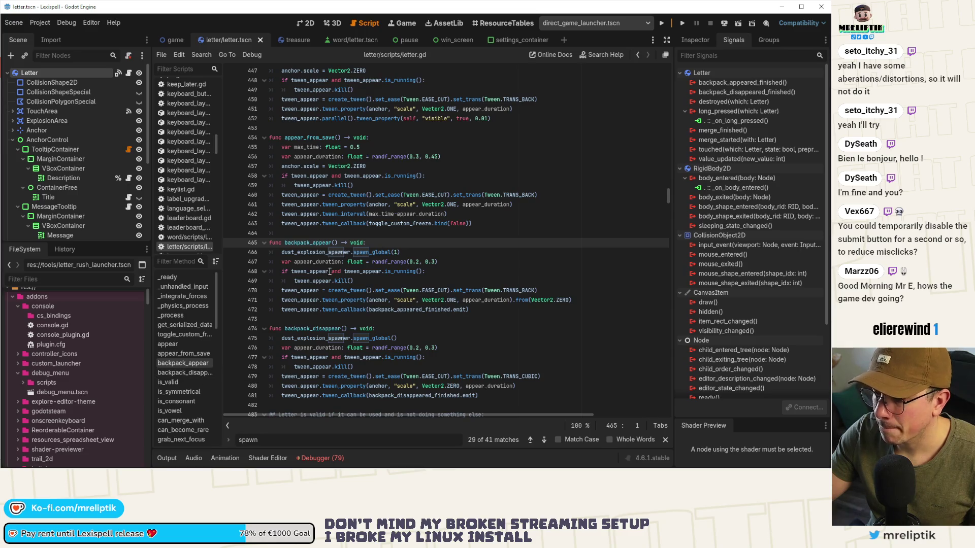
Change the call to spawn_global(2) with a 'higher index' comment, and save.
left_click(398, 253)
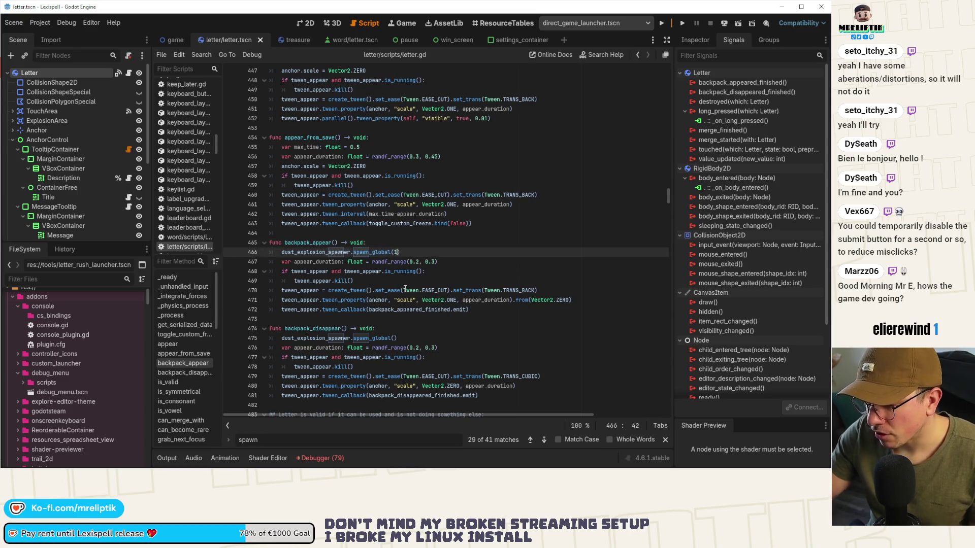
type("2")
key("ctrl+s")
type(") # 2 because")
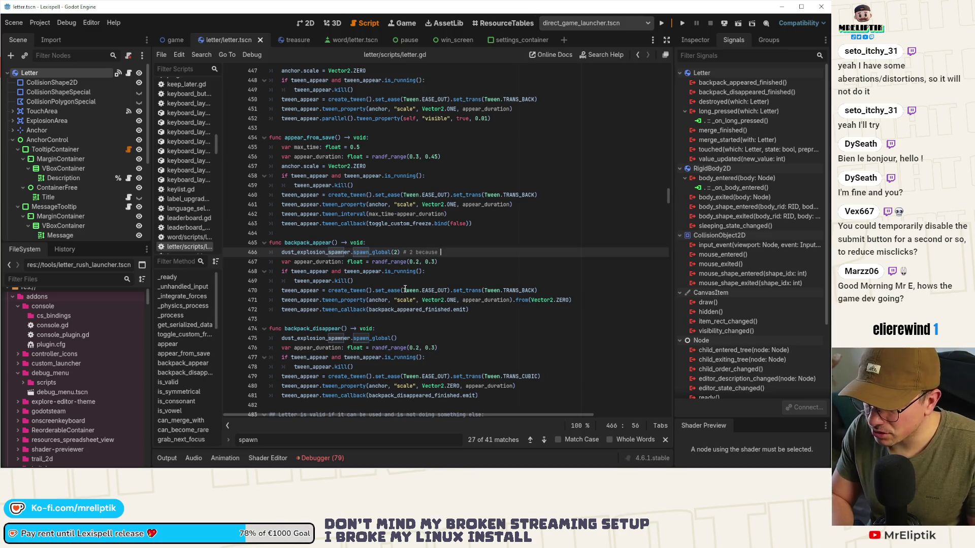
type("a higher index when being long pre")
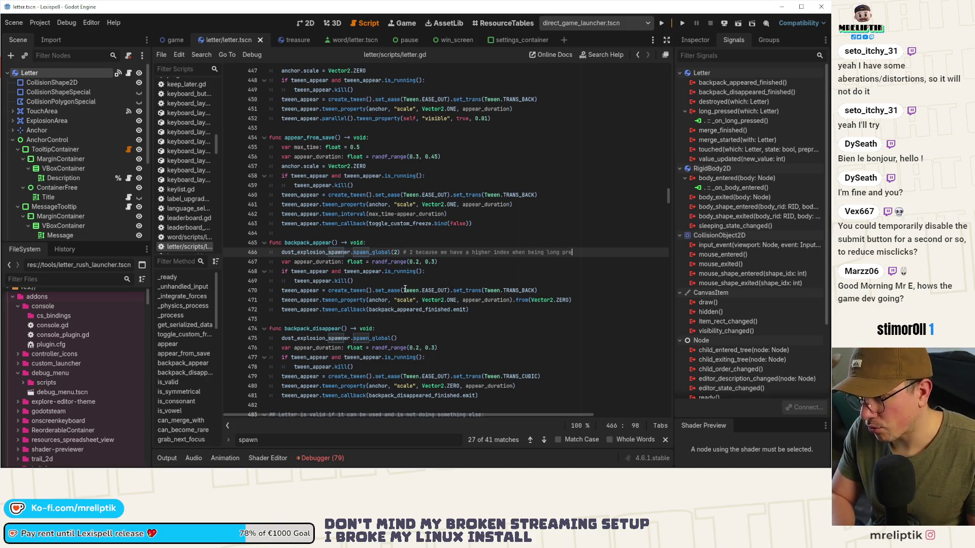
key("ctrl+s")
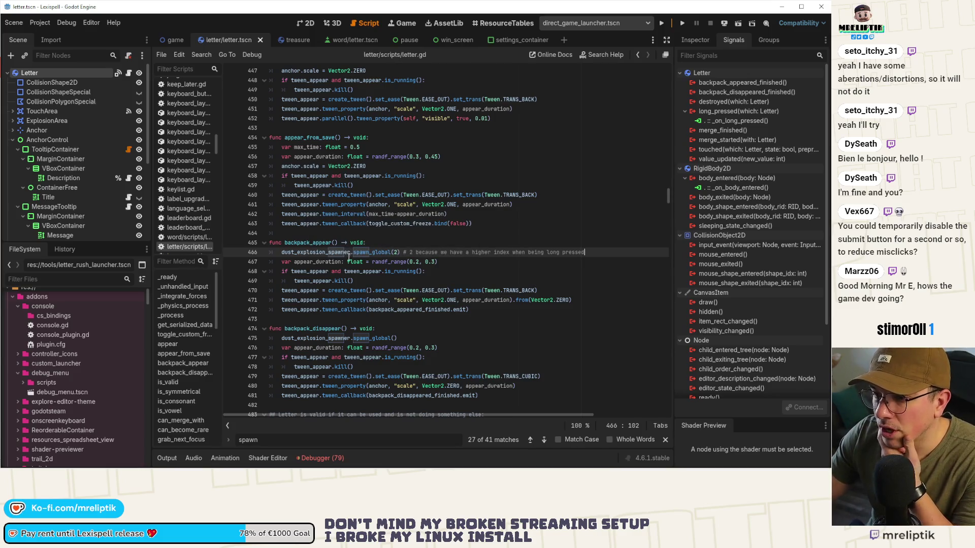
left_click(358, 243)
scroll(184, 386, "down", 10)
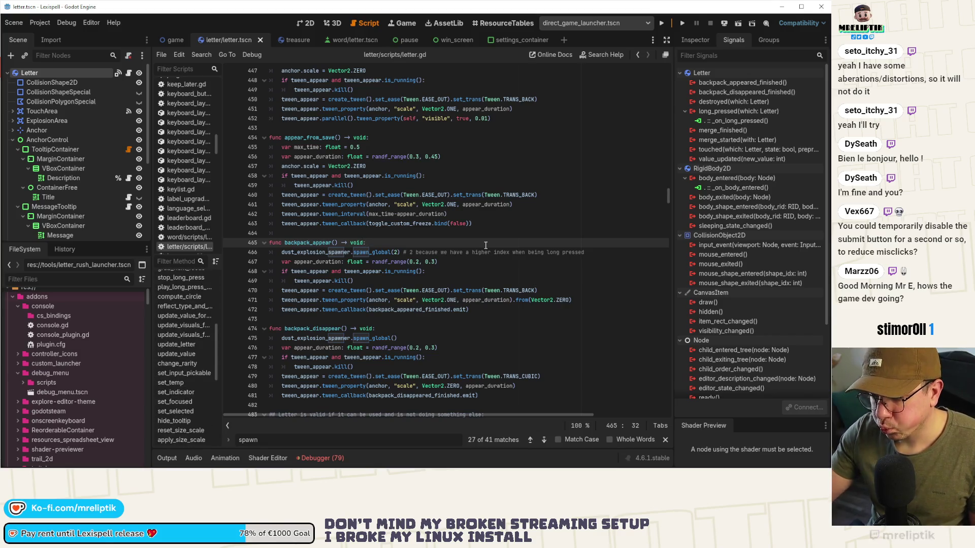
Search letter.gd for tooltip code, tracing rare_tooltip_descriptions and tooltip_description usages.
key("ctrl+f")
type("tooltip")
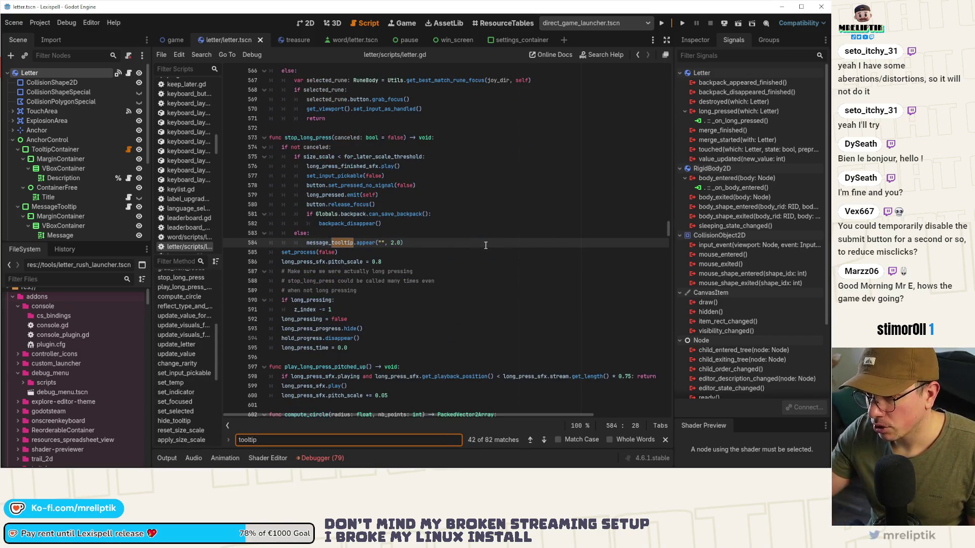
left_click(331, 243)
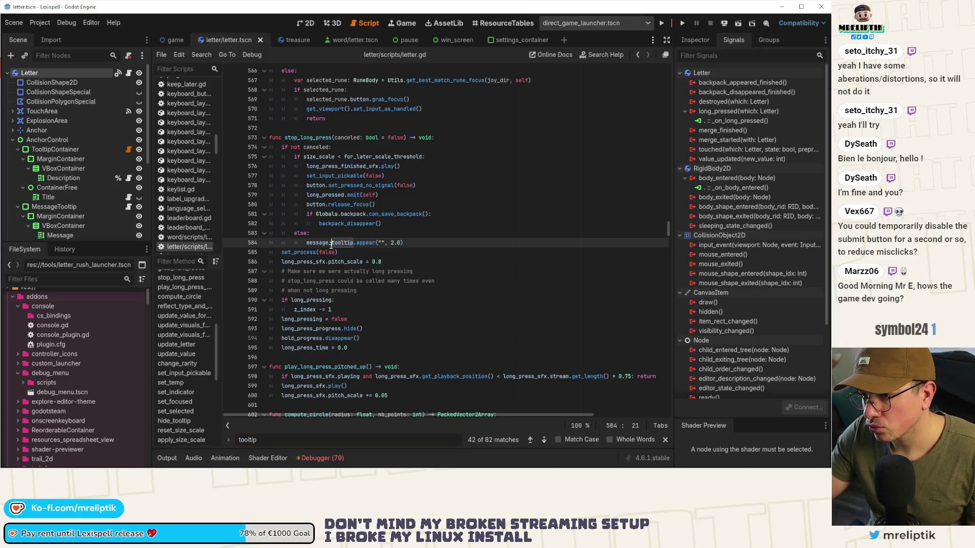
scroll(390, 286, "up", 20)
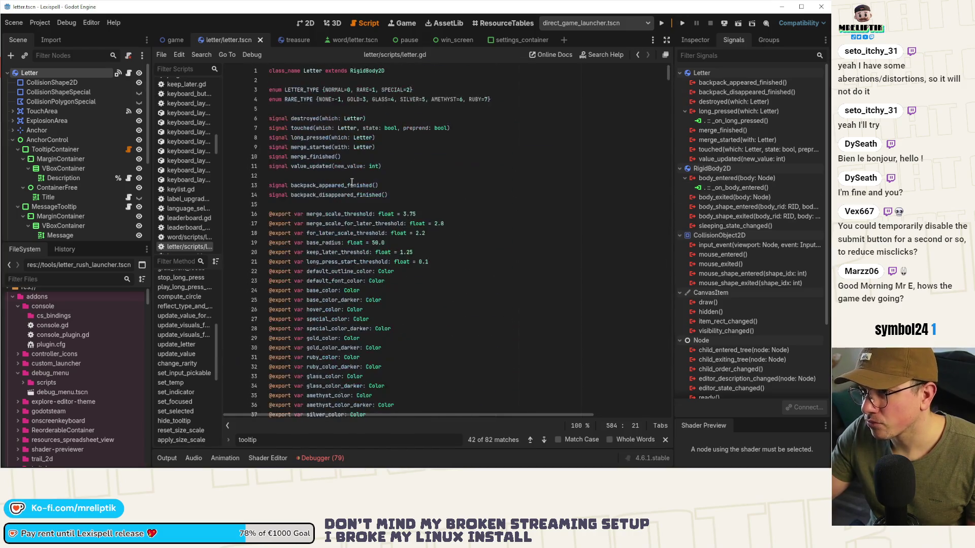
scroll(352, 191, "down", 7)
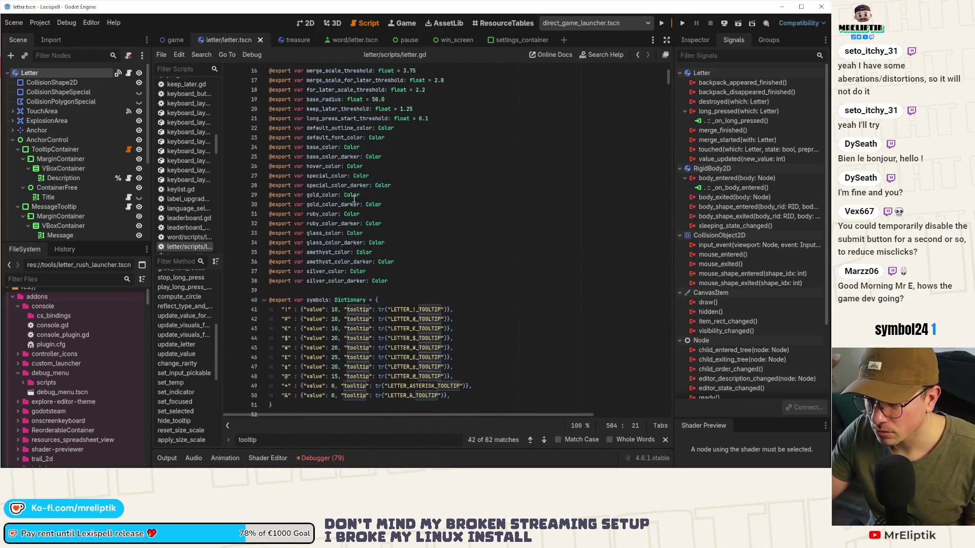
scroll(354, 200, "down", 6)
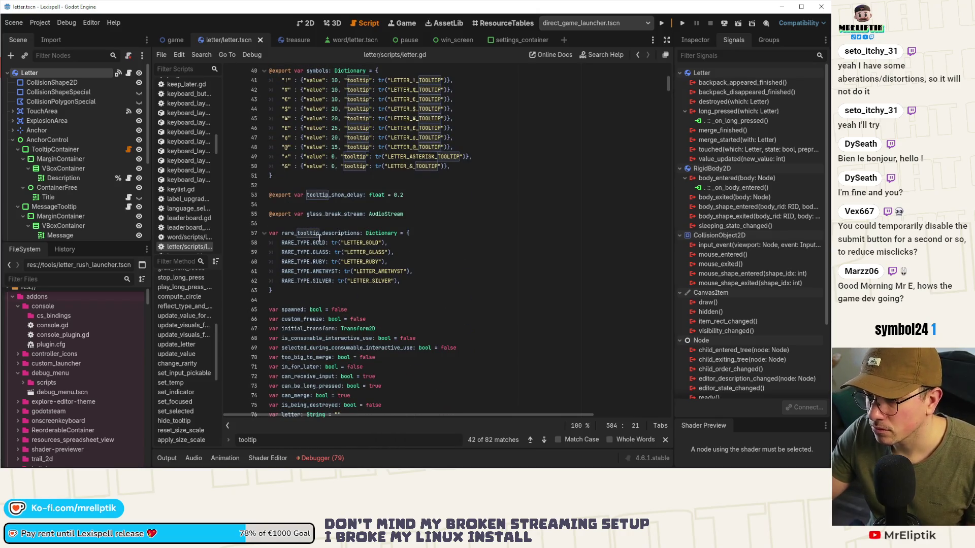
double_click(319, 234)
key("ctrl+f")
left_click(544, 440)
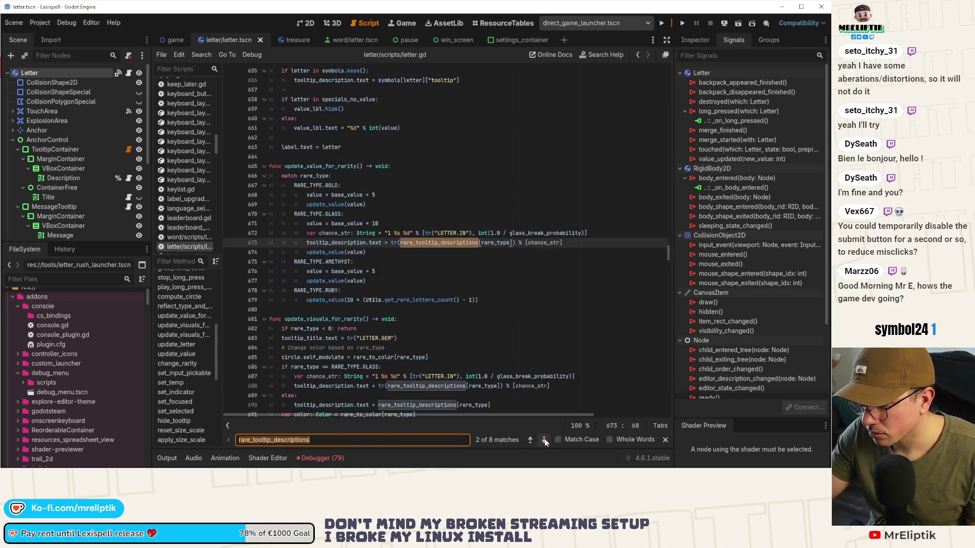
double_click(335, 242)
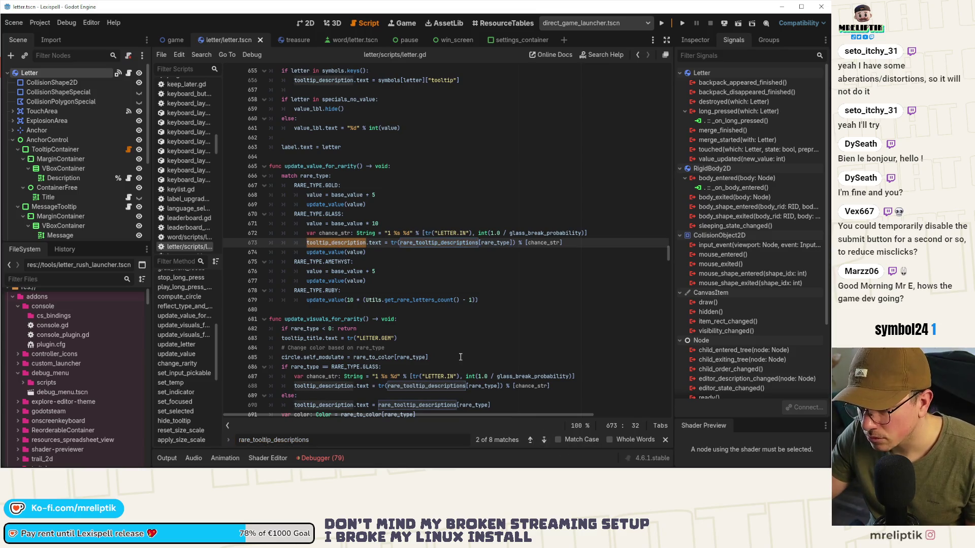
key("ctrl+f")
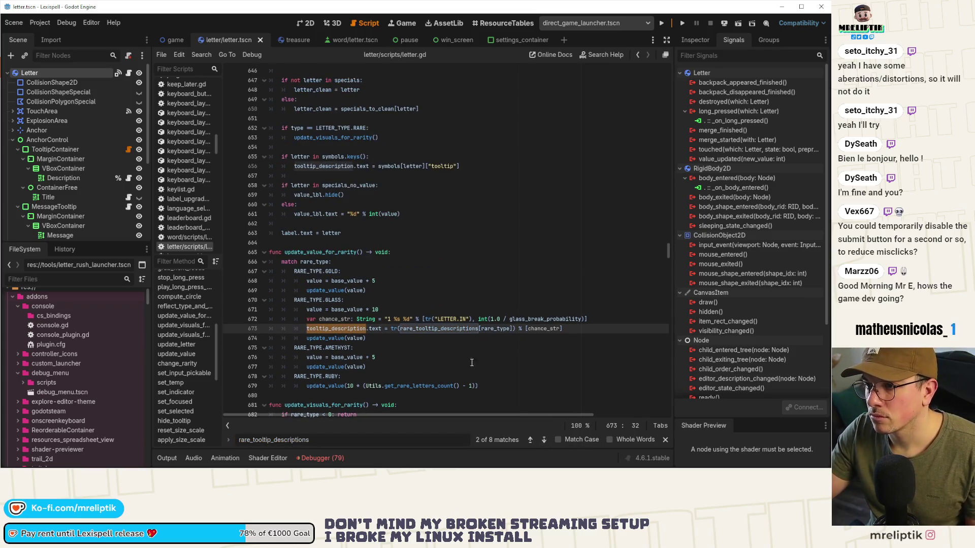
left_click(530, 441)
left_click(530, 441)
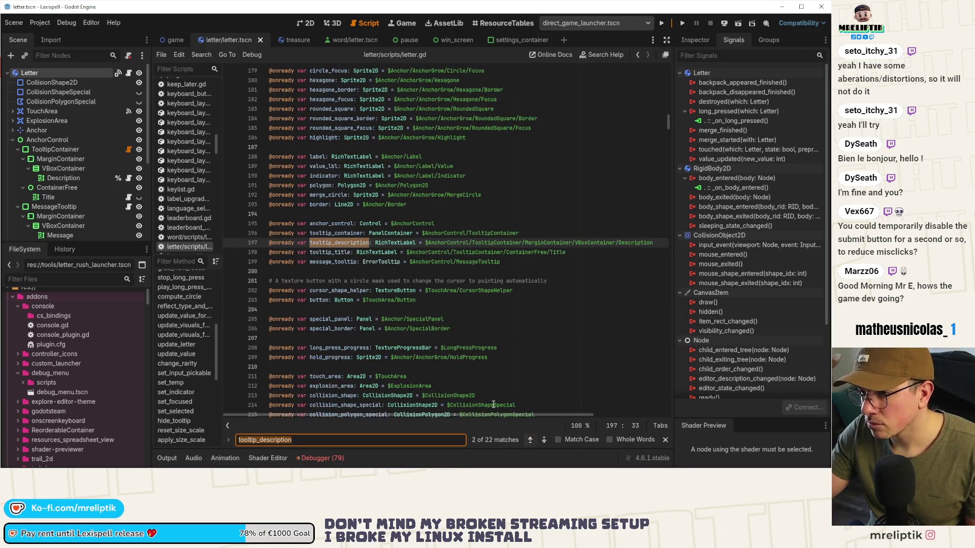
Append 'and Globals.letters_tooltip' to the tooltip_container condition on line 408 and save.
double_click(328, 234)
key("ctrl+f")
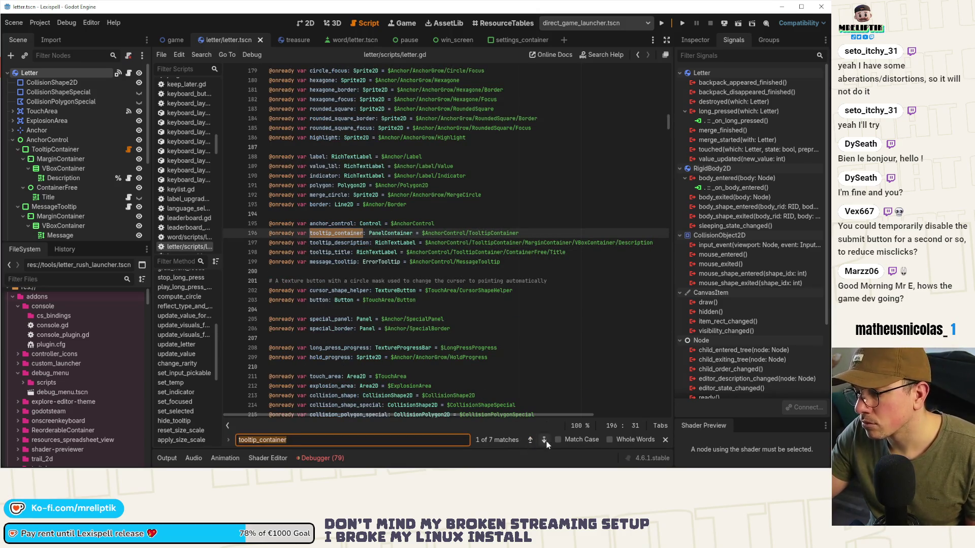
left_click(548, 442)
left_click(548, 440)
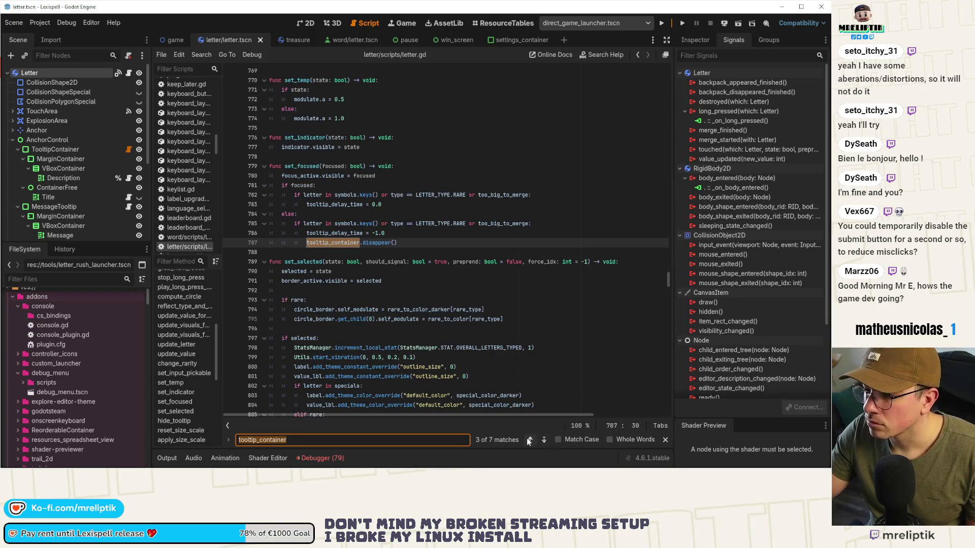
left_click(530, 441)
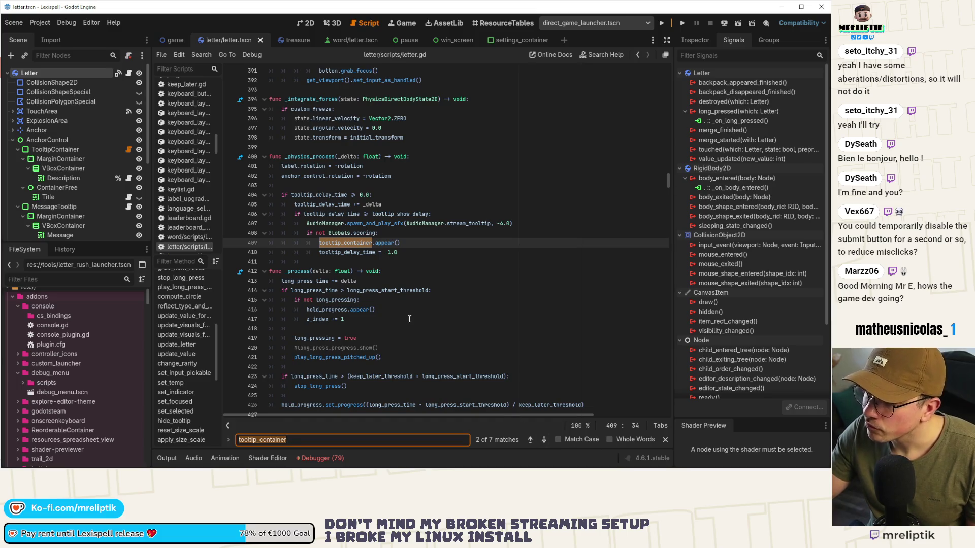
left_click(378, 236)
type("and Globals.letters_tooltip")
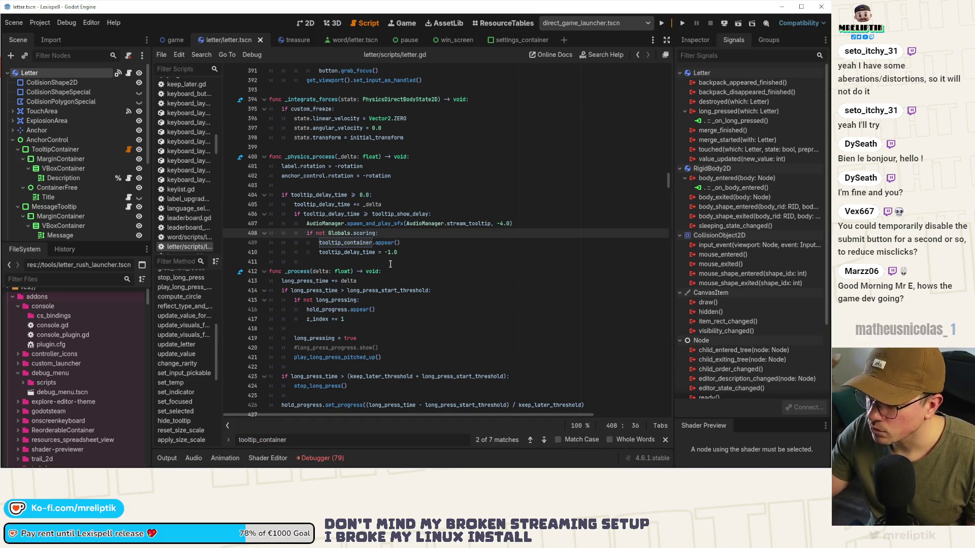
key("ctrl+s")
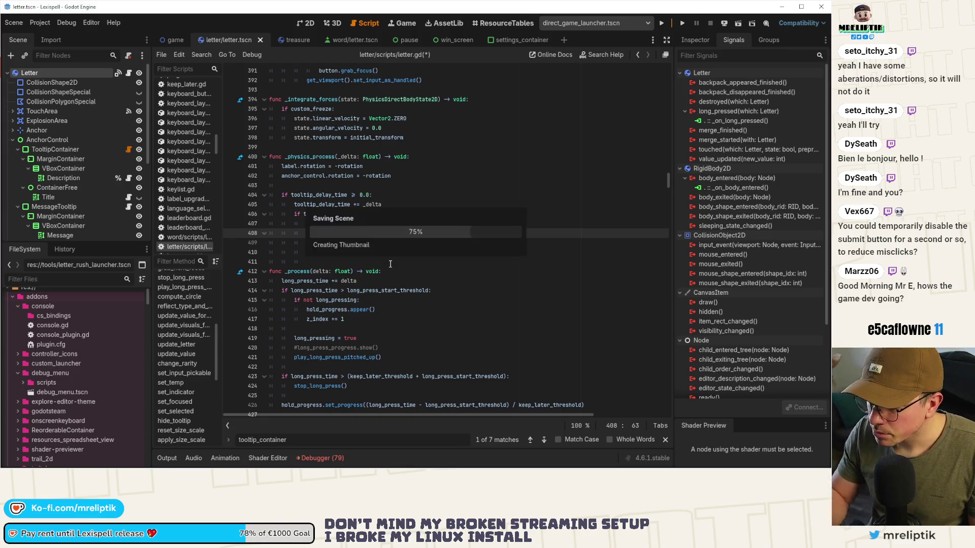
Step through the remaining tooltip_container matches back to line 196.
left_click(544, 439)
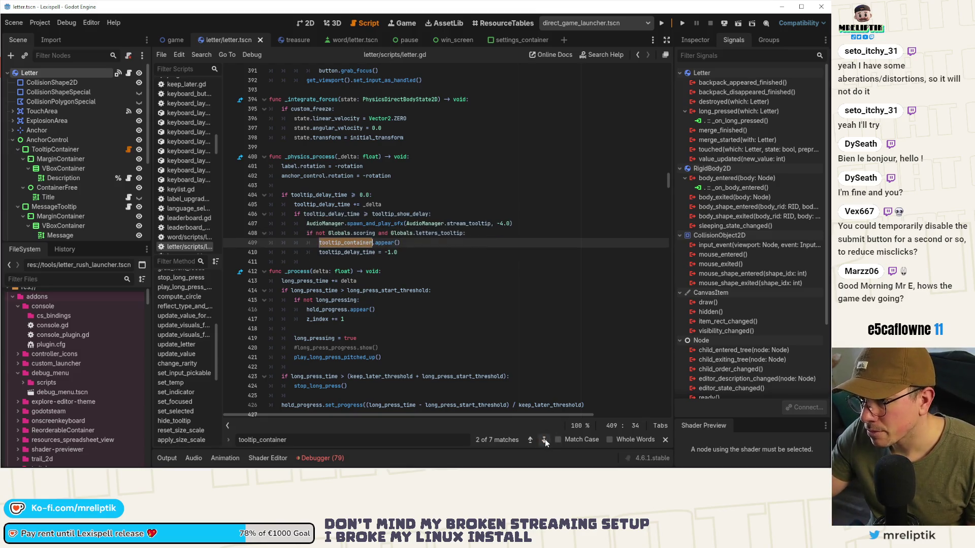
left_click(544, 440)
left_click(545, 441)
left_click(544, 440)
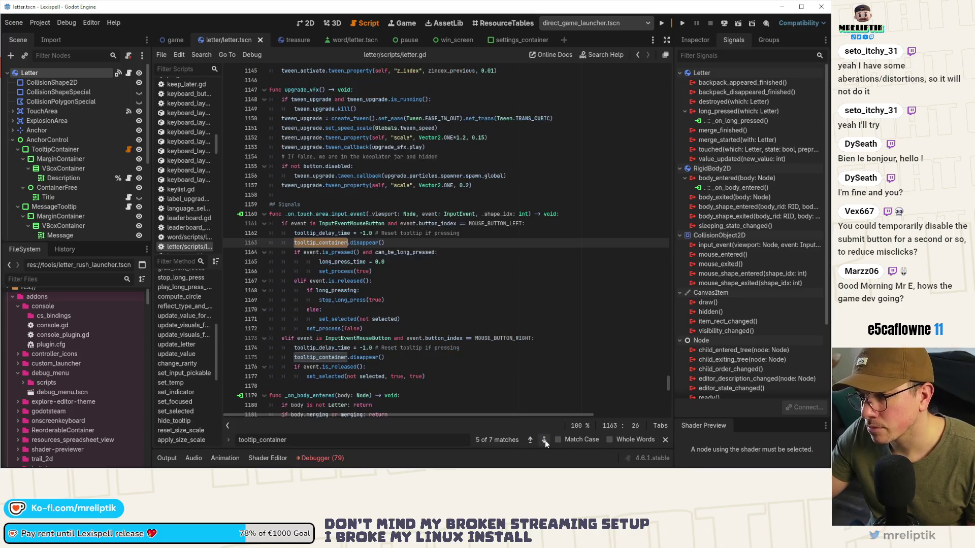
left_click(544, 440)
left_click(544, 440)
left_click(544, 441)
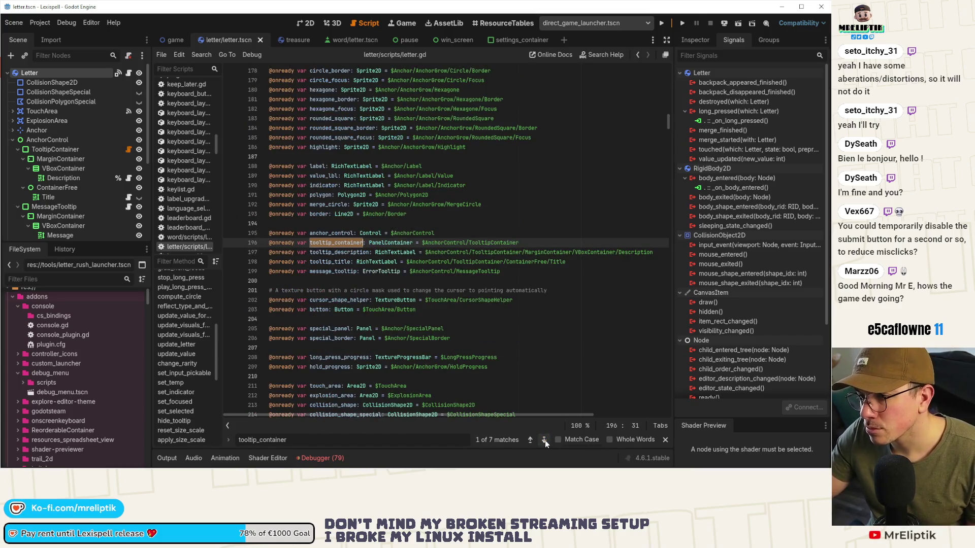
left_click(544, 440)
left_click(498, 270)
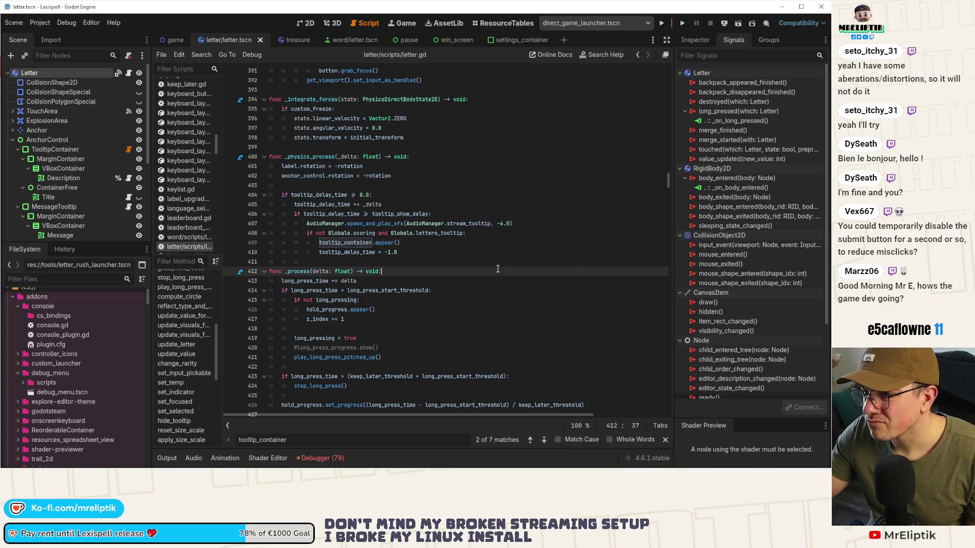
Run the game and look through settings_manager.gd's settings code.
left_click(663, 24)
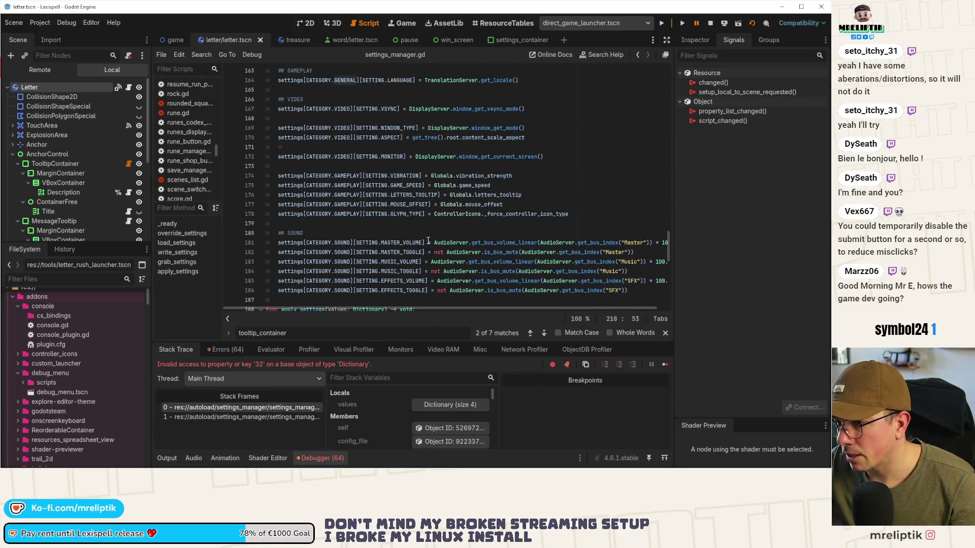
scroll(427, 241, "down", 10)
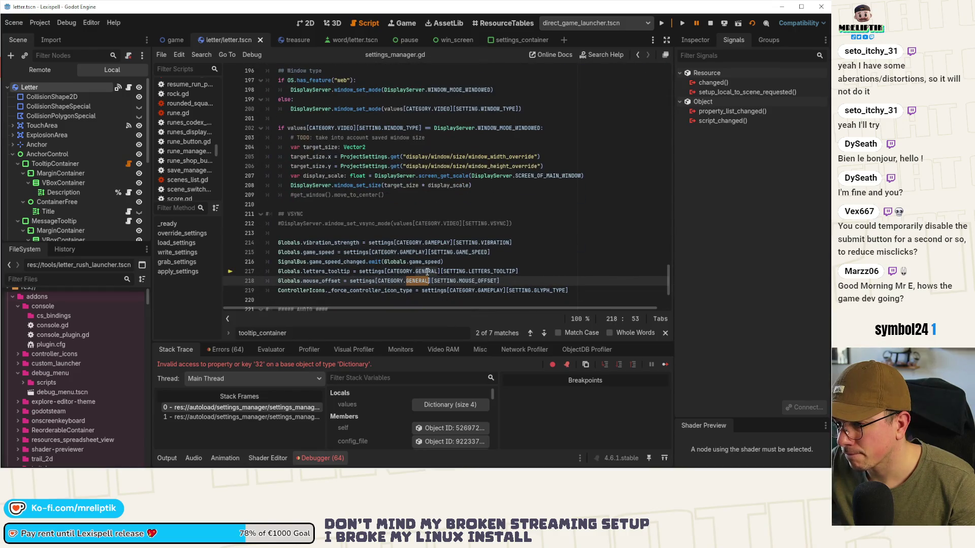
scroll(427, 269, "up", 5)
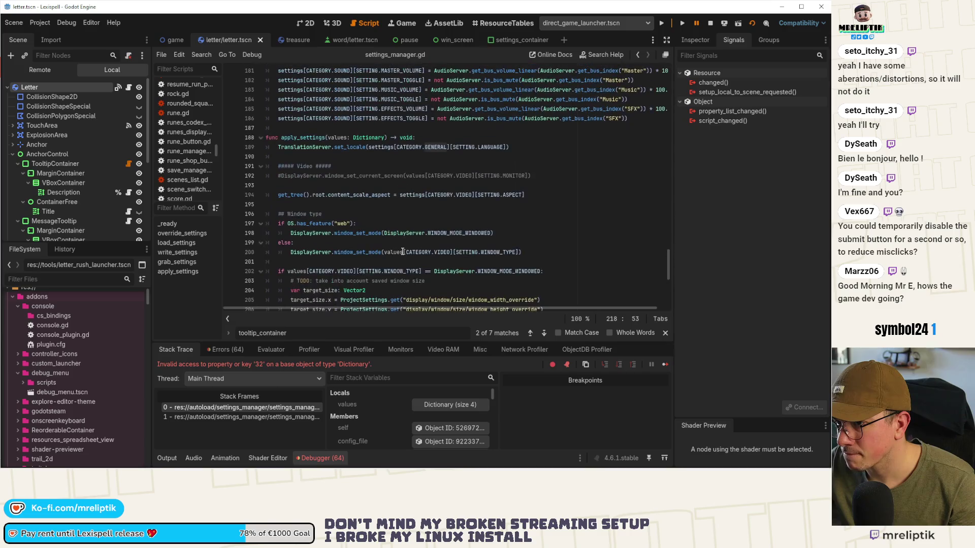
scroll(403, 251, "down", 7)
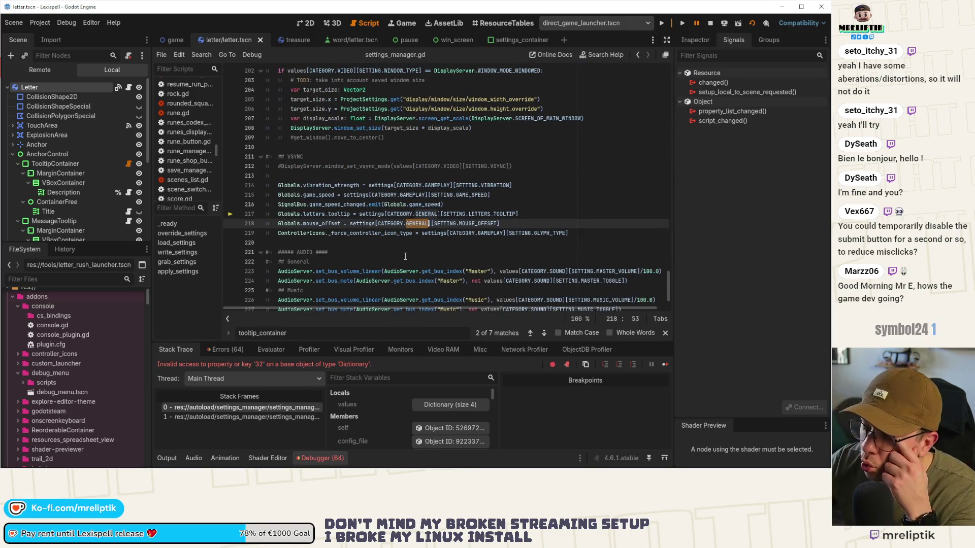
scroll(405, 257, "down", 1)
scroll(404, 257, "down", 1)
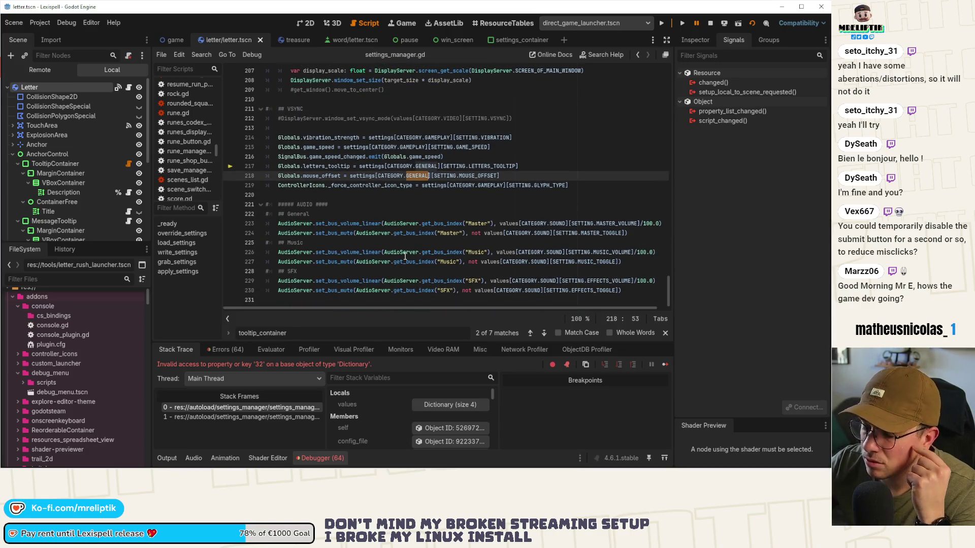
scroll(405, 256, "up", 16)
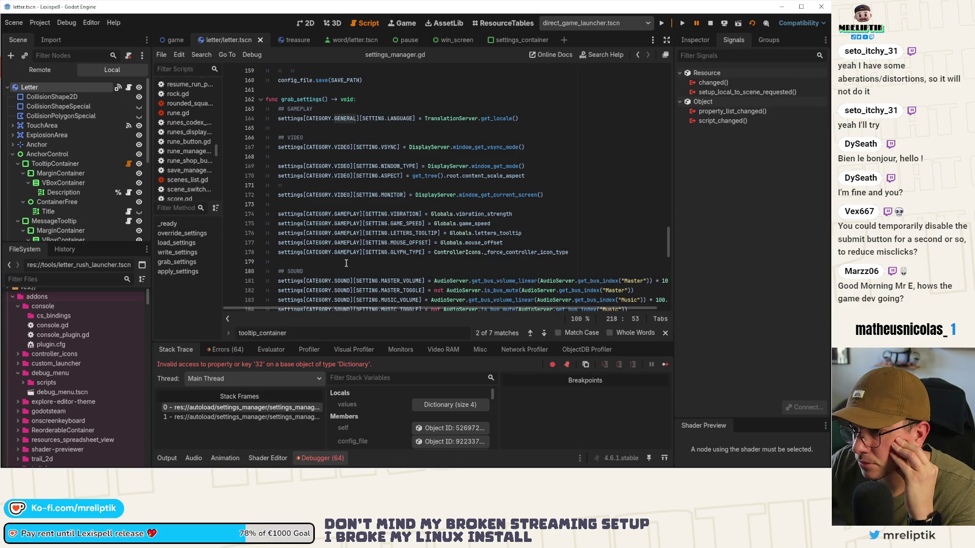
scroll(346, 263, "down", 3)
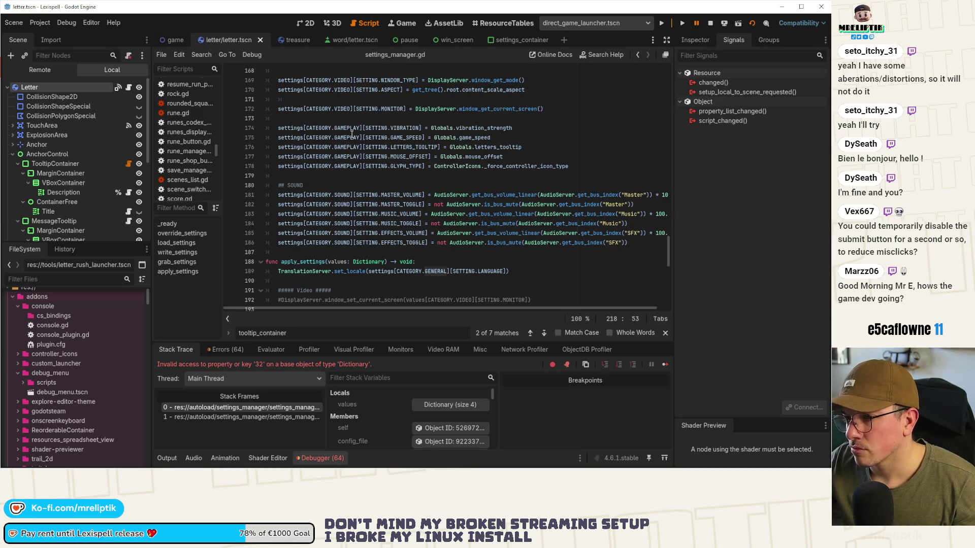
Change CATEGORY.GENERAL to CATEGORY.GAMEPLAY on lines 217–218 and run the game again.
double_click(347, 157)
scroll(424, 242, "down", 1)
scroll(425, 242, "down", 8)
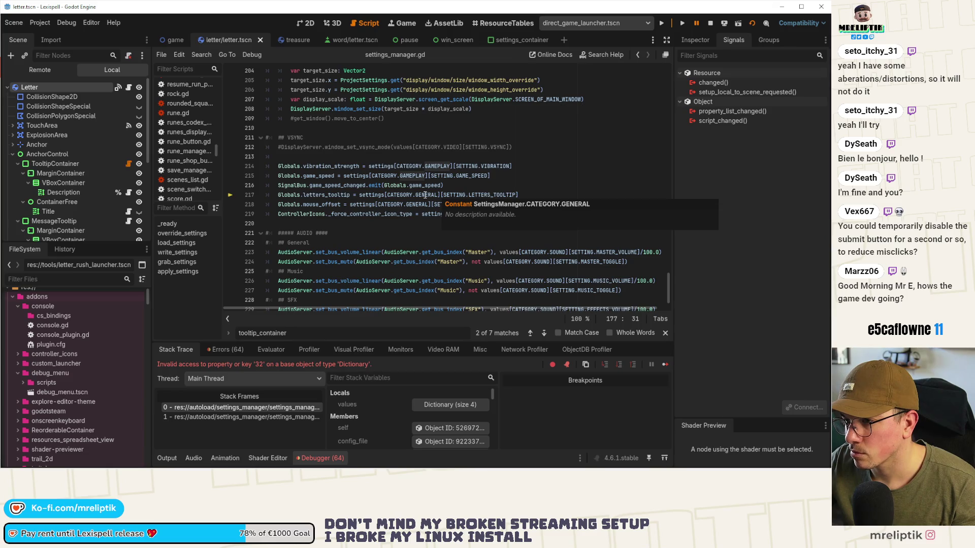
double_click(423, 194)
key("ctrl+d")
type("GAMEPLAY")
key("F5")
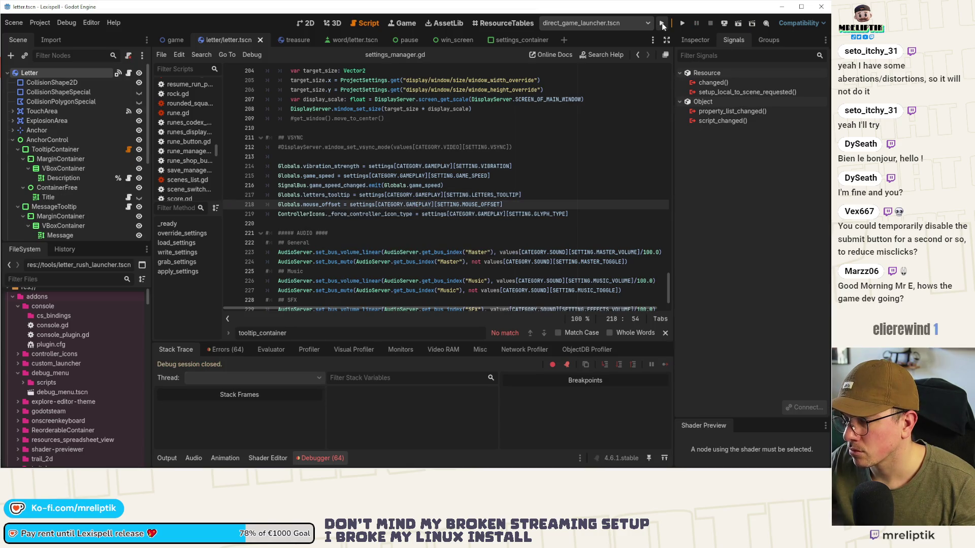
left_click(662, 23)
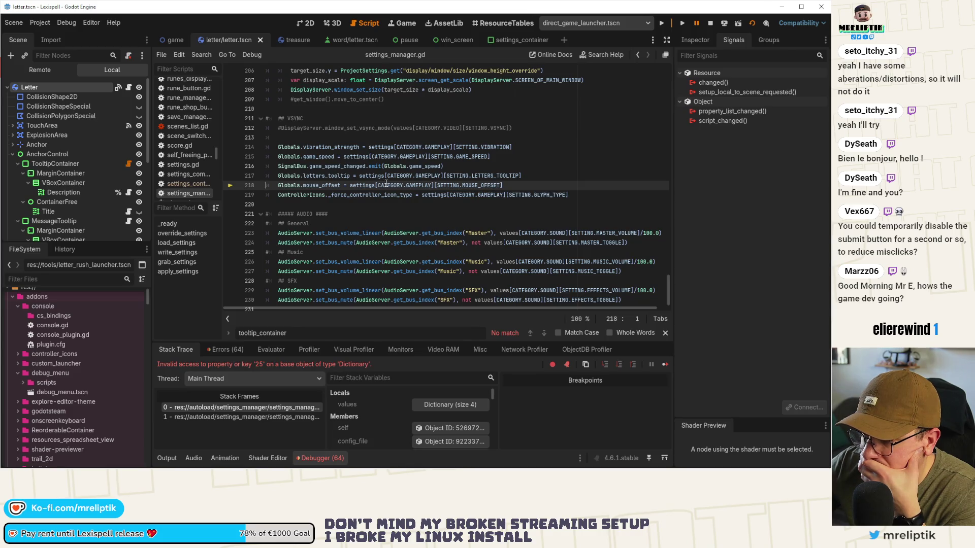
mouse_move(423, 187)
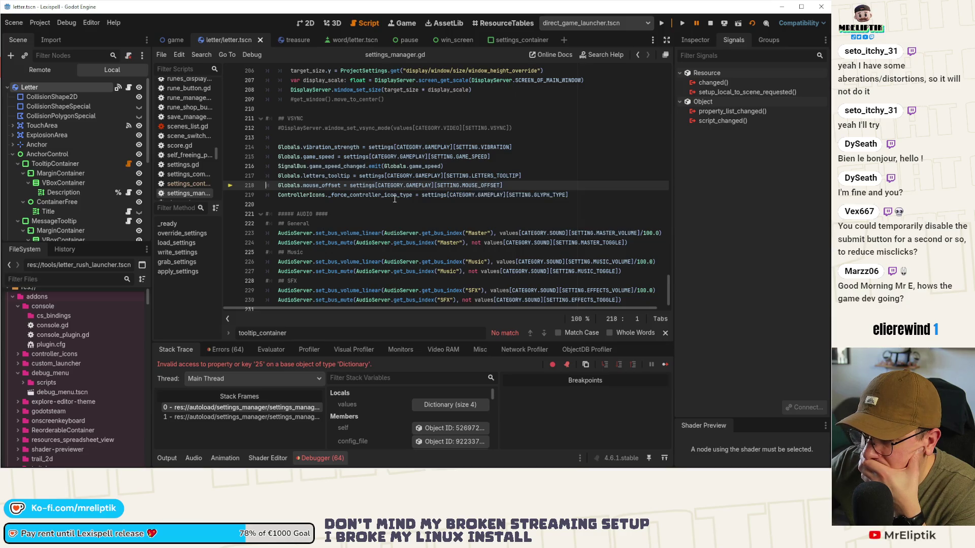
Review the default settings and string dictionaries, then show the Output log instead of the debugger.
scroll(395, 199, "up", 15)
scroll(444, 198, "up", 5)
scroll(444, 197, "up", 18)
scroll(454, 209, "up", 2)
scroll(455, 209, "up", 6)
scroll(454, 208, "up", 8)
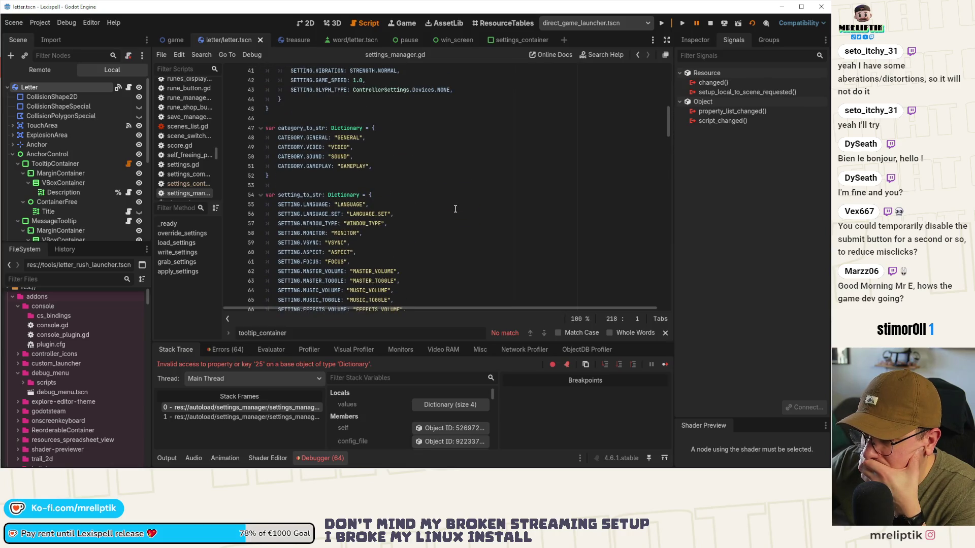
scroll(455, 209, "down", 6)
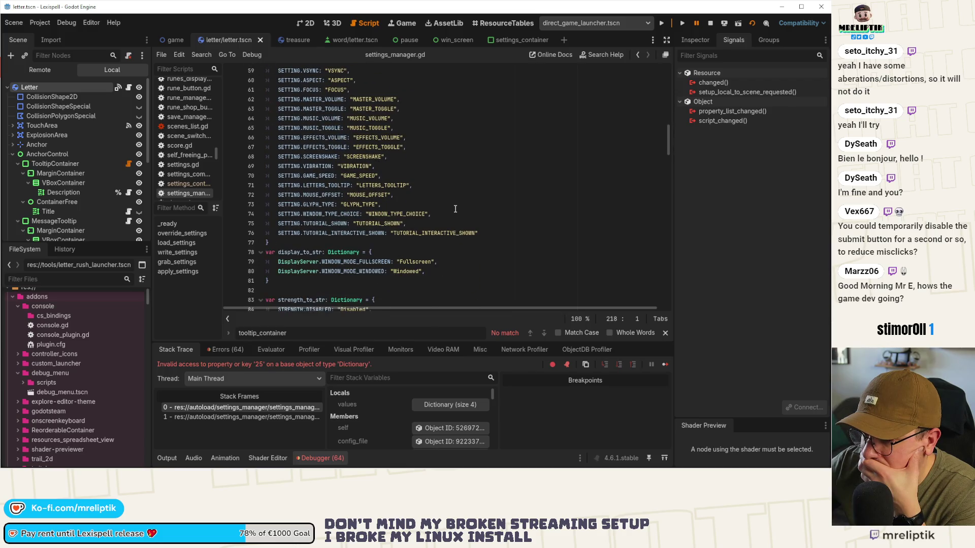
scroll(455, 209, "up", 13)
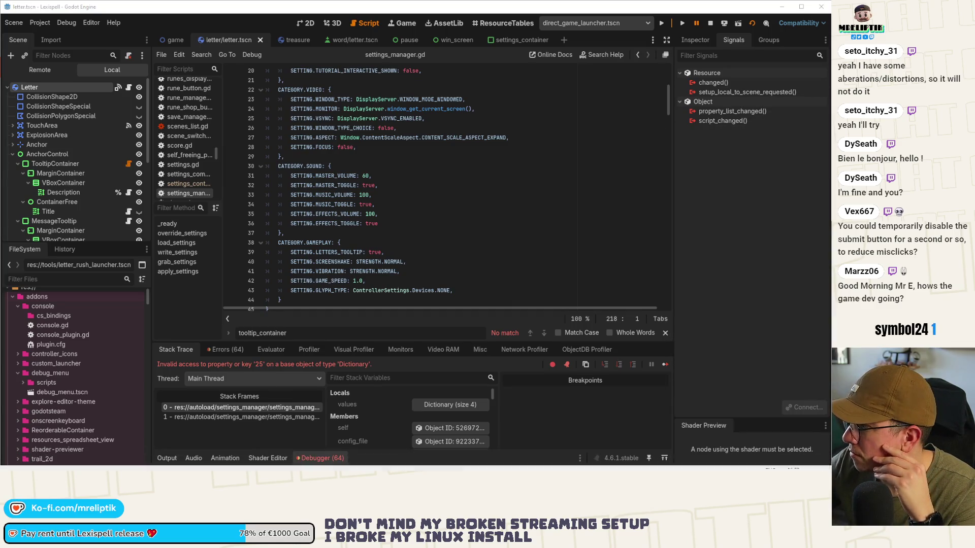
left_click(166, 458)
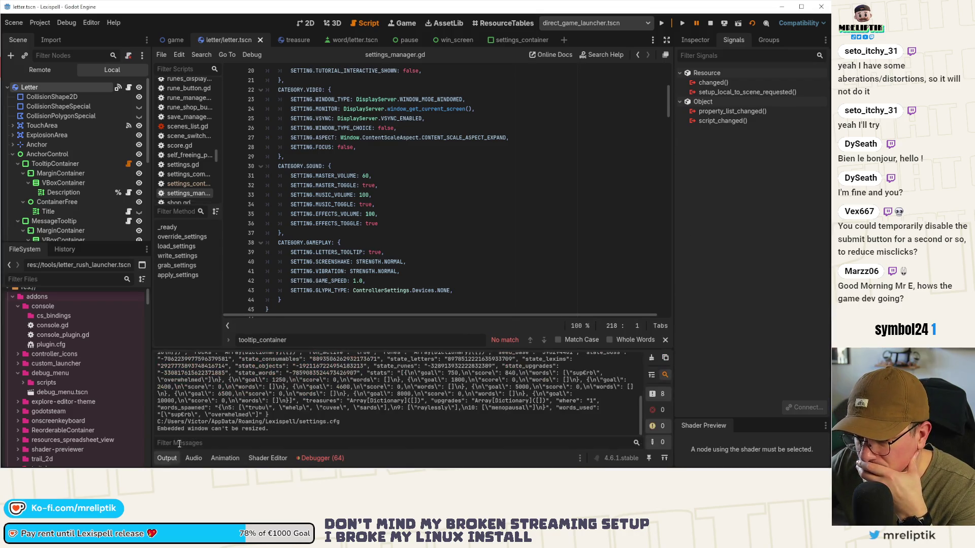
Select the AppData Lexispell folder path before save.json in the log, then go to VS Code.
scroll(315, 417, "up", 3)
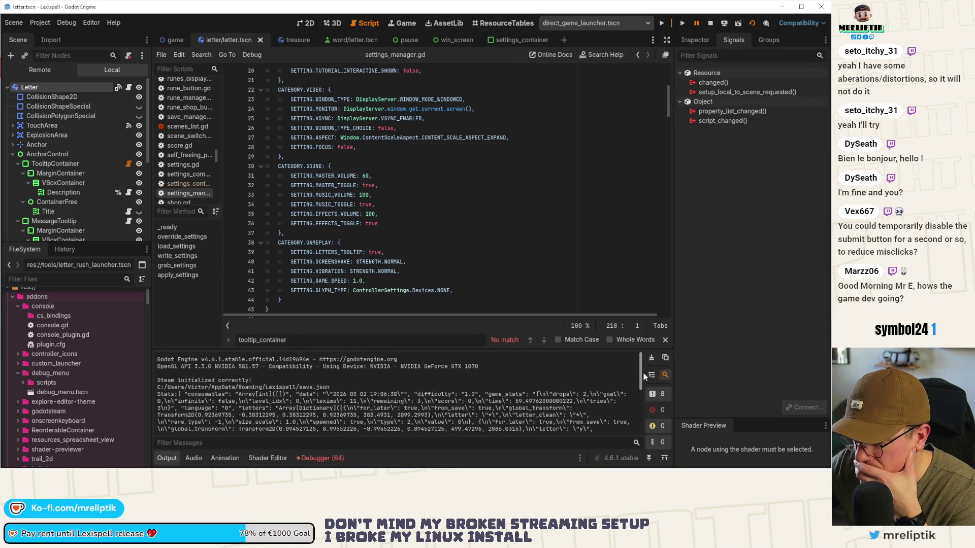
left_click_drag(299, 387, 158, 388)
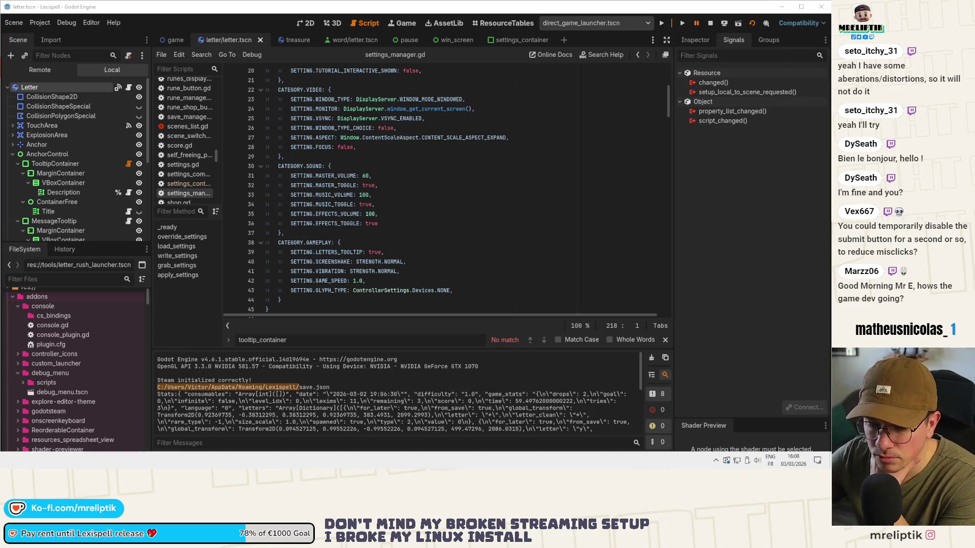
key("alt+Tab")
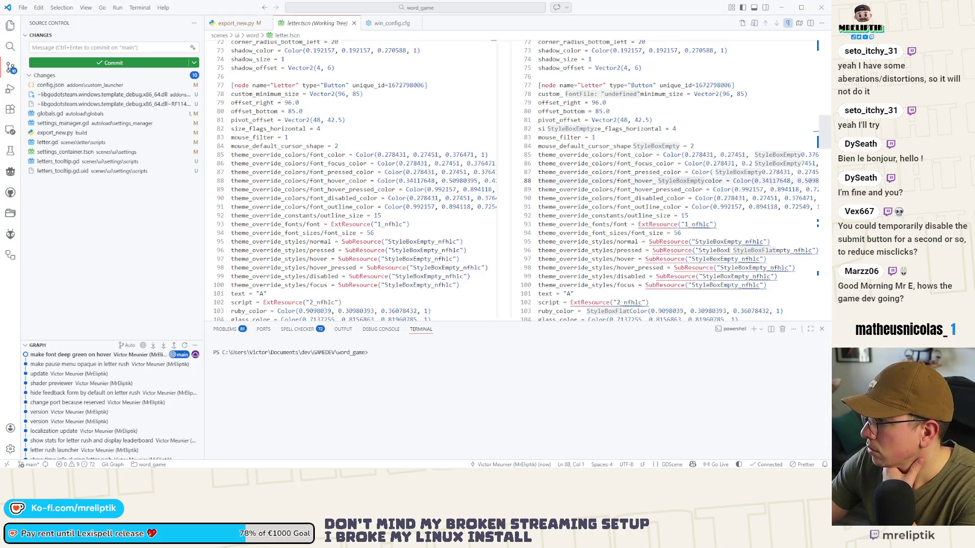
Inspect Lexispell's saved settings.cfg in VS Code, then minimize it to return to Godot.
key("alt+Left")
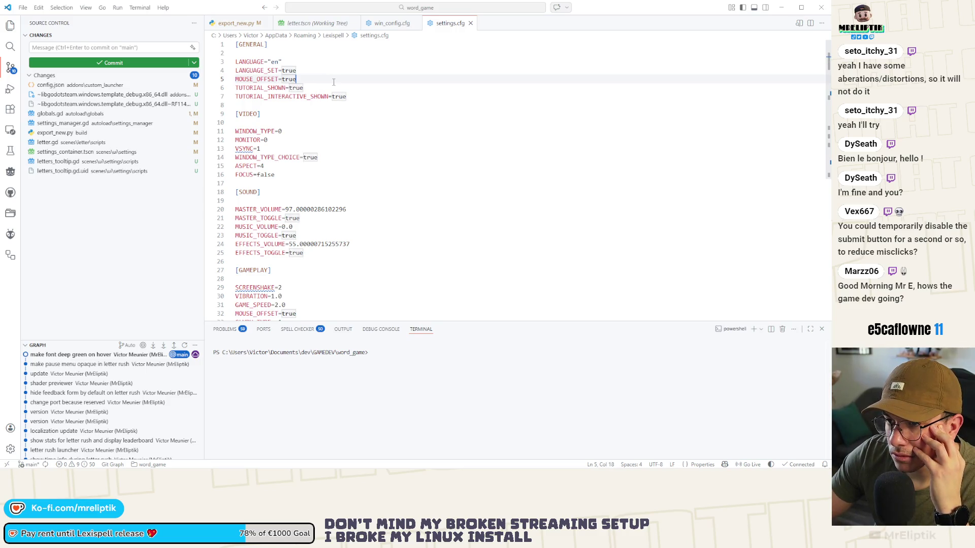
scroll(333, 81, "down", 3)
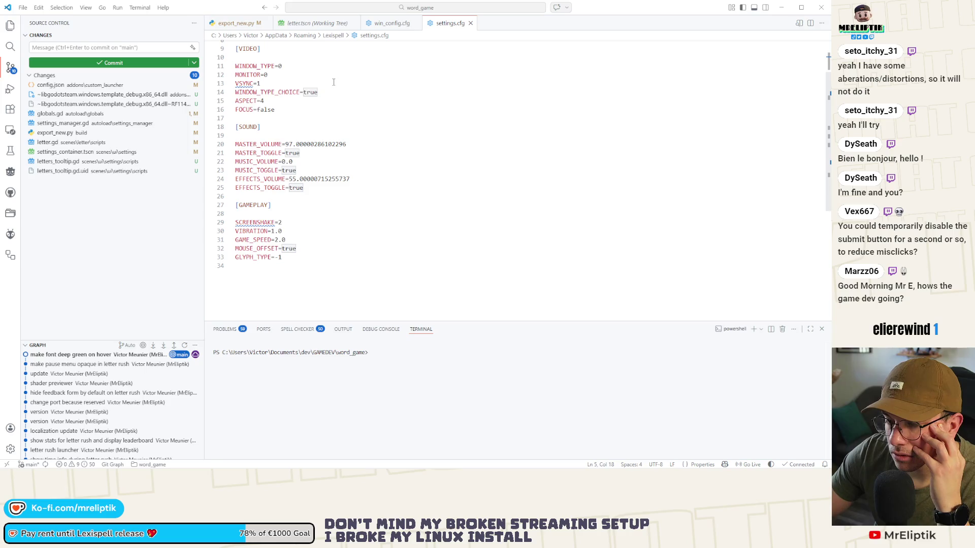
scroll(331, 96, "up", 3)
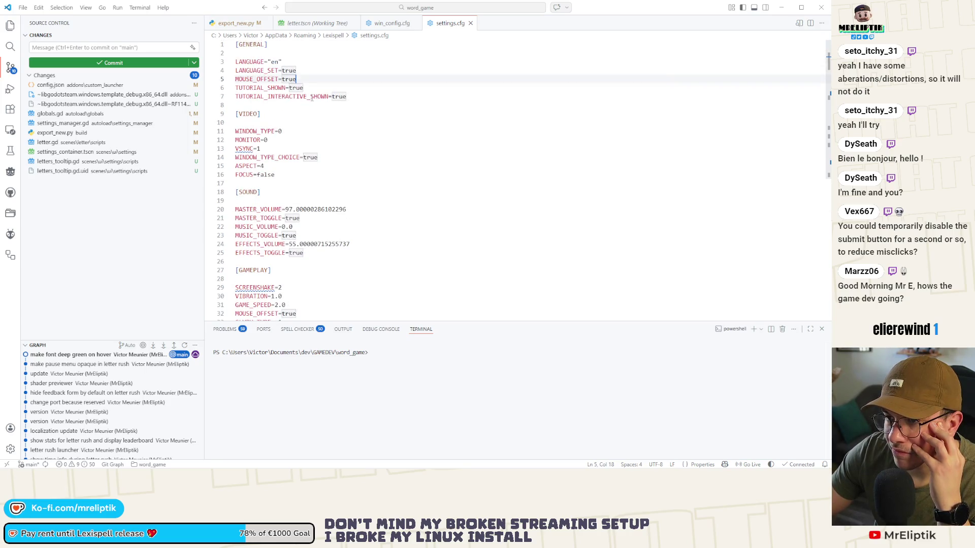
left_click(782, 8)
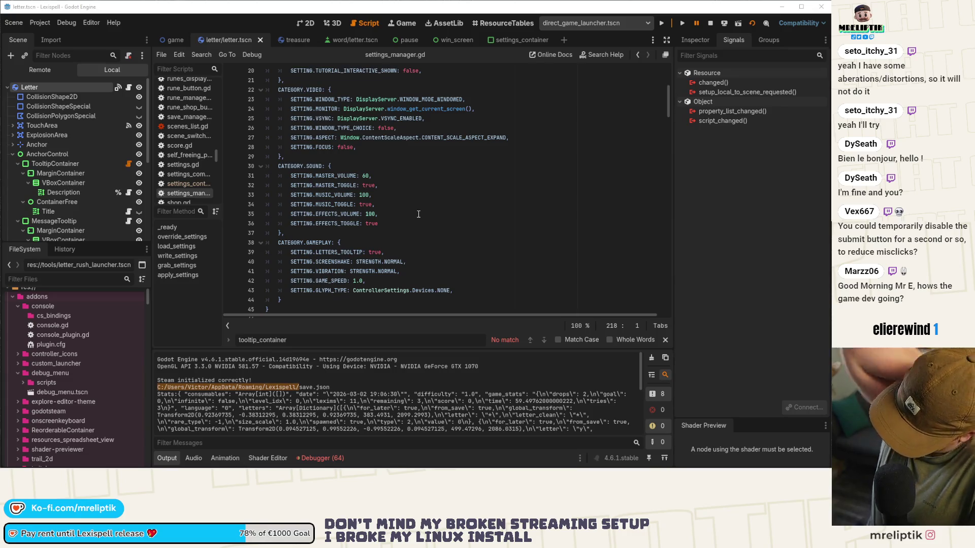
Read the invalid Dictionary key error in the Debugger, then collapse the bottom panel.
left_click(167, 458)
left_click(168, 458)
left_click(167, 458)
left_click(319, 458)
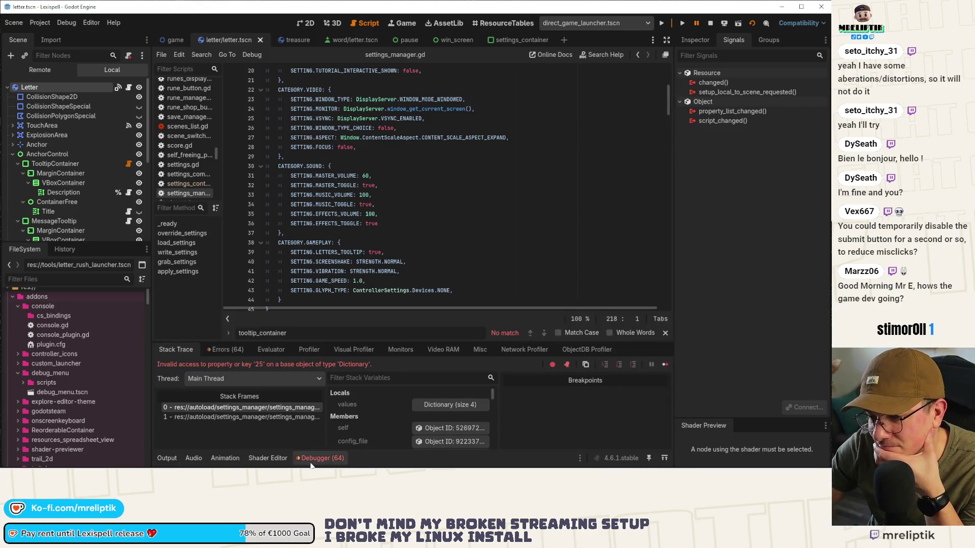
left_click(314, 459)
mouse_move(716, 463)
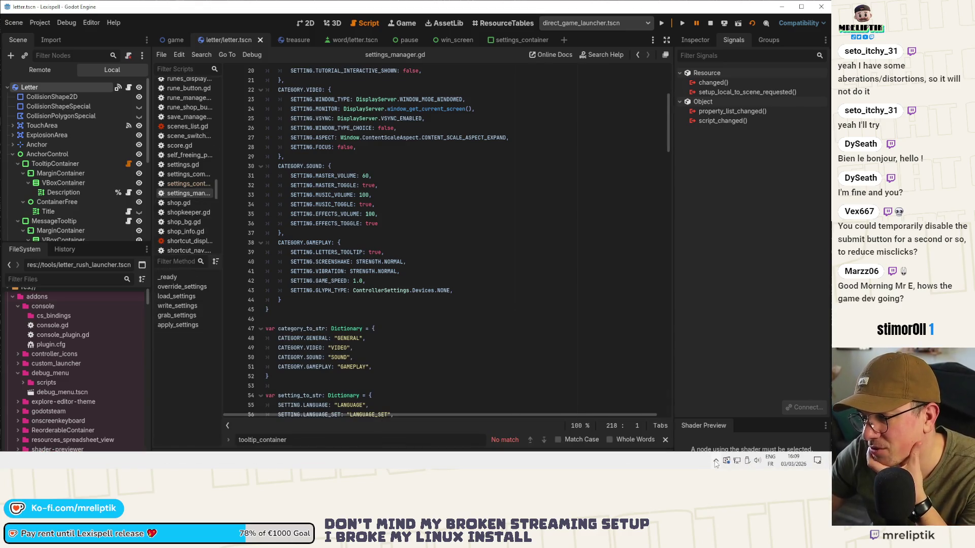
Scroll settings_manager.gd down to grab_settings and its GAMEPLAY entries.
scroll(492, 229, "down", 10)
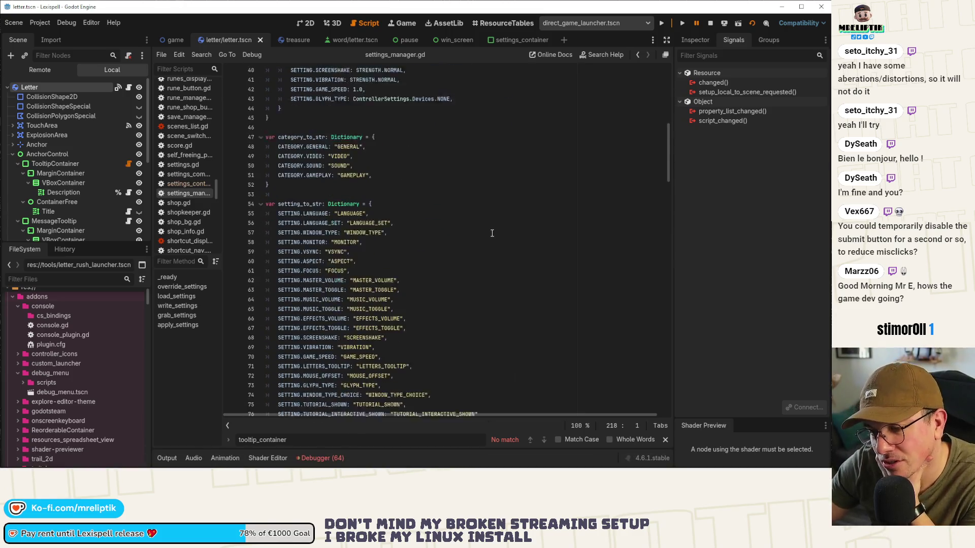
scroll(492, 228, "down", 10)
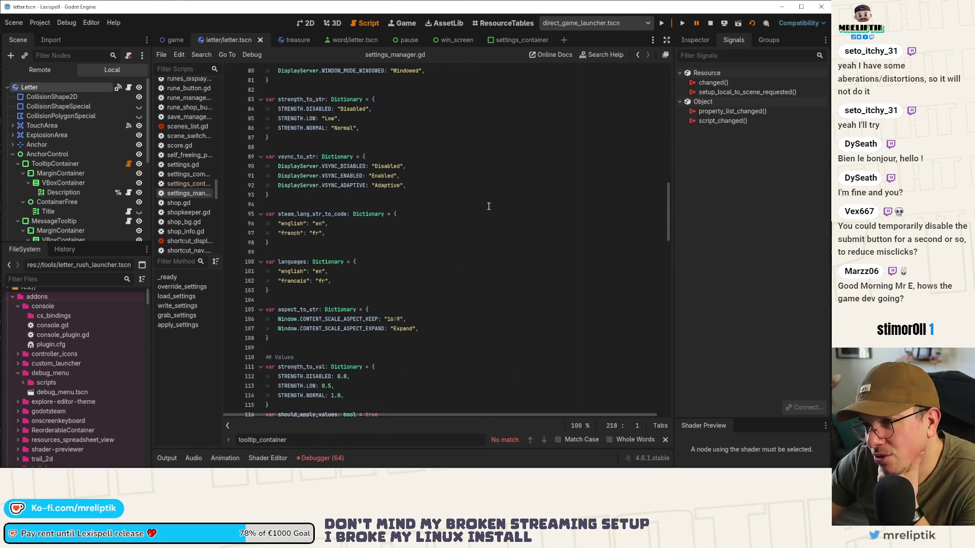
scroll(490, 210, "down", 3)
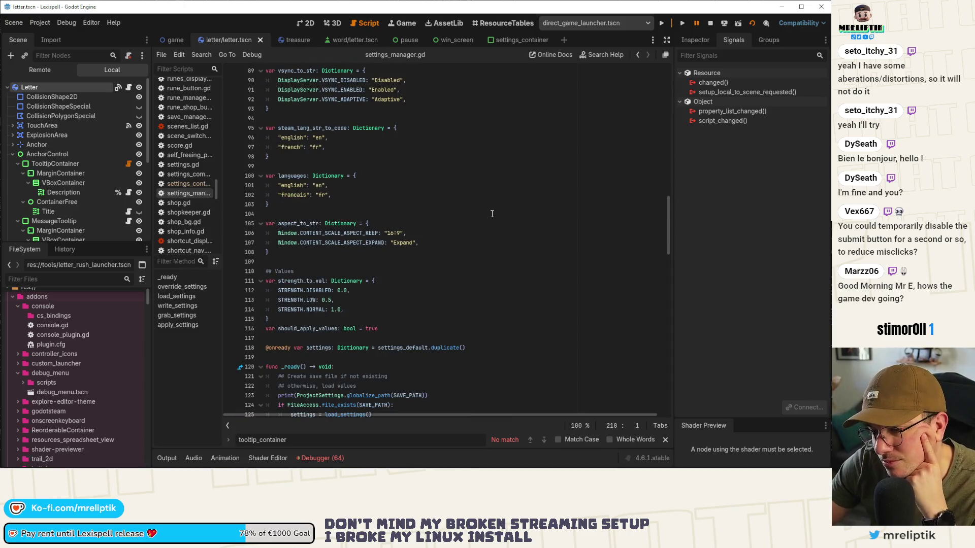
scroll(492, 214, "down", 4)
scroll(492, 213, "down", 5)
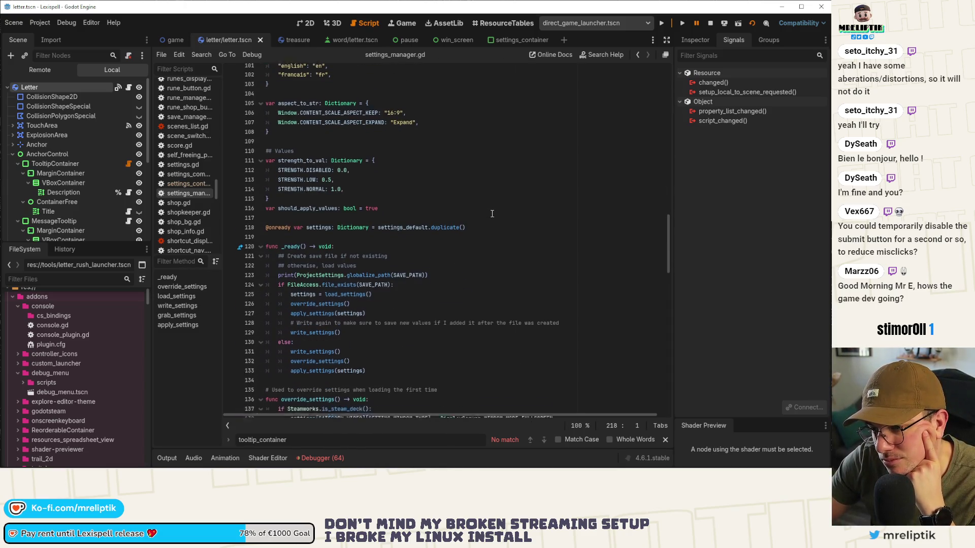
scroll(492, 214, "down", 6)
scroll(492, 214, "down", 7)
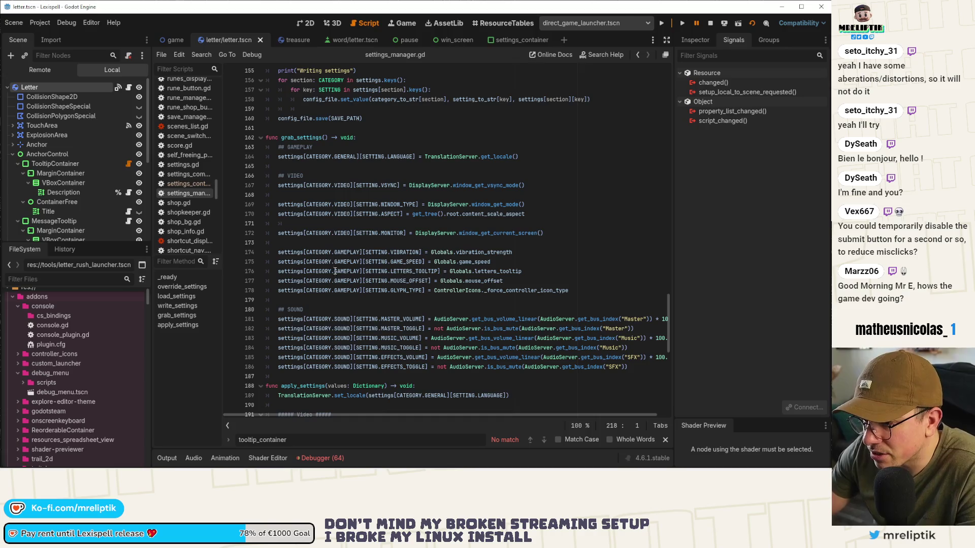
Highlight MOUSE_OFFSET and GAMEPLAY on line 177, then restart the game to the Lexispell splash screen.
double_click(393, 281)
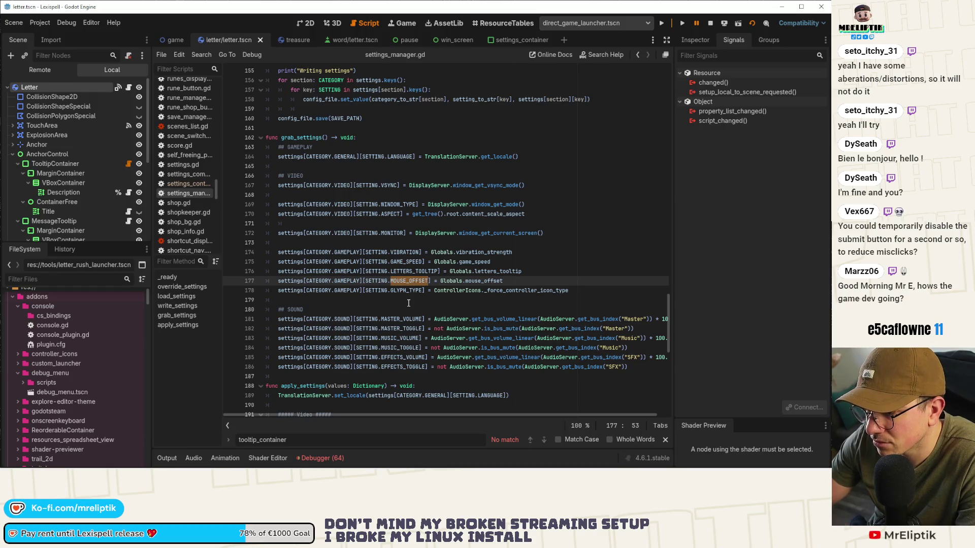
double_click(344, 281)
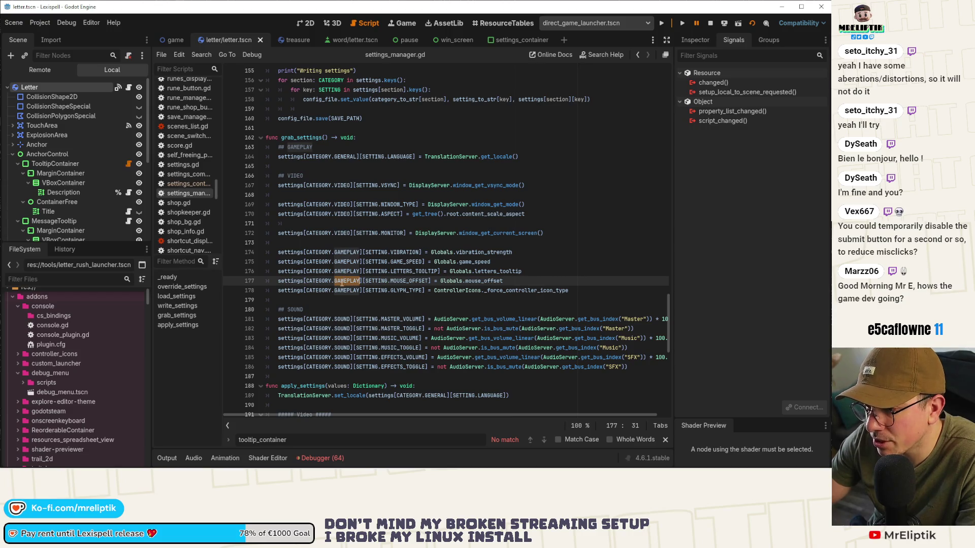
scroll(315, 355, "down", 6)
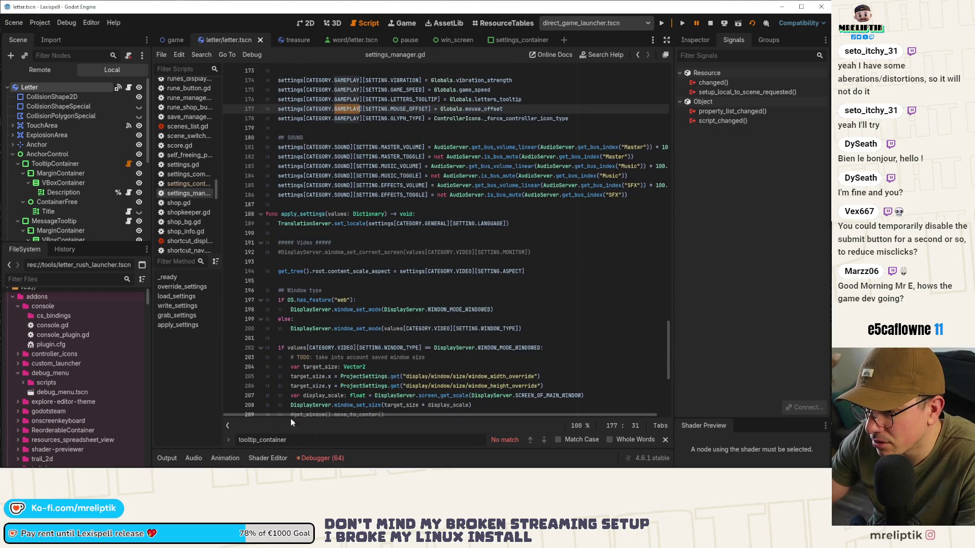
scroll(359, 249, "up", 10)
scroll(359, 249, "up", 5)
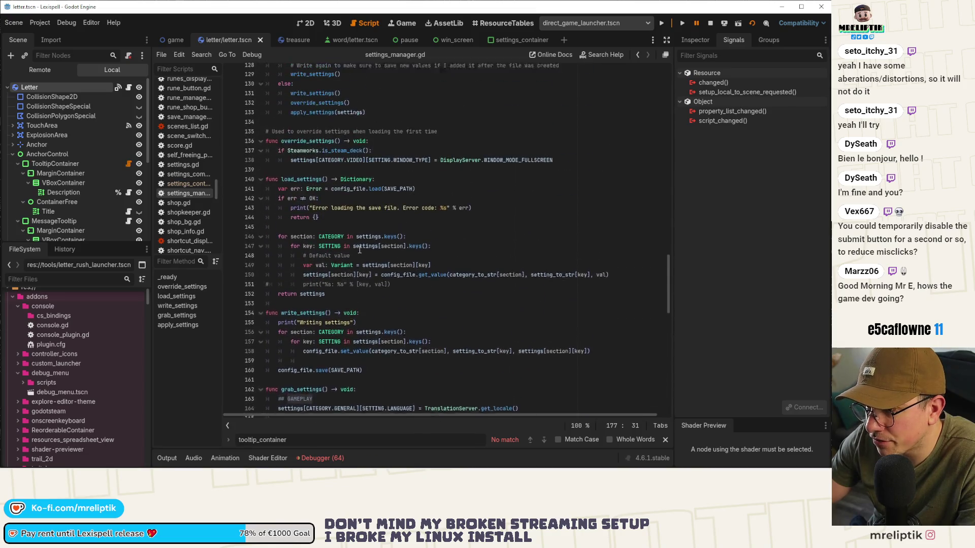
scroll(359, 249, "down", 8)
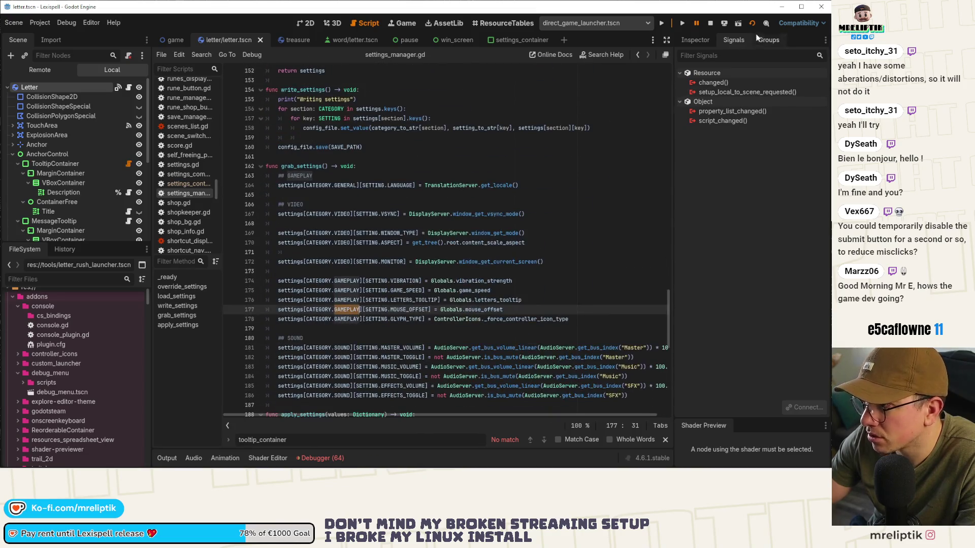
left_click(709, 24)
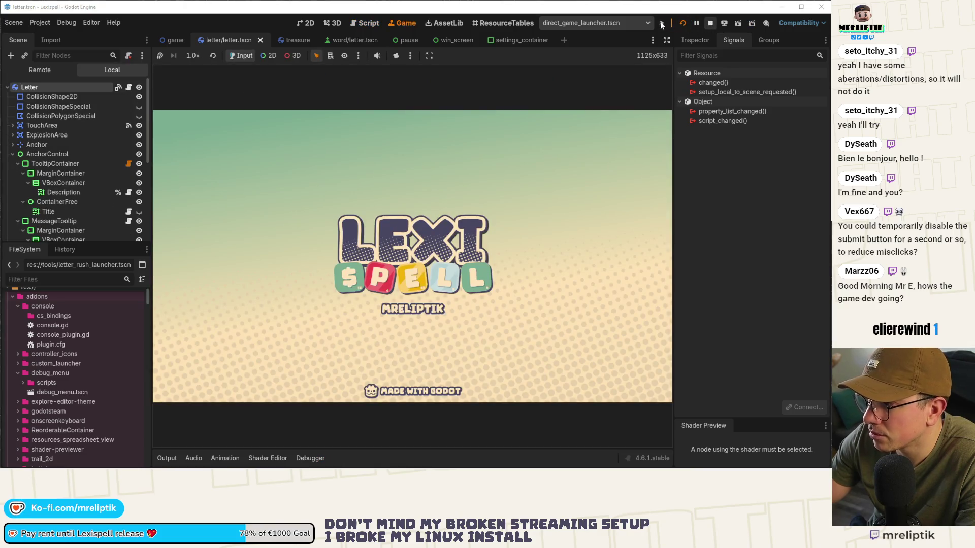
Stop the game and run the project again so it breaks on the line 218 Dictionary error.
left_click(710, 24)
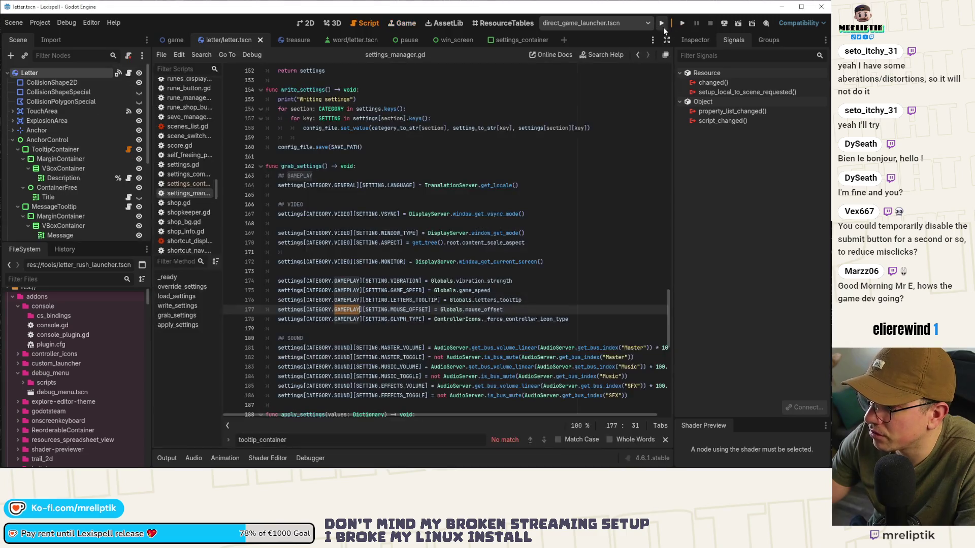
left_click(662, 23)
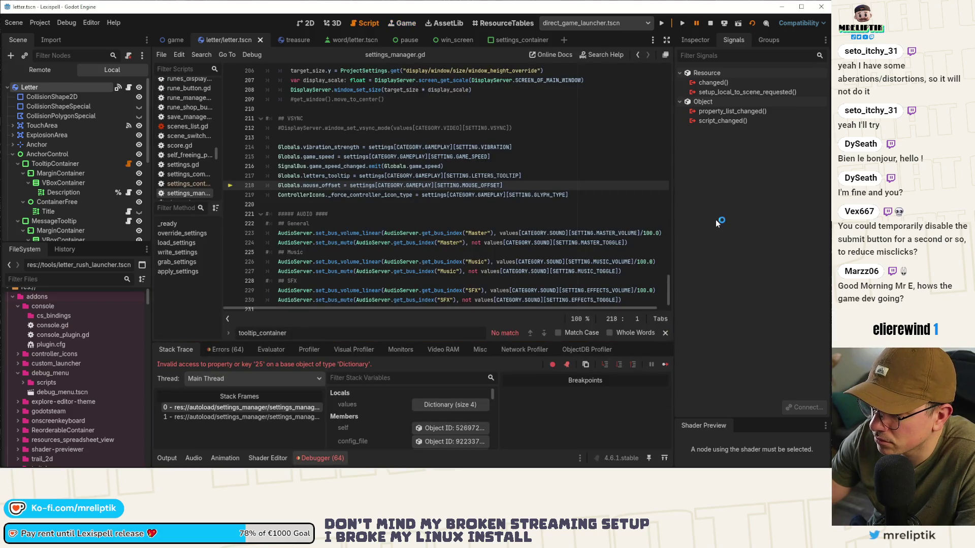
scroll(451, 212, "up", 6)
scroll(451, 213, "down", 4)
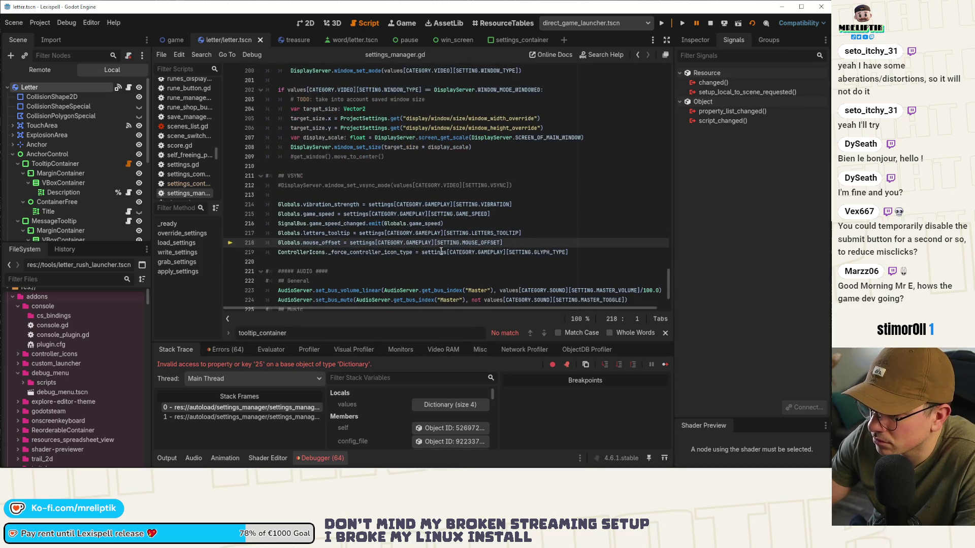
mouse_move(428, 245)
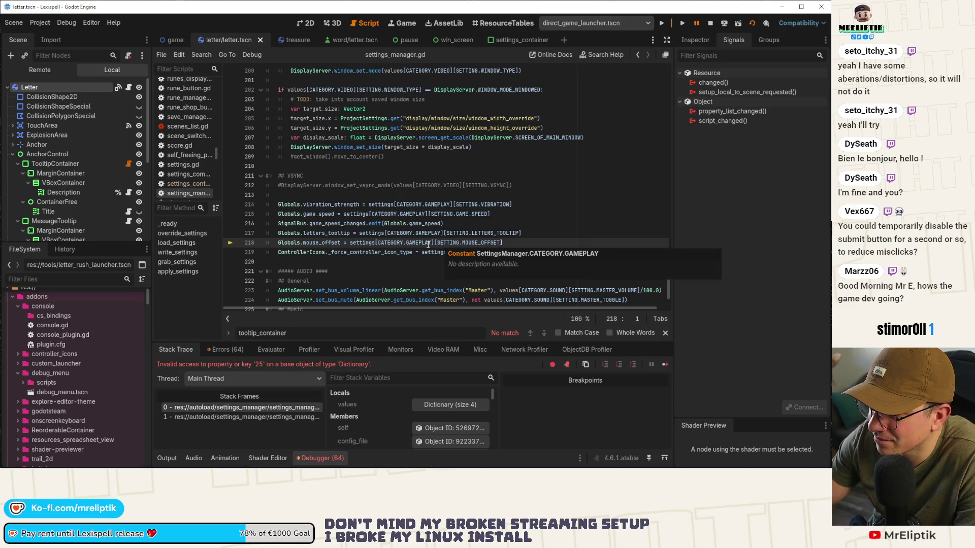
mouse_move(351, 228)
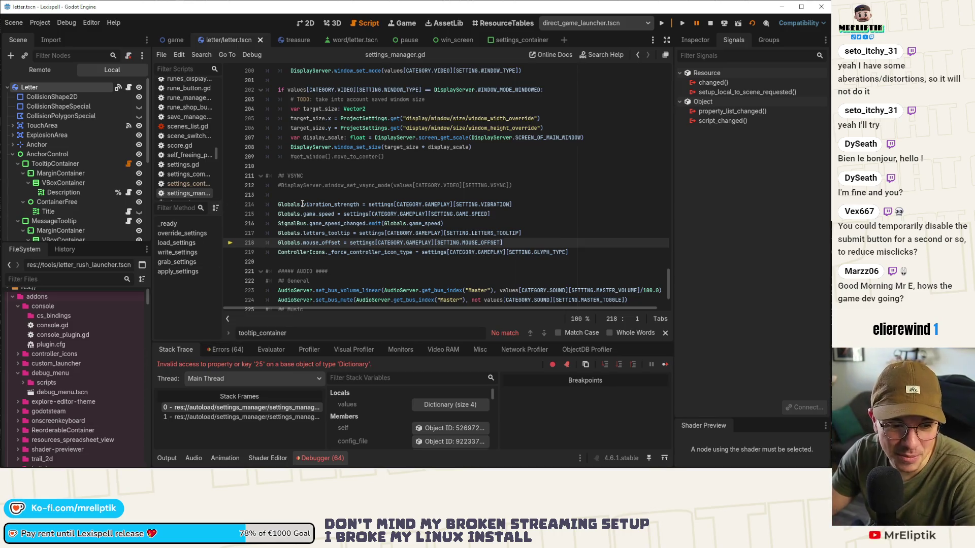
scroll(392, 246, "down", 1)
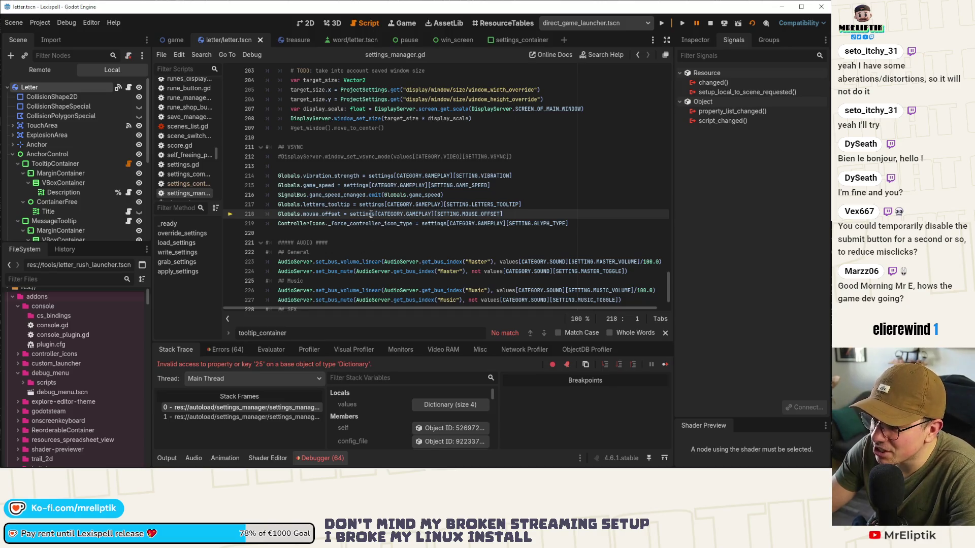
double_click(372, 214)
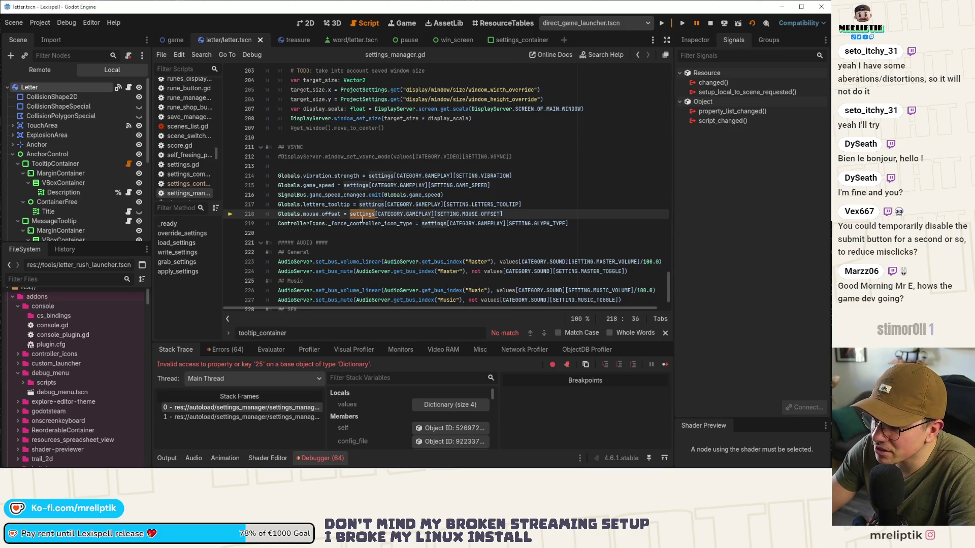
scroll(286, 217, "up", 2)
scroll(304, 210, "down", 2)
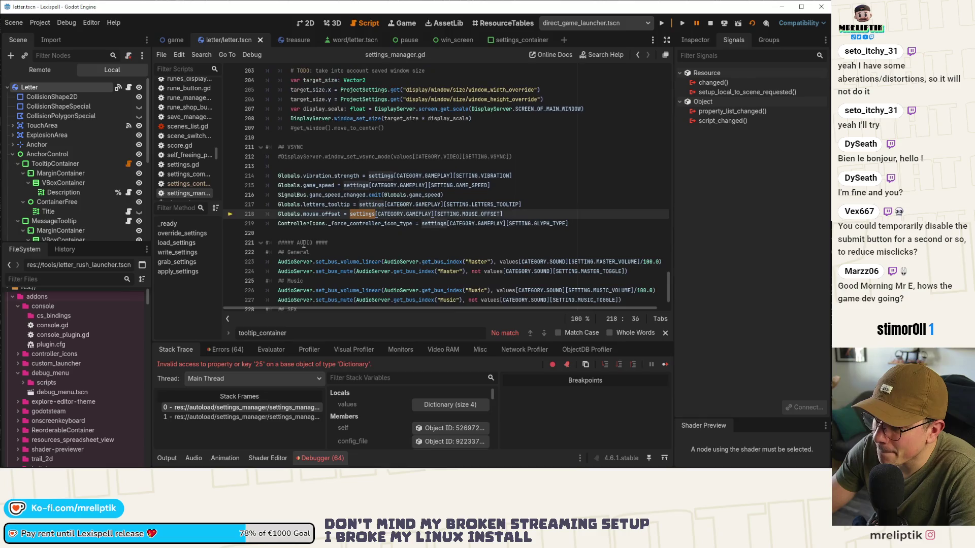
scroll(346, 232, "up", 8)
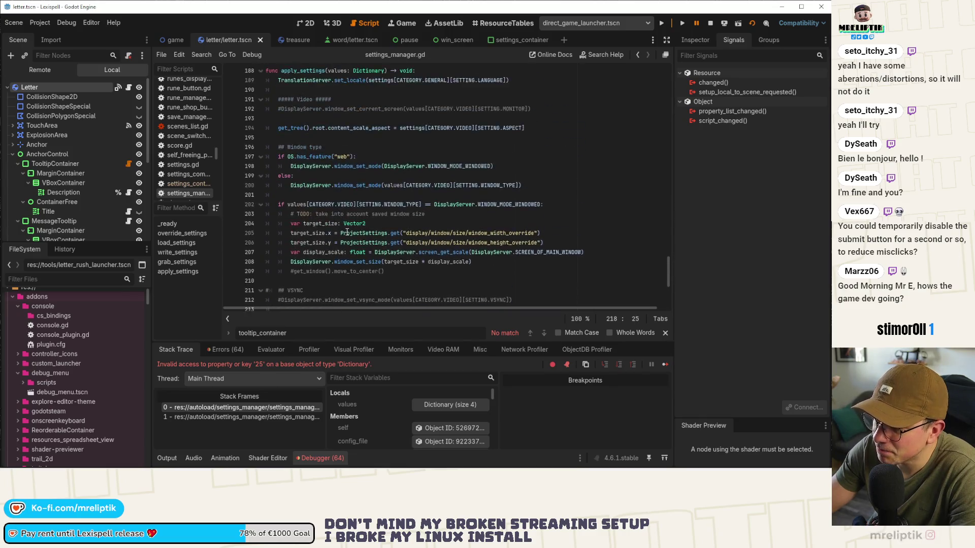
double_click(304, 157)
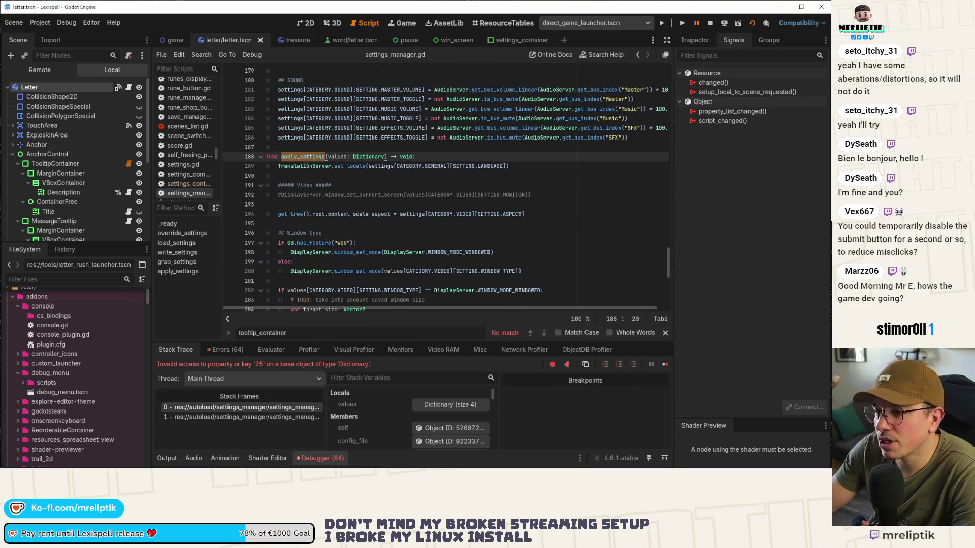
scroll(341, 188, "up", 1)
scroll(341, 188, "up", 10)
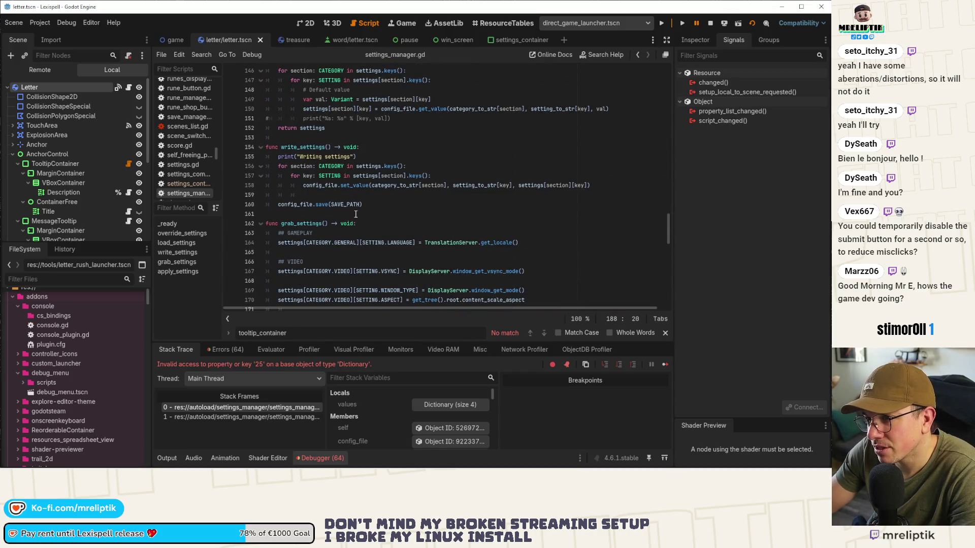
scroll(355, 214, "up", 3)
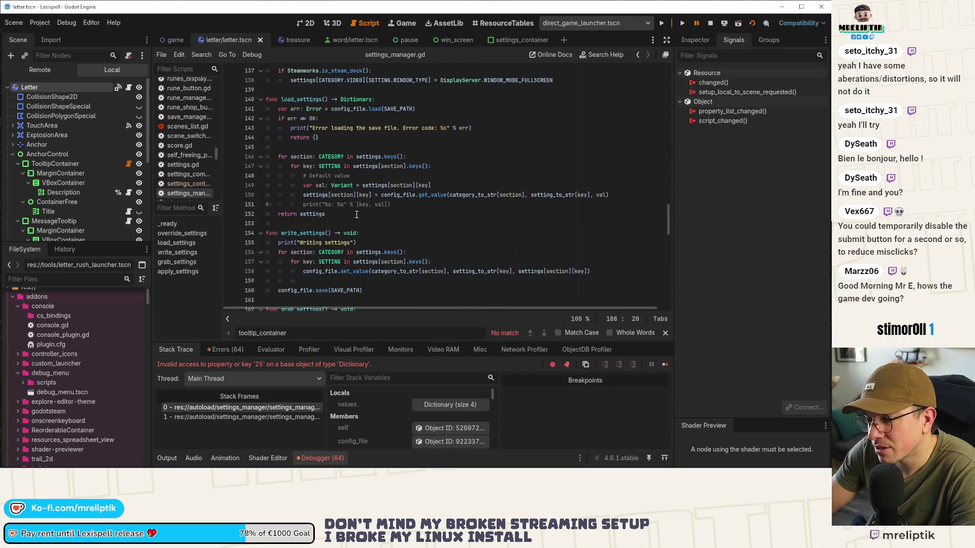
scroll(356, 214, "up", 7)
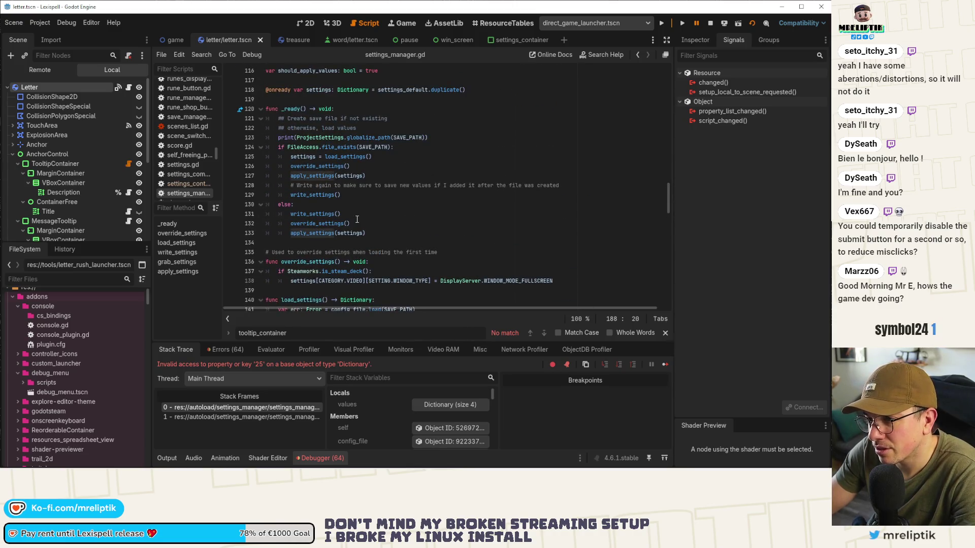
scroll(357, 219, "down", 9)
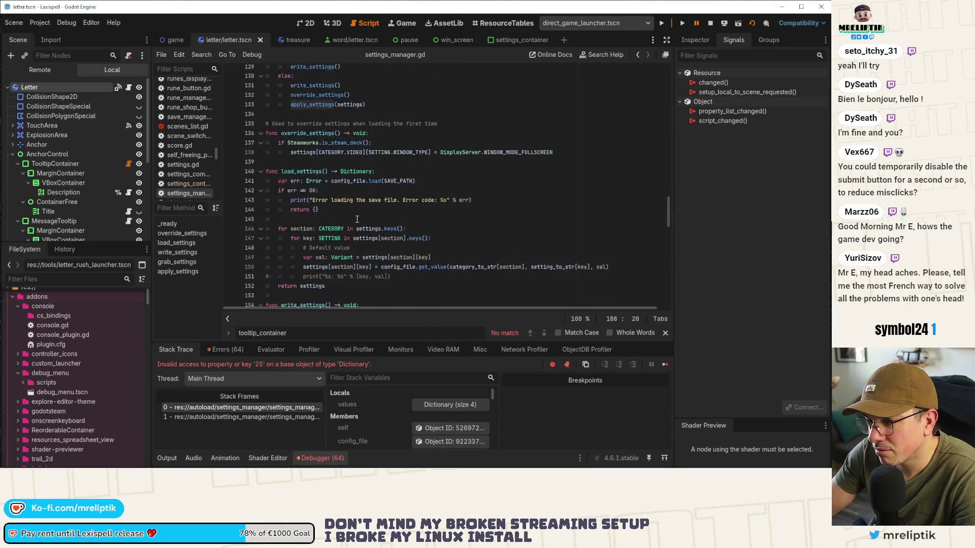
scroll(357, 219, "down", 5)
scroll(437, 224, "down", 10)
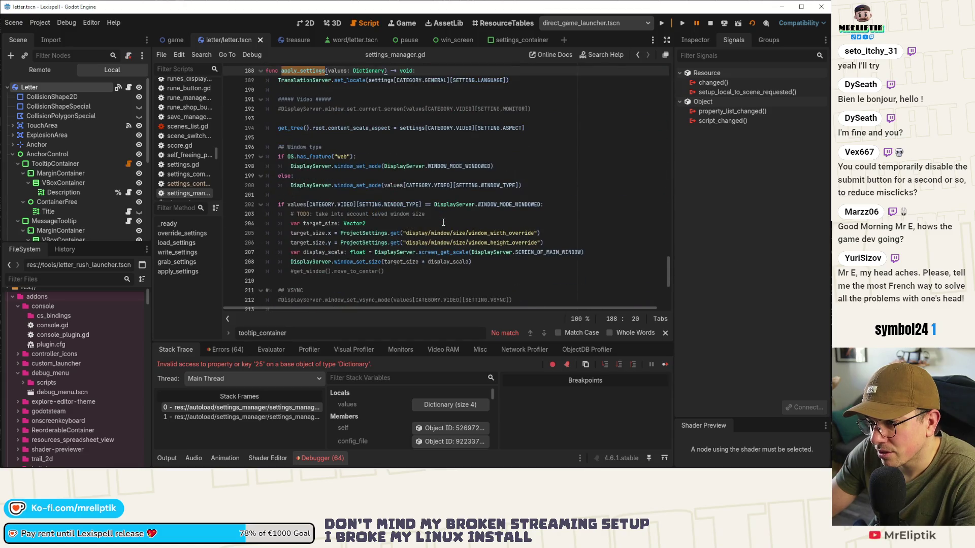
scroll(443, 222, "up", 17)
scroll(442, 222, "up", 1)
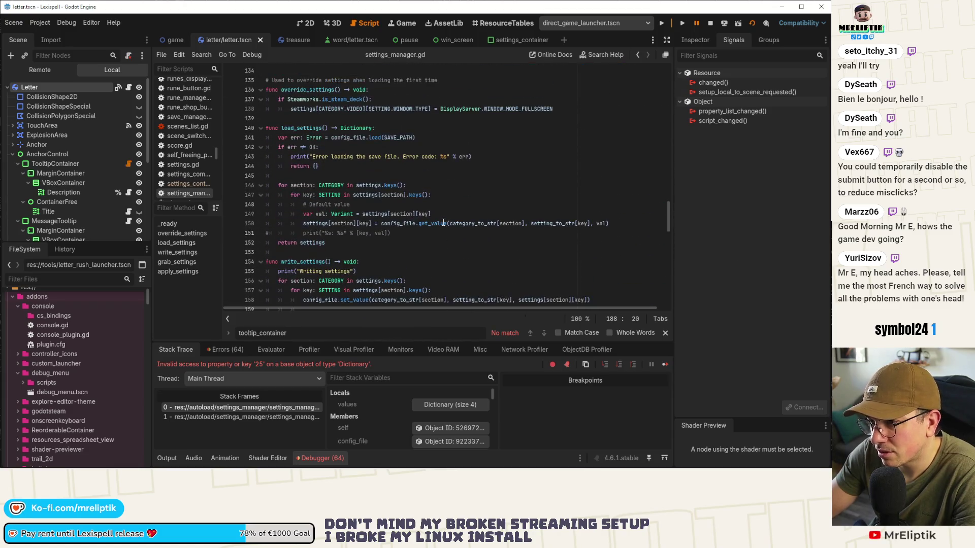
scroll(443, 222, "down", 4)
scroll(443, 223, "down", 18)
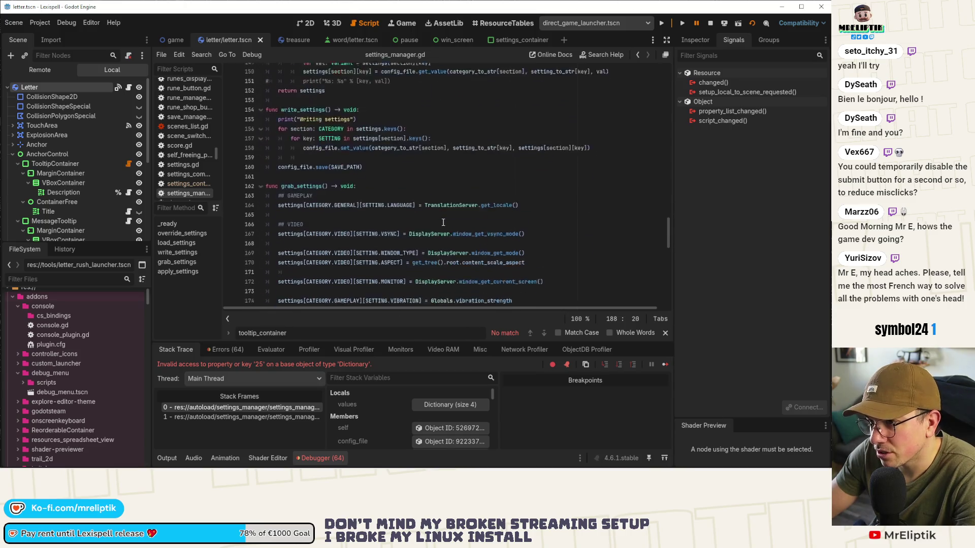
scroll(443, 223, "up", 2)
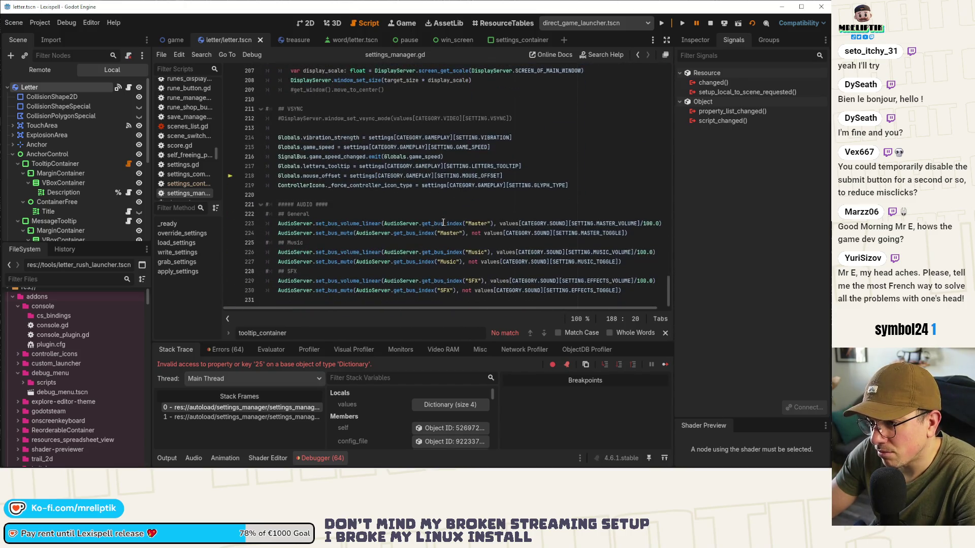
scroll(442, 222, "down", 1)
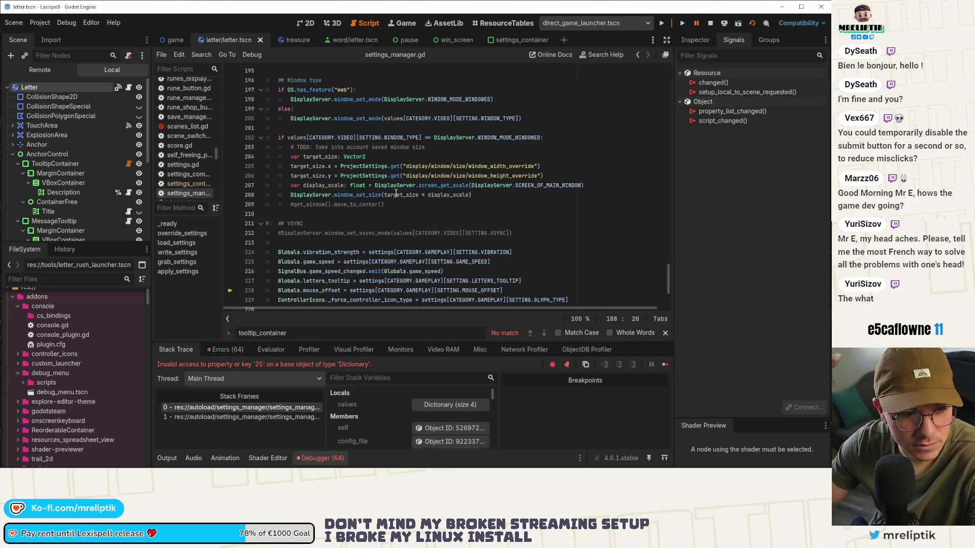
left_click(435, 233)
scroll(435, 233, "down", 2)
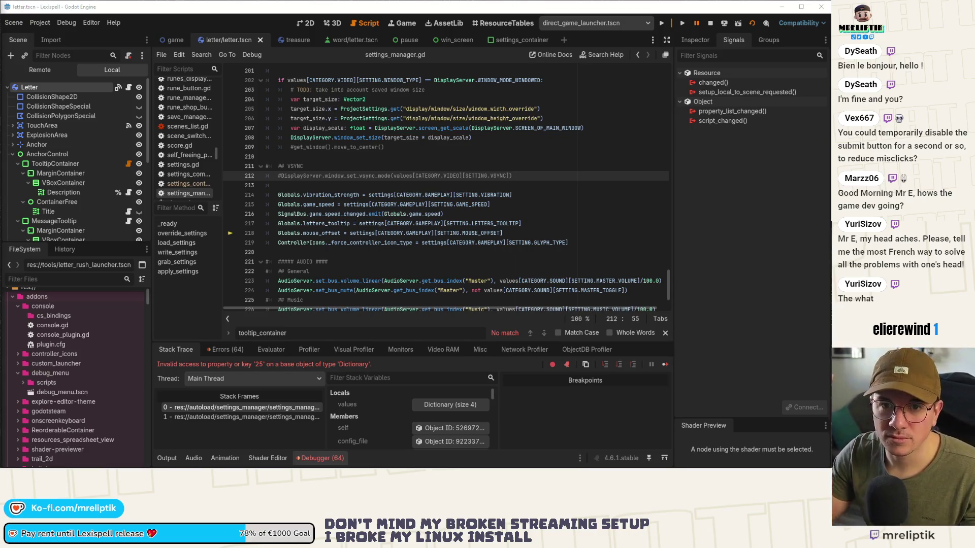
left_click_drag(437, 64, 398, 61)
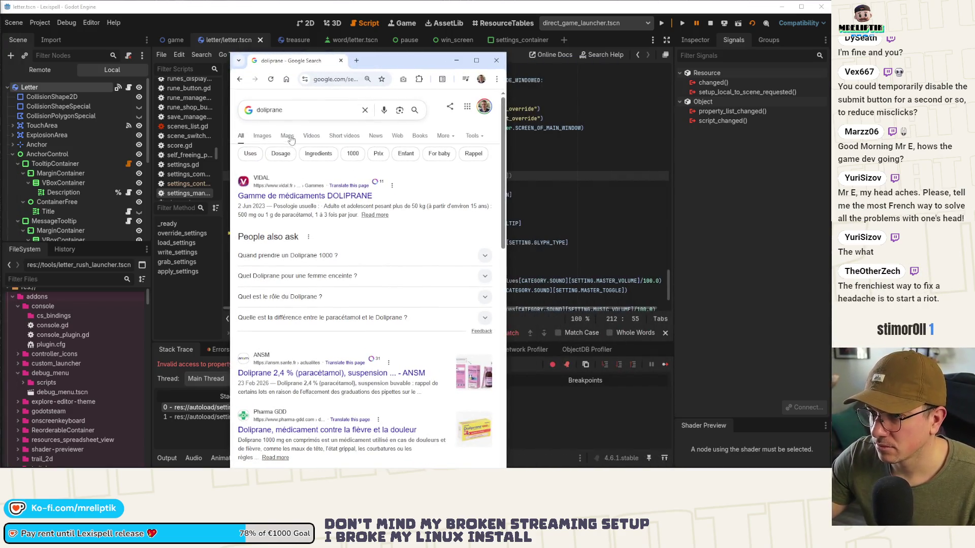
left_click(262, 136)
double_click(399, 65)
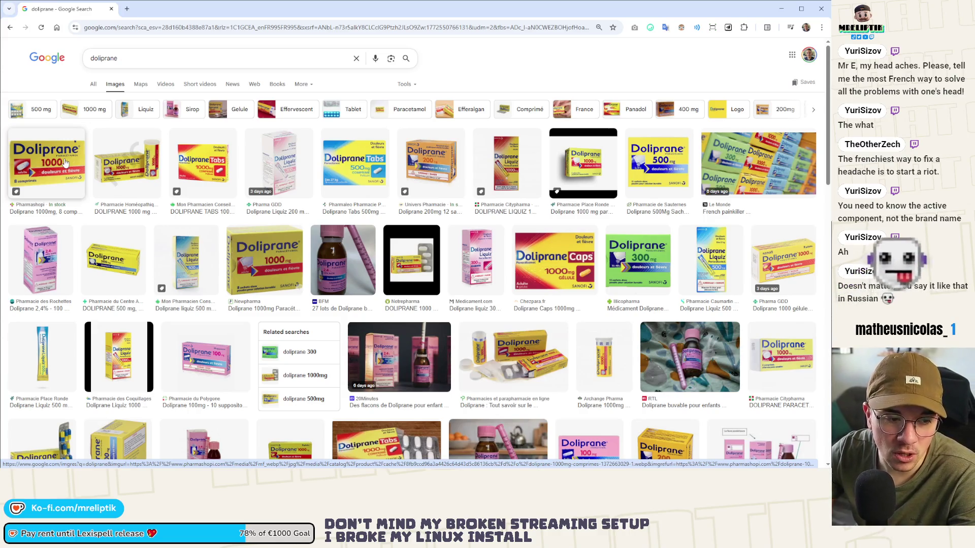
left_click(65, 162)
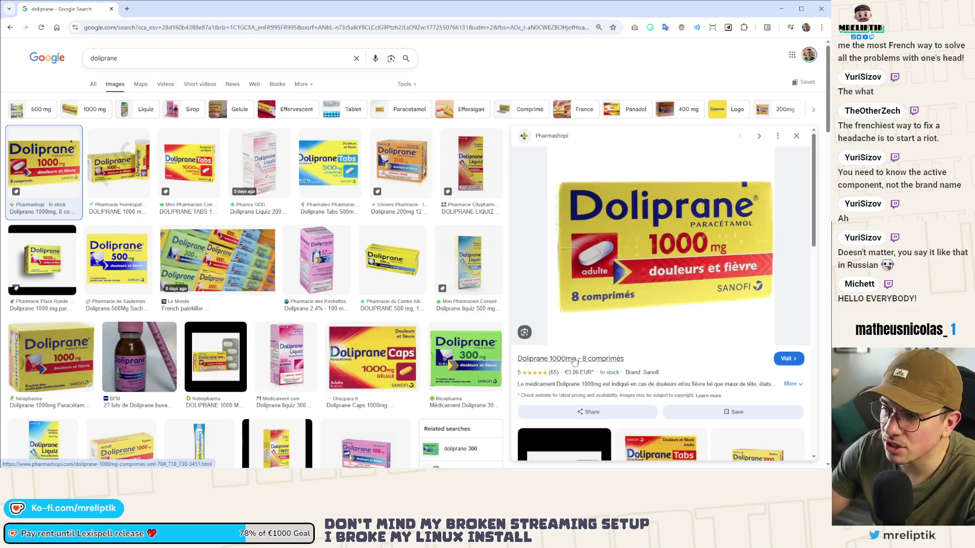
scroll(357, 242, "down", 4)
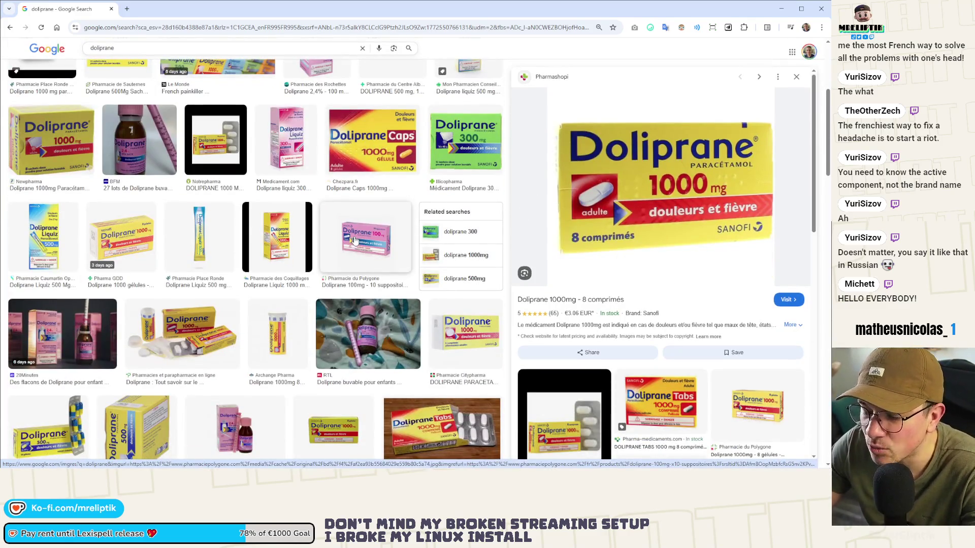
scroll(360, 254, "down", 4)
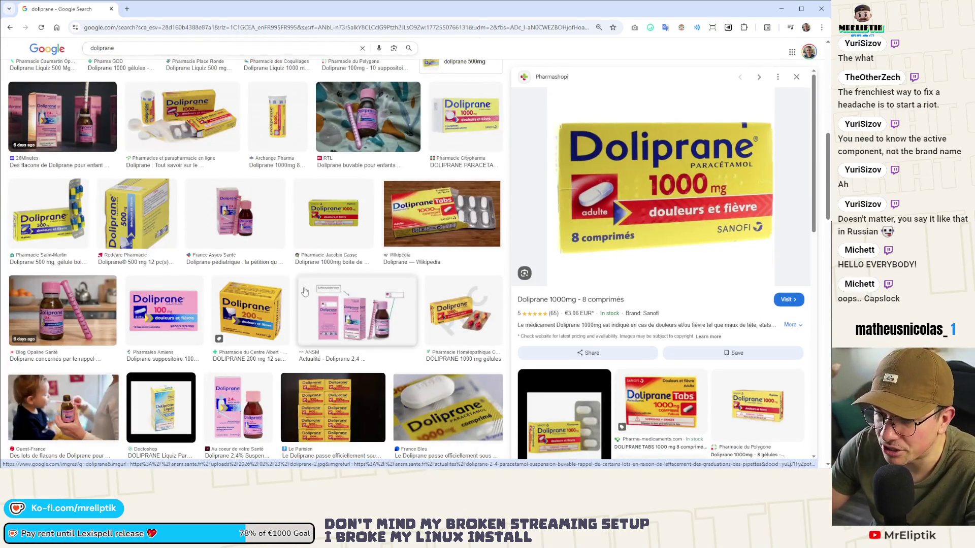
scroll(305, 300, "up", 10)
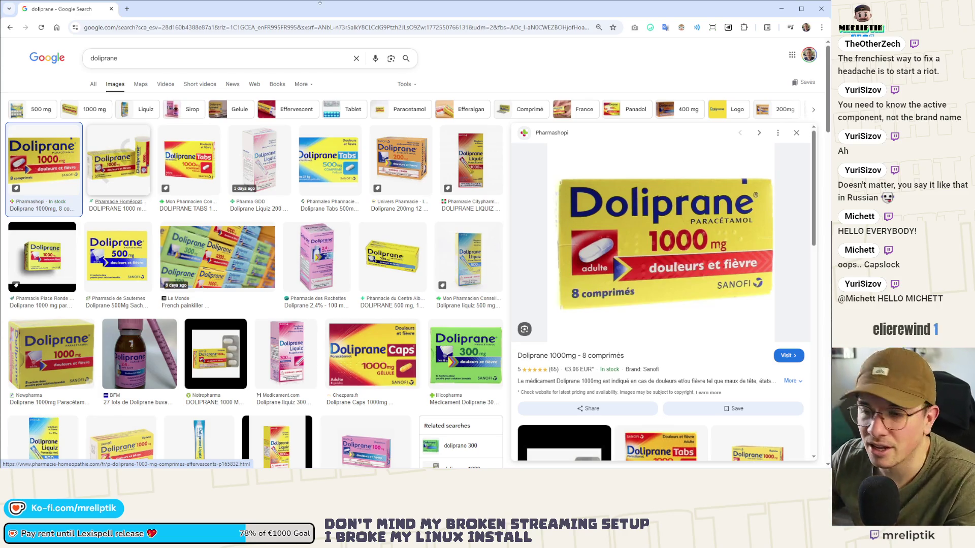
scroll(135, 237, "down", 5)
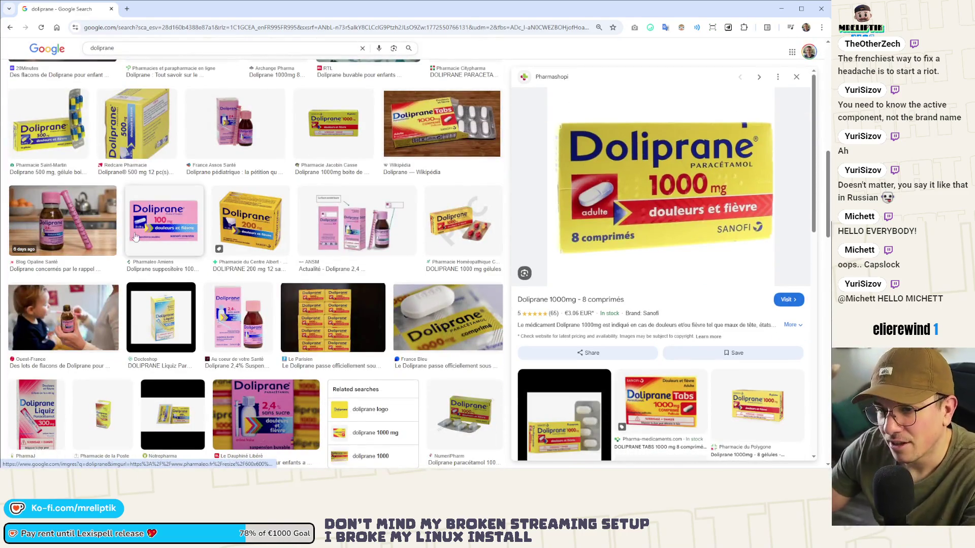
scroll(135, 237, "down", 4)
scroll(222, 241, "down", 2)
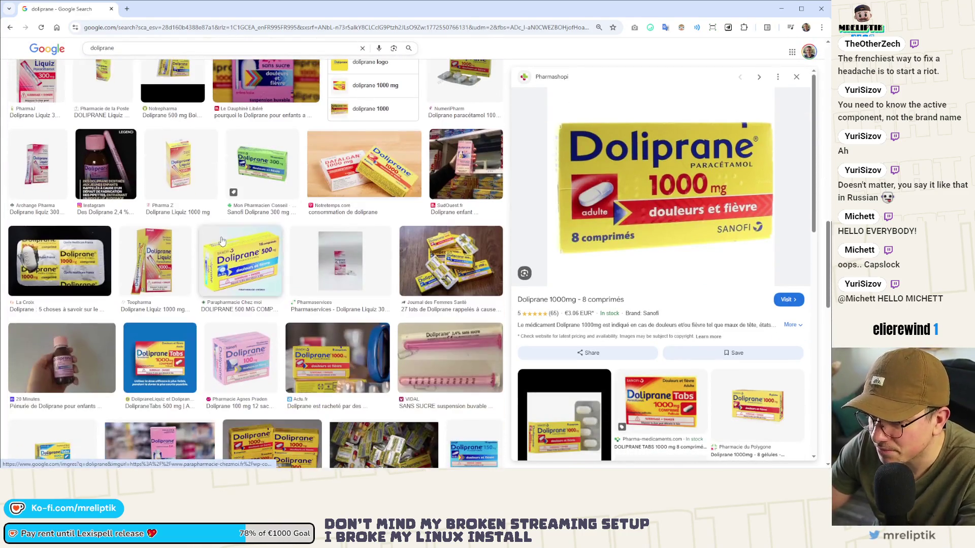
scroll(249, 236, "down", 2)
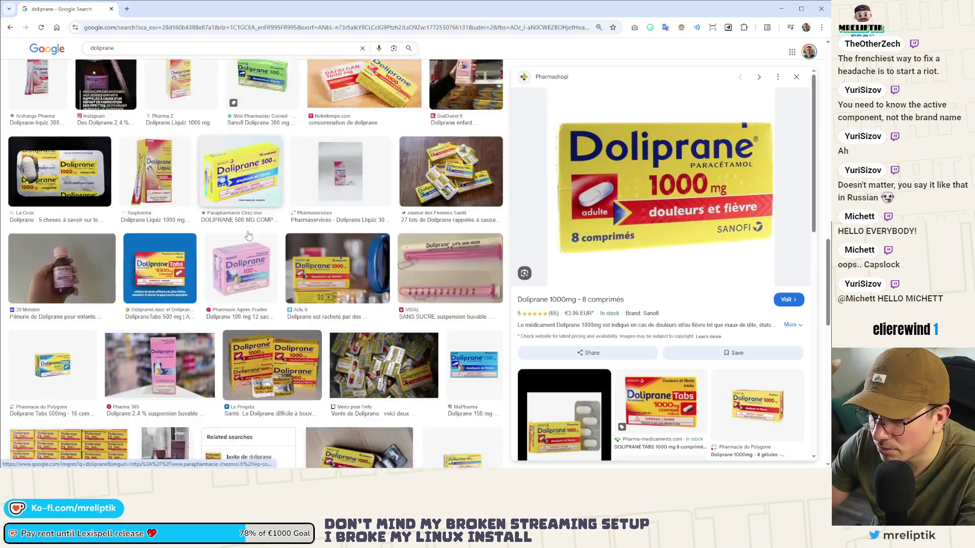
scroll(248, 235, "down", 2)
scroll(280, 226, "down", 5)
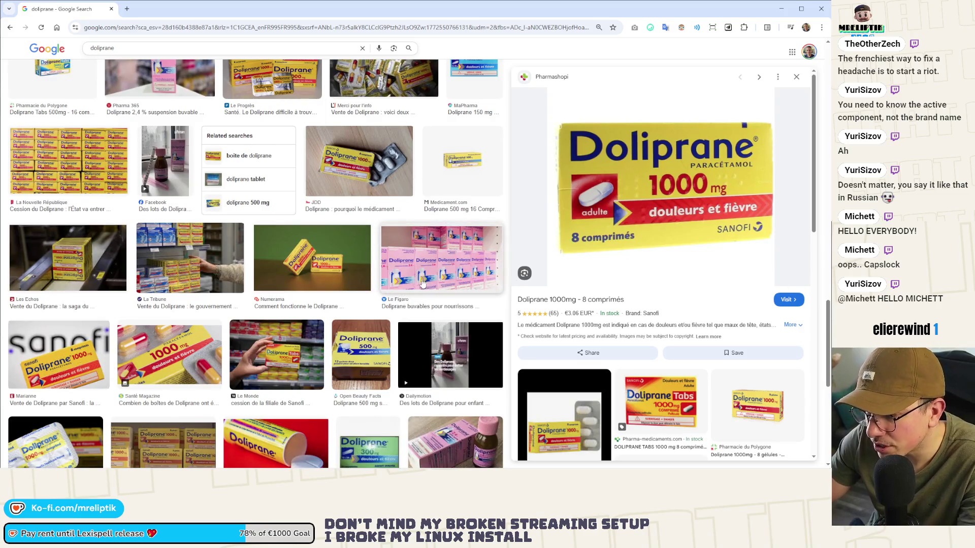
scroll(131, 246, "up", 4)
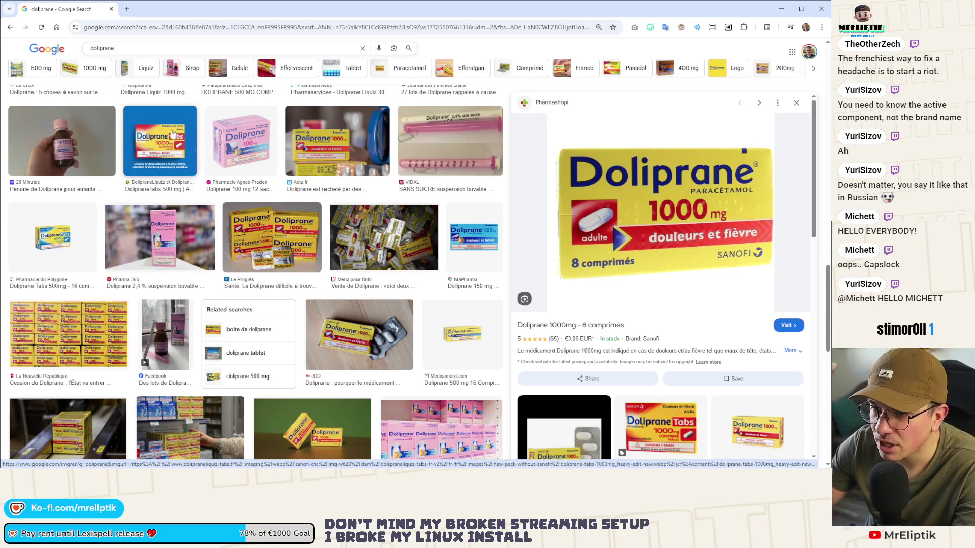
scroll(172, 134, "up", 4)
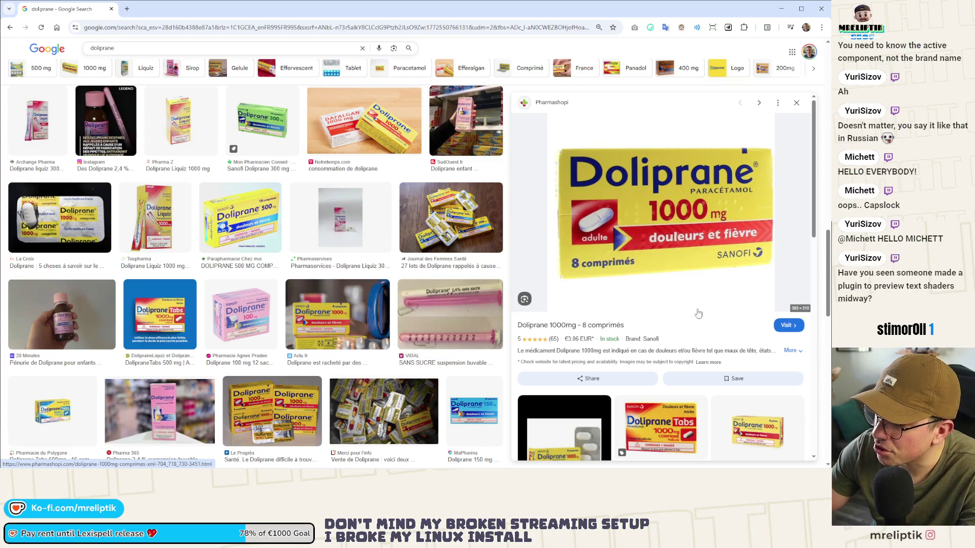
scroll(277, 246, "up", 3)
scroll(183, 222, "up", 3)
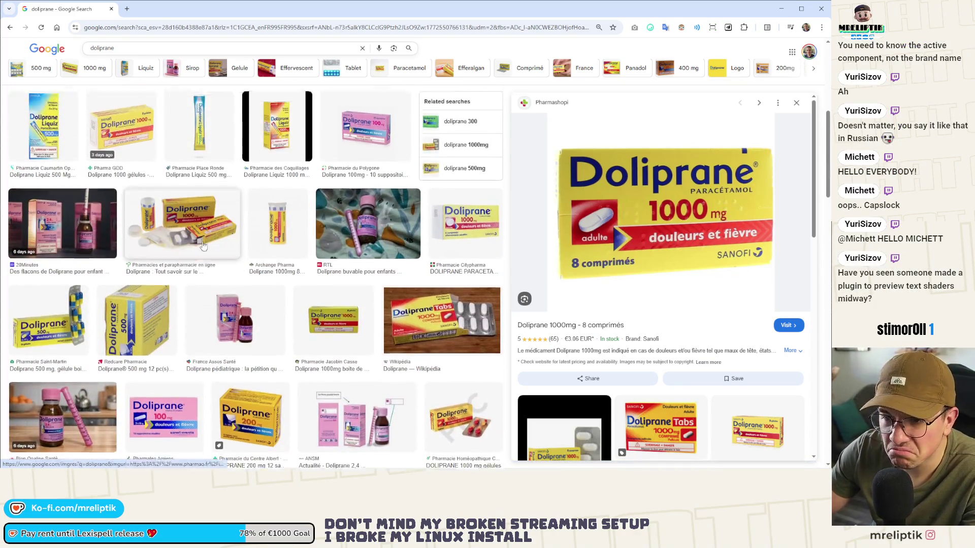
scroll(184, 222, "up", 2)
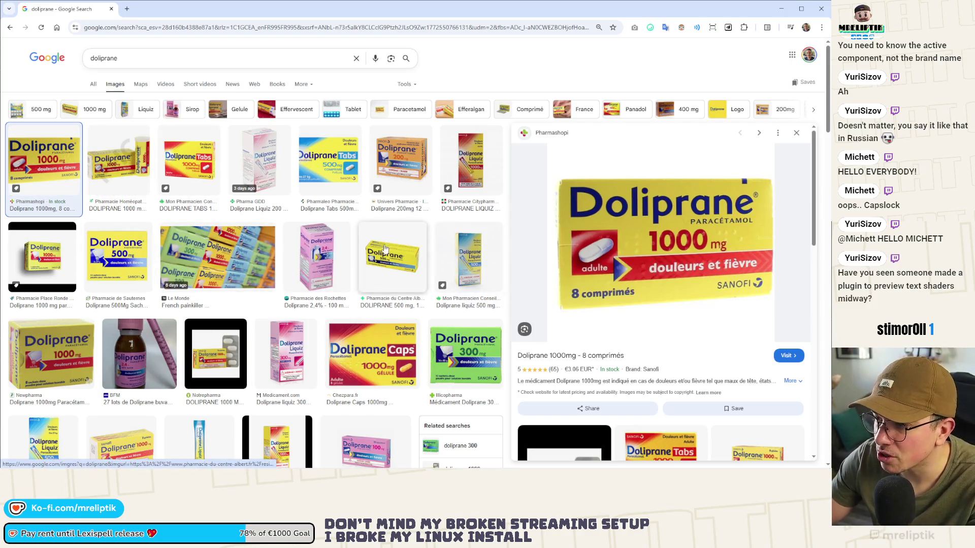
left_click(112, 8)
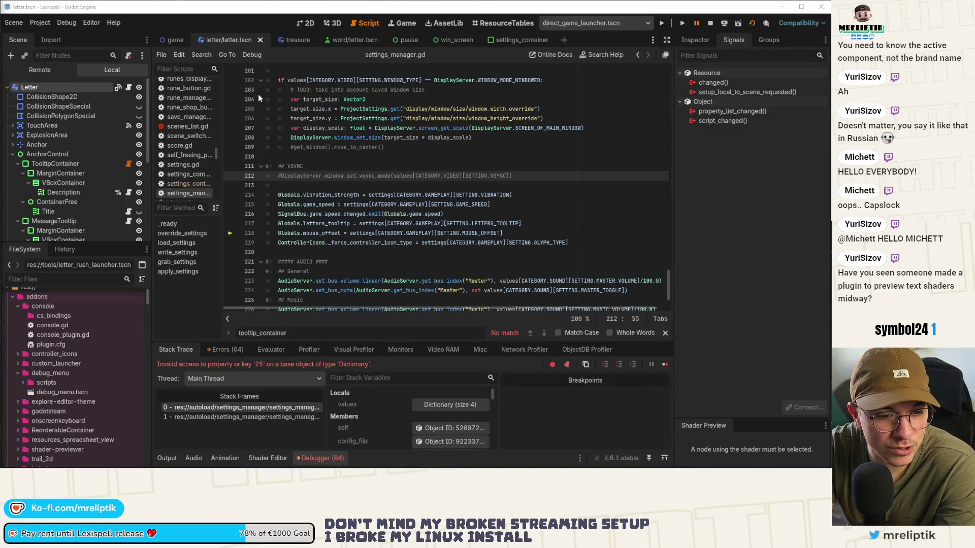
Open the game scene in 2D view, select the Stars node, and stop the running game.
left_click(305, 23)
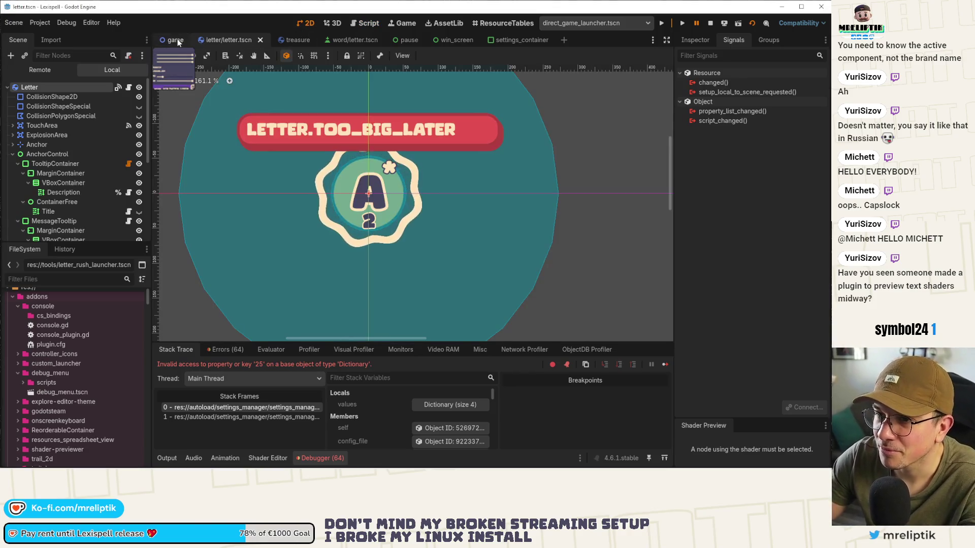
left_click(176, 40)
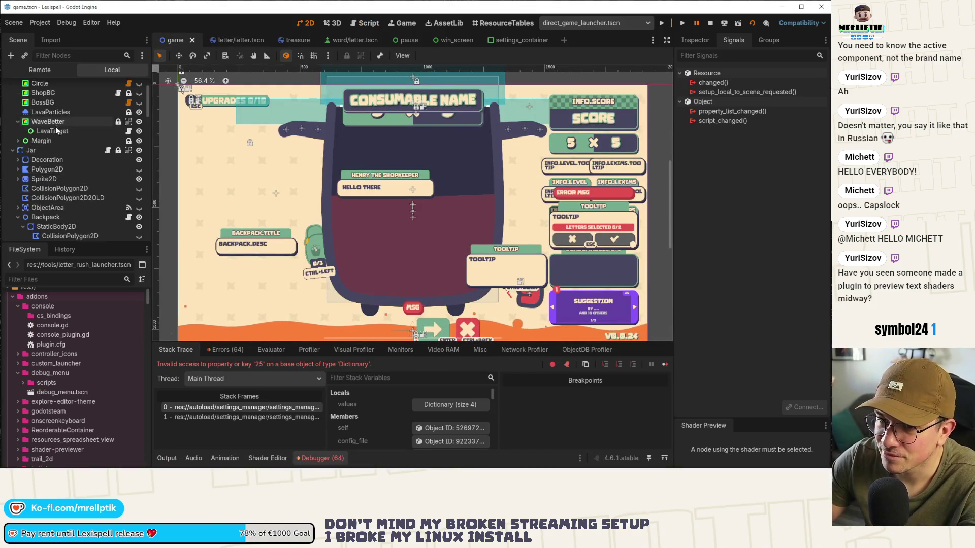
scroll(56, 127, "up", 2)
left_click(50, 112)
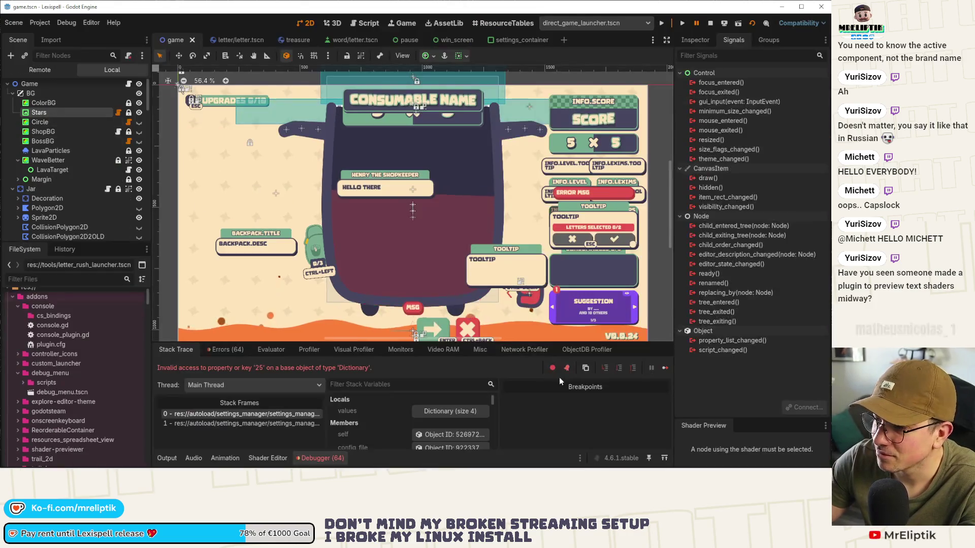
key("F8")
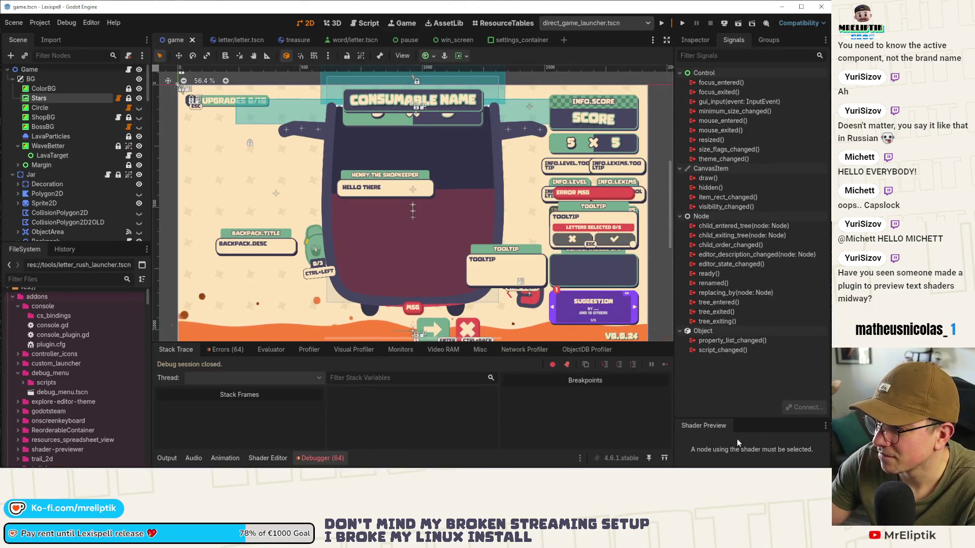
Expand Stars' Material > ShaderMaterial in the Inspector and open its shader code.
left_click_drag(739, 418, 739, 237)
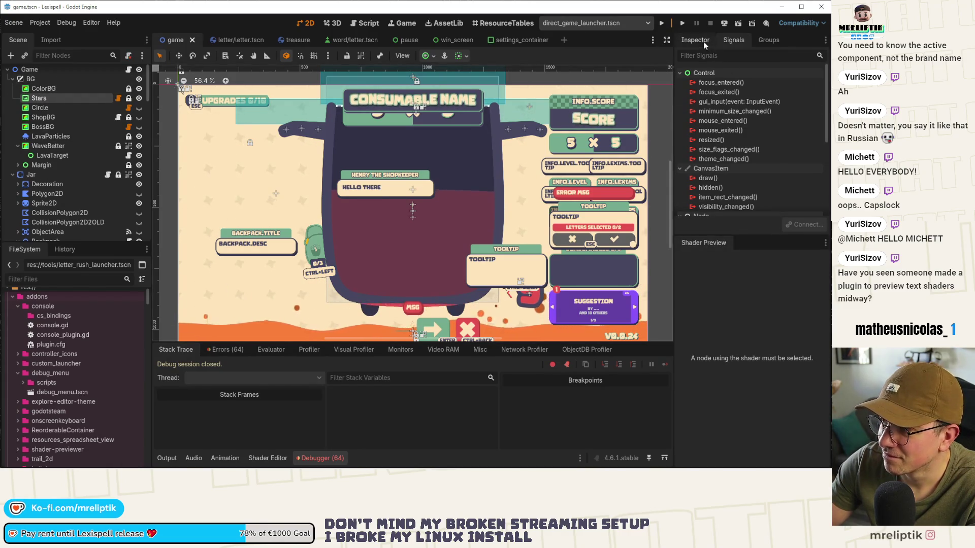
left_click(703, 45)
scroll(735, 192, "down", 5)
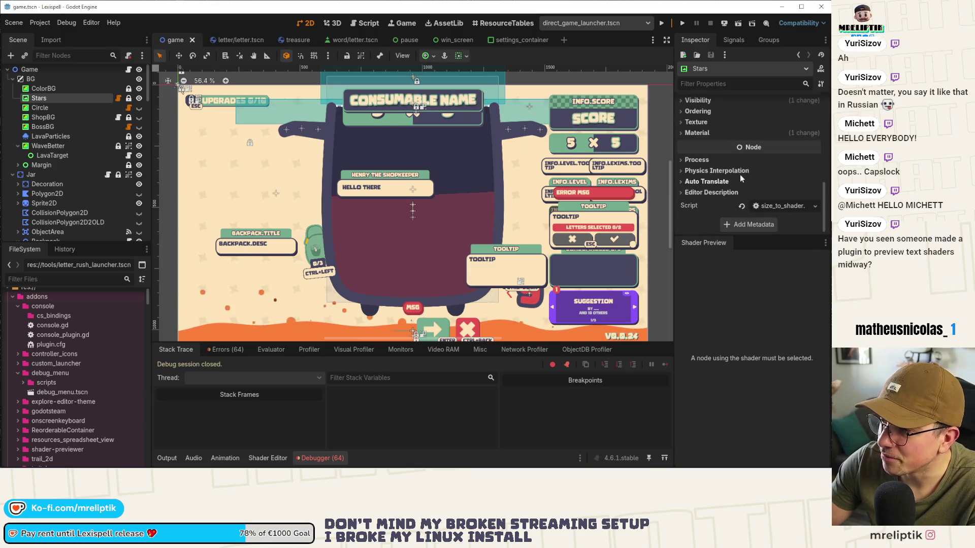
left_click(741, 133)
left_click(784, 145)
scroll(781, 164, "down", 2)
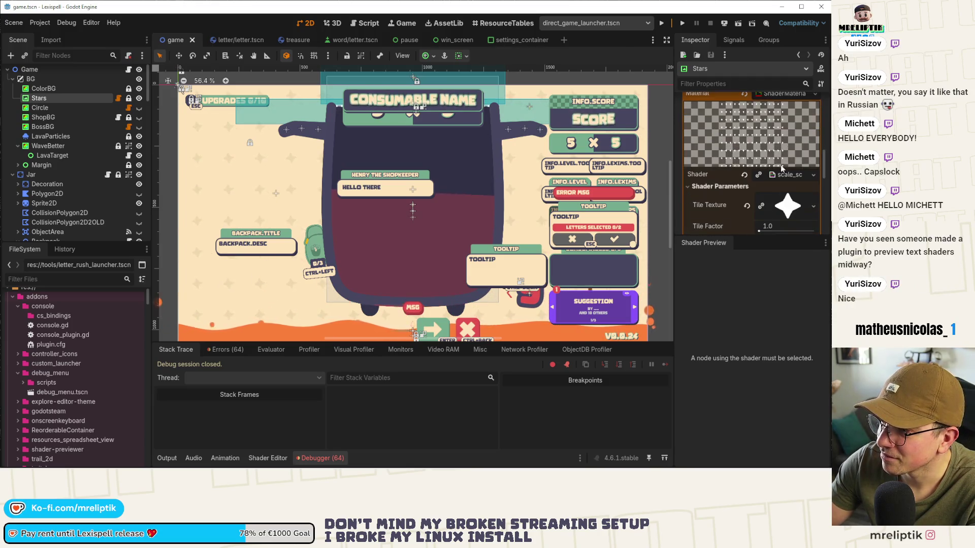
left_click(786, 174)
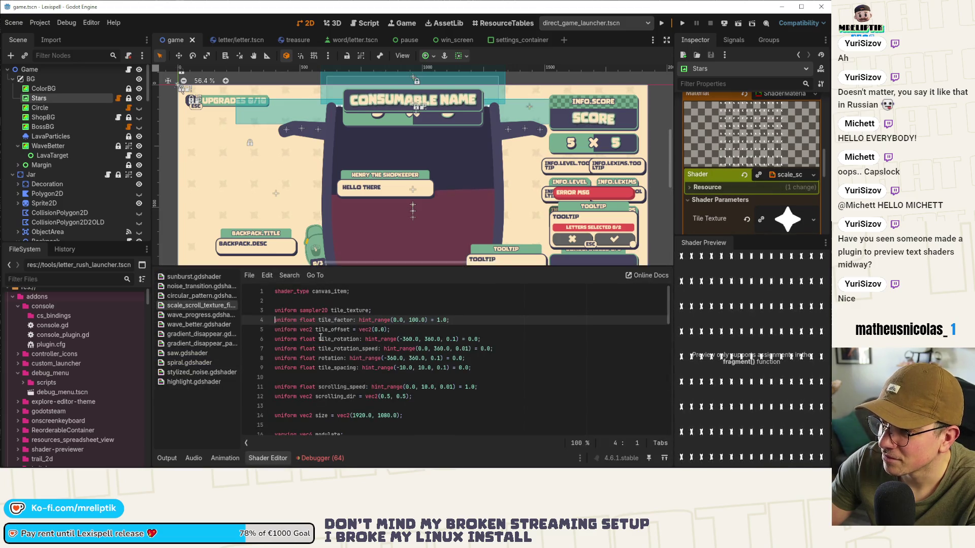
Review the shader's centered, tiled, scrolling and rotation UV lines, then close the Shader Editor.
scroll(321, 337, "down", 9)
left_click(320, 358)
scroll(320, 355, "down", 2)
left_click(325, 330)
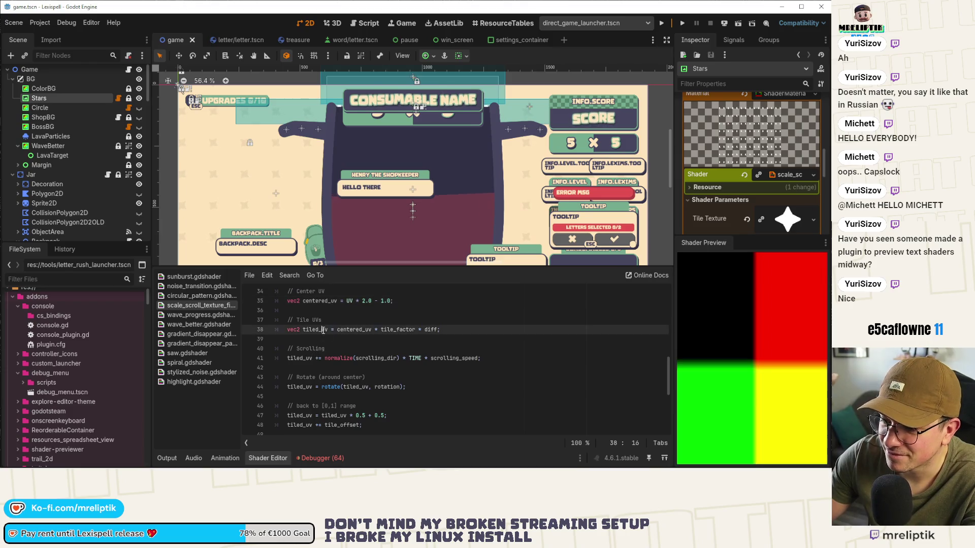
left_click(353, 358)
scroll(355, 350, "down", 2)
left_click(361, 329)
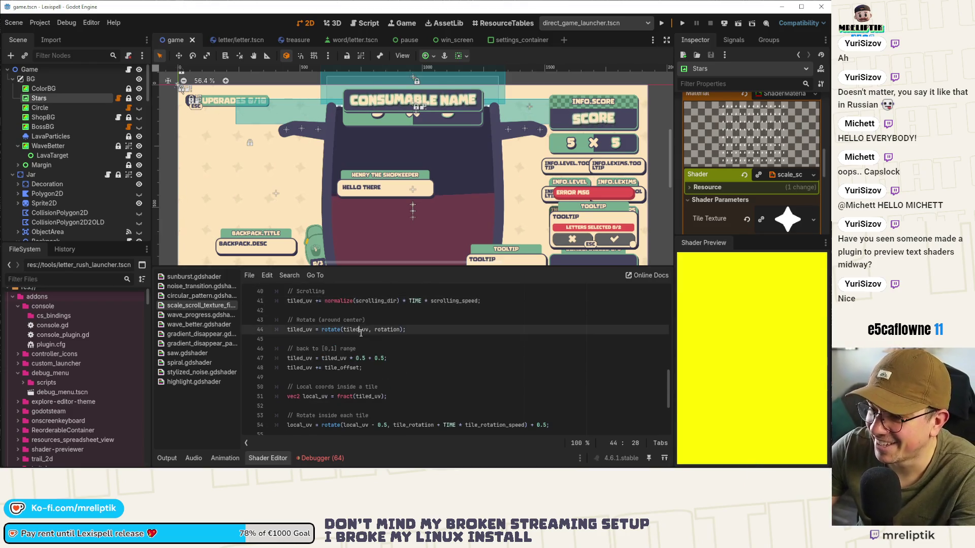
left_click(353, 358)
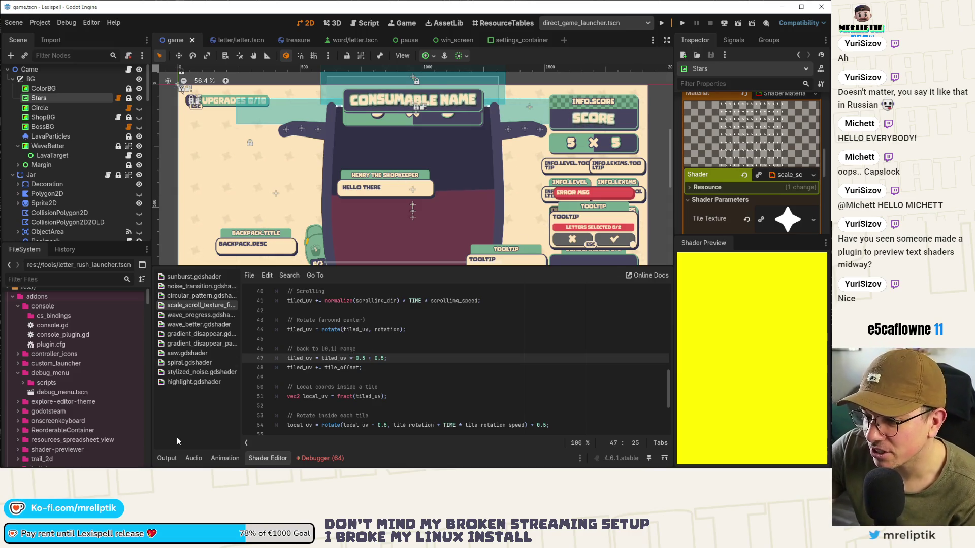
left_click(167, 458)
left_click(167, 458)
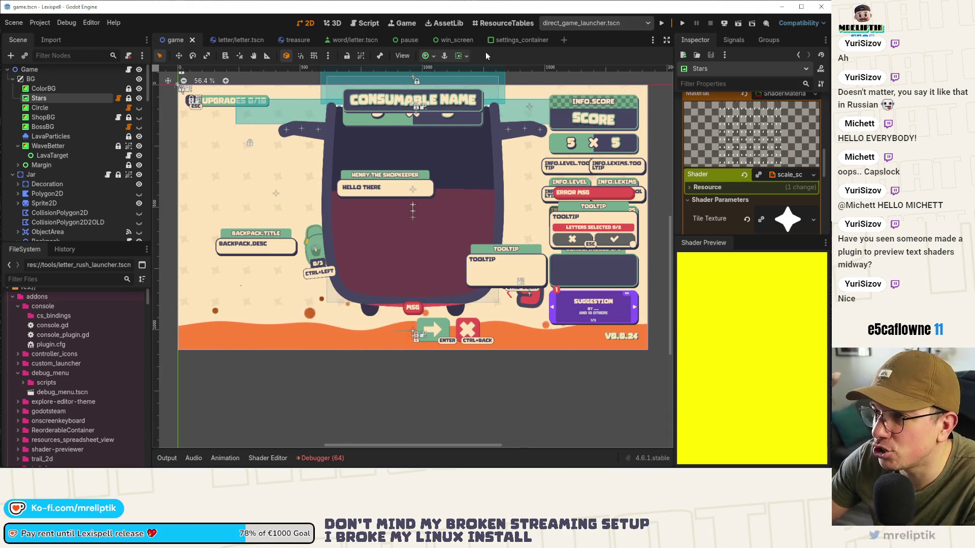
left_click(514, 40)
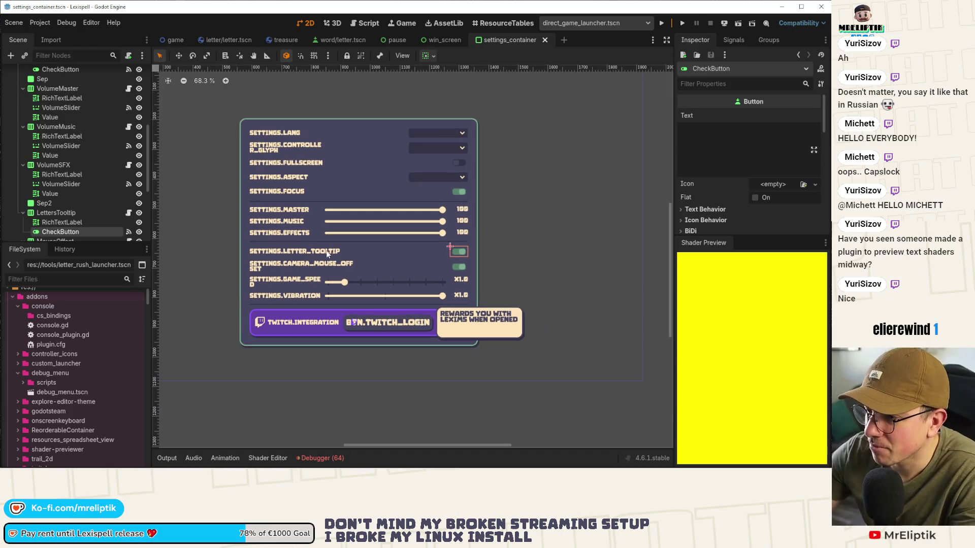
Open the settings_container script and check the Debugger errors and Output log.
scroll(108, 100, "up", 5)
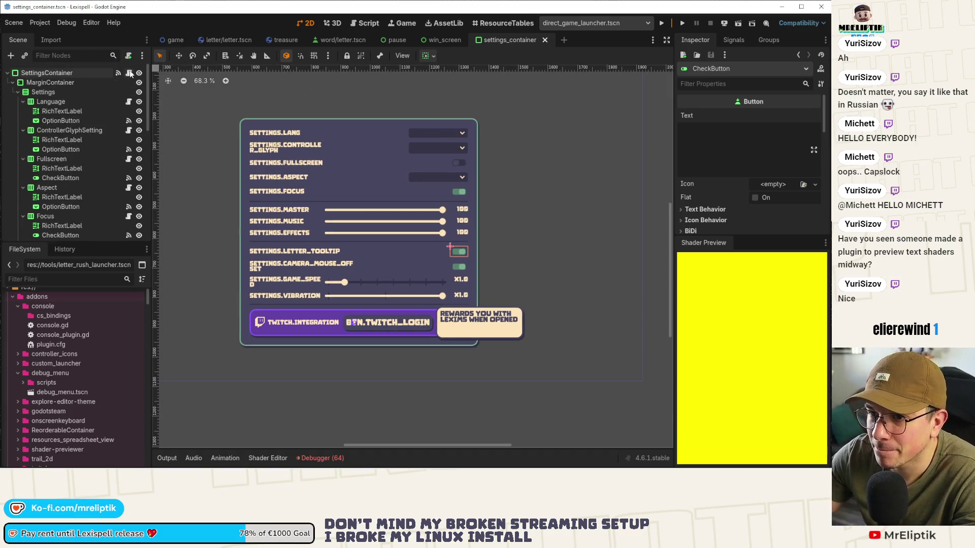
left_click(129, 74)
left_click_drag(759, 236, 768, 435)
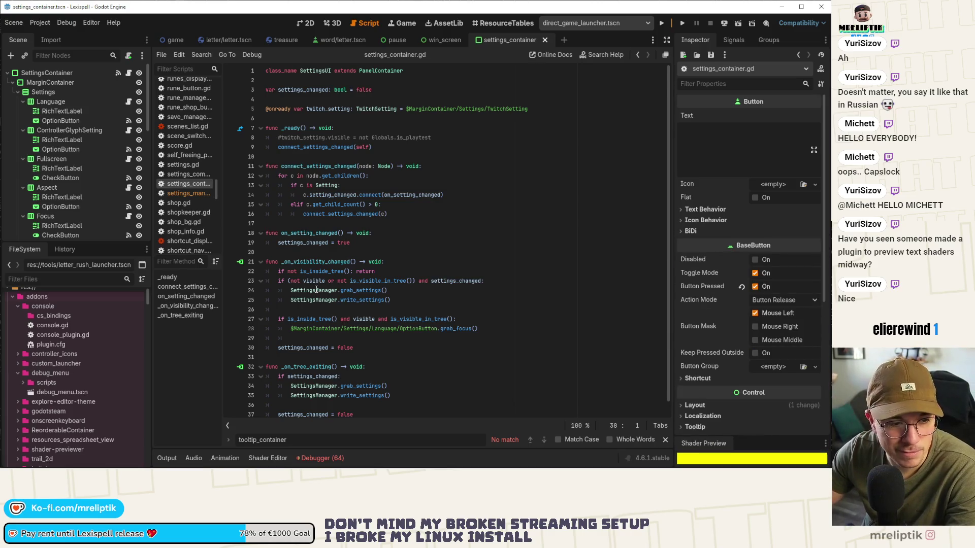
scroll(317, 290, "down", 1)
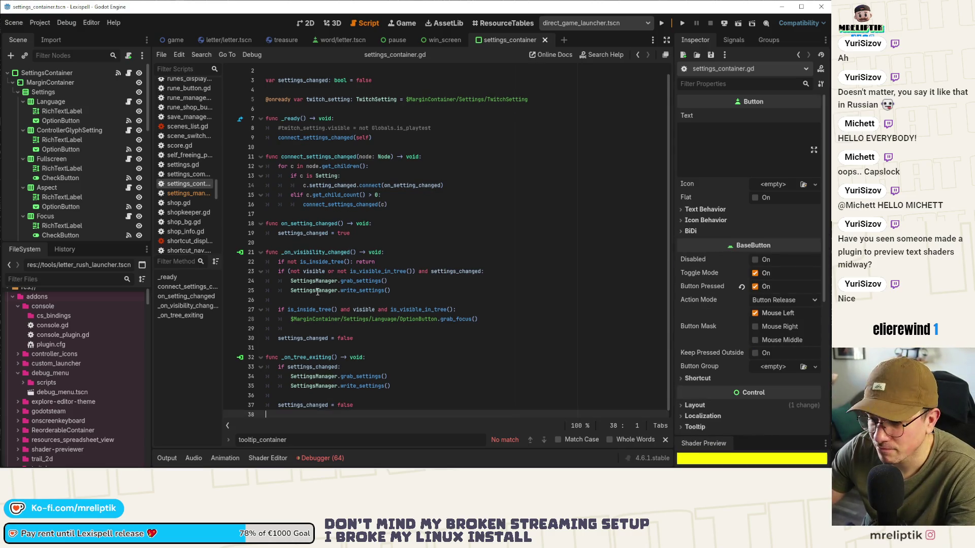
left_click(312, 456)
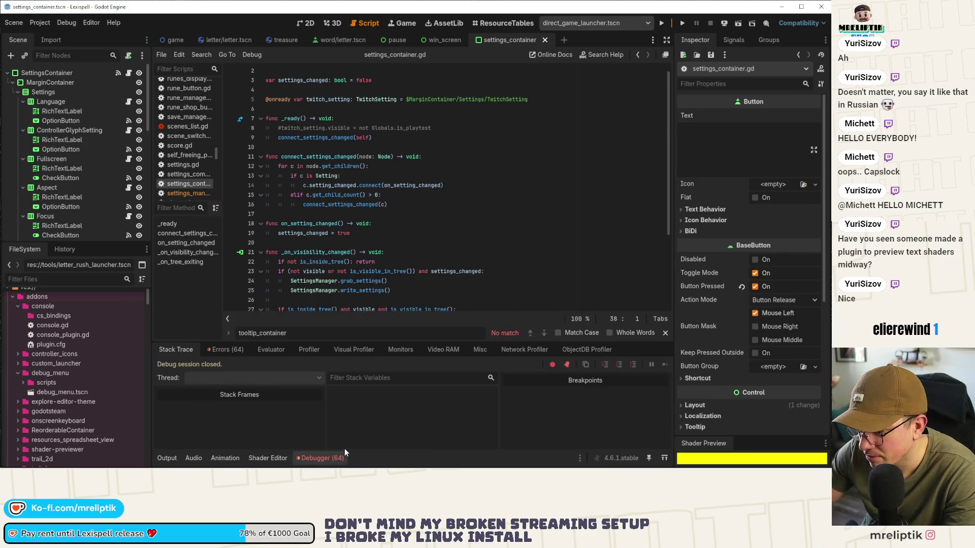
left_click(330, 457)
left_click(162, 458)
left_click(159, 457)
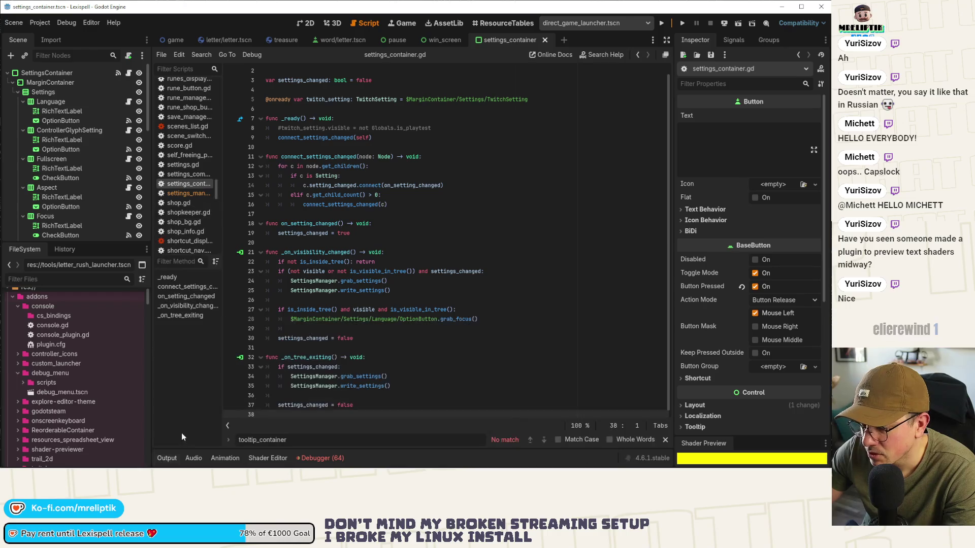
Open settings_manager.gd at apply_settings and insert a new line above the mouse_offset assignment.
left_click(454, 227)
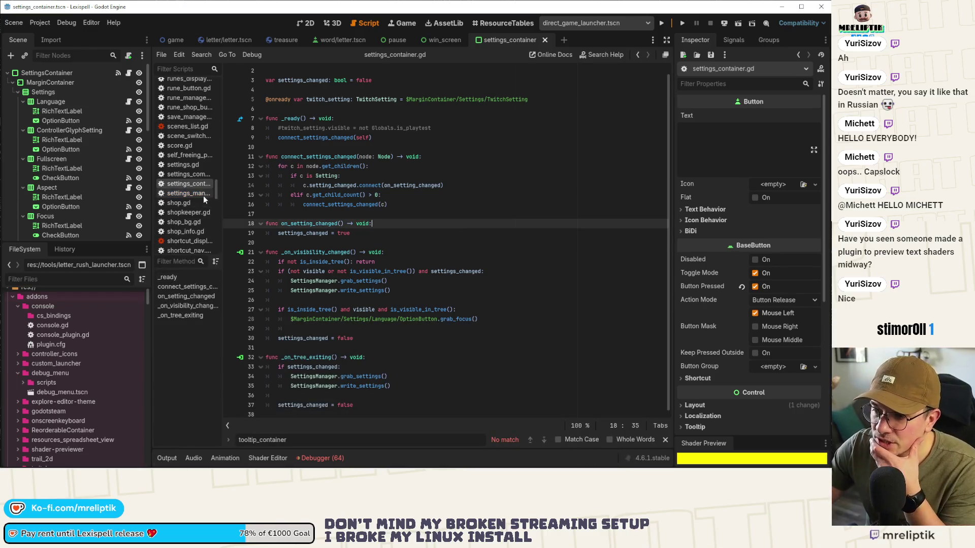
left_click(203, 196)
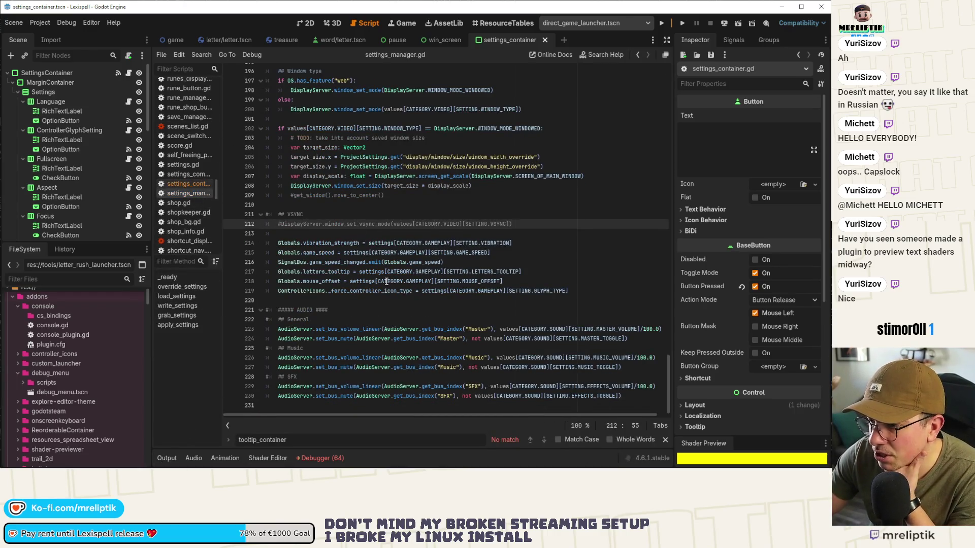
scroll(323, 271, "up", 3)
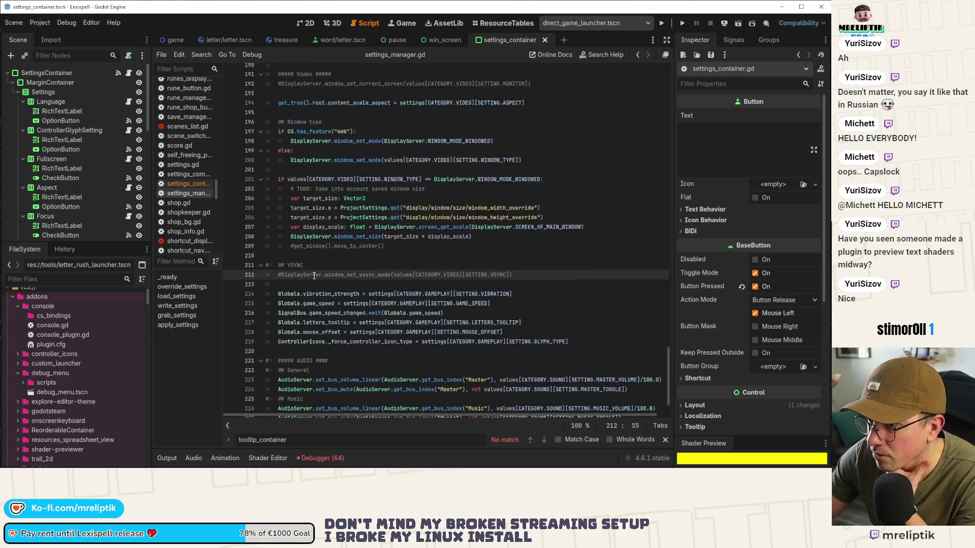
scroll(313, 278, "up", 9)
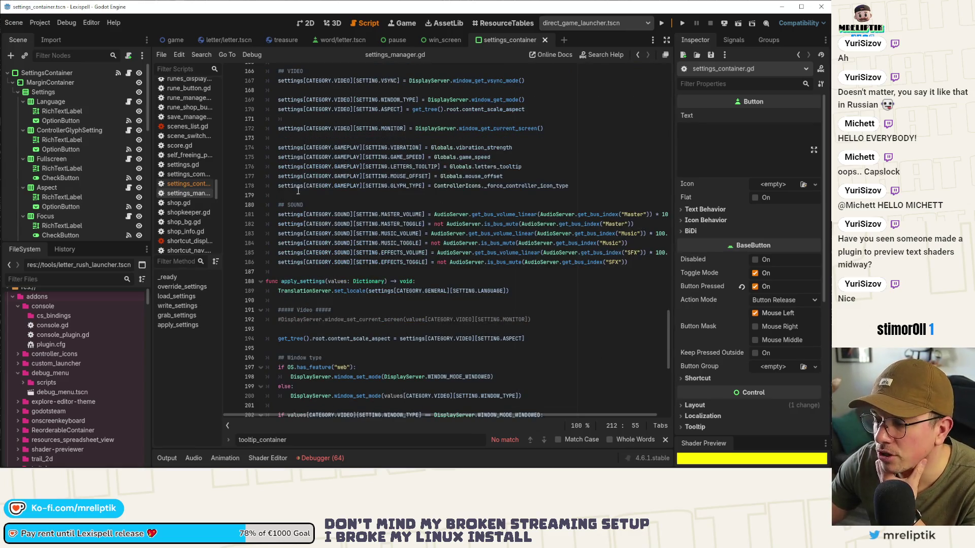
scroll(298, 191, "down", 5)
double_click(305, 138)
scroll(307, 154, "down", 5)
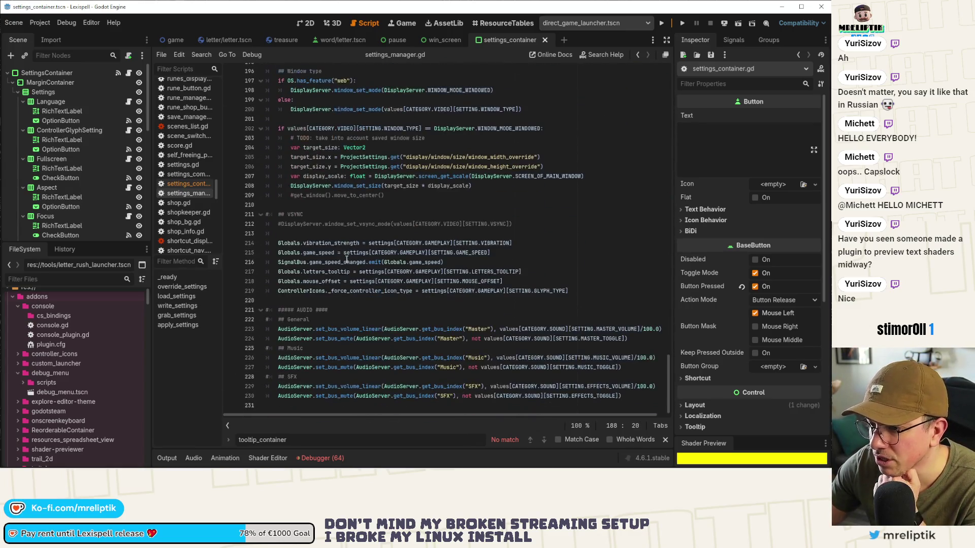
left_click(322, 277)
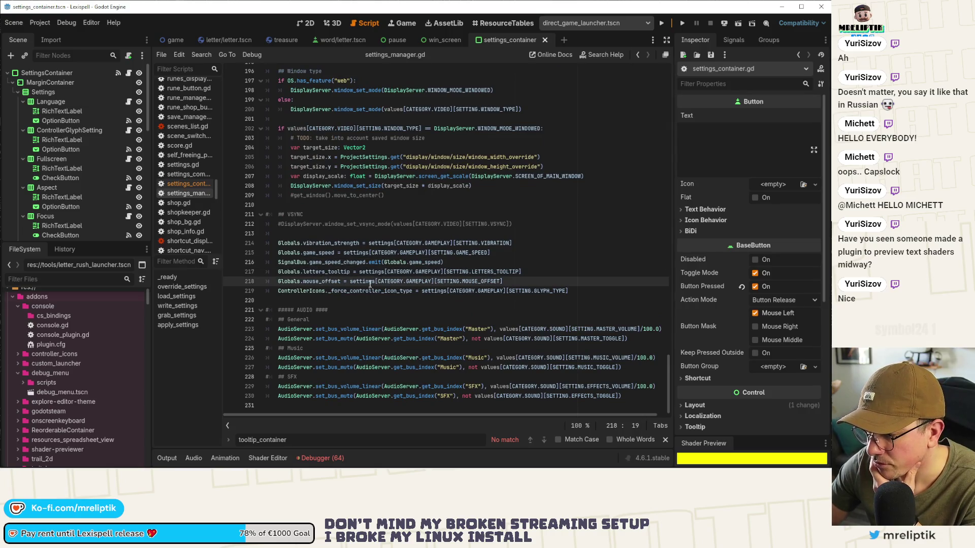
key("ctrl+shift+Return")
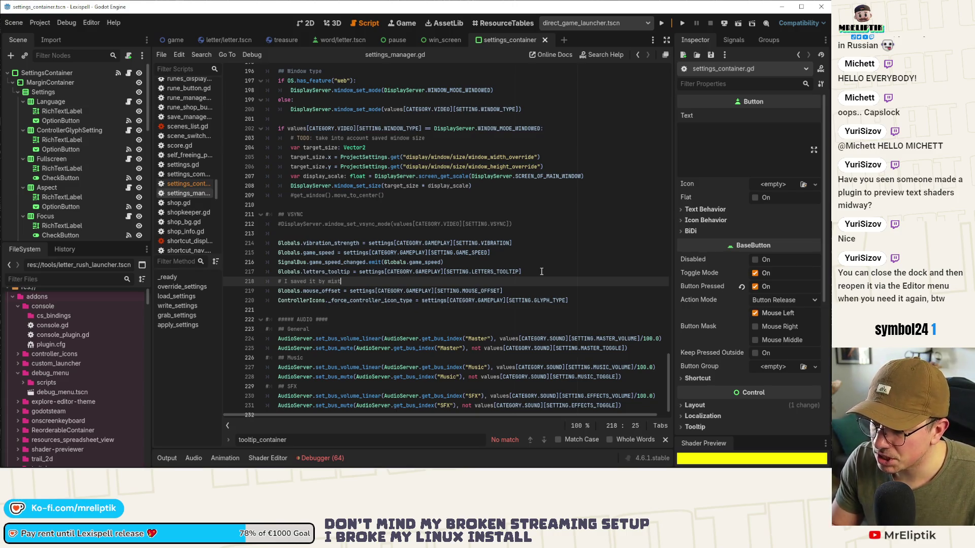
Finish the comment about Letters Tooltip saved under general by mistake, add '# modify that', and enlarge the shader preview dock.
type("der s")
type("general, so some config")
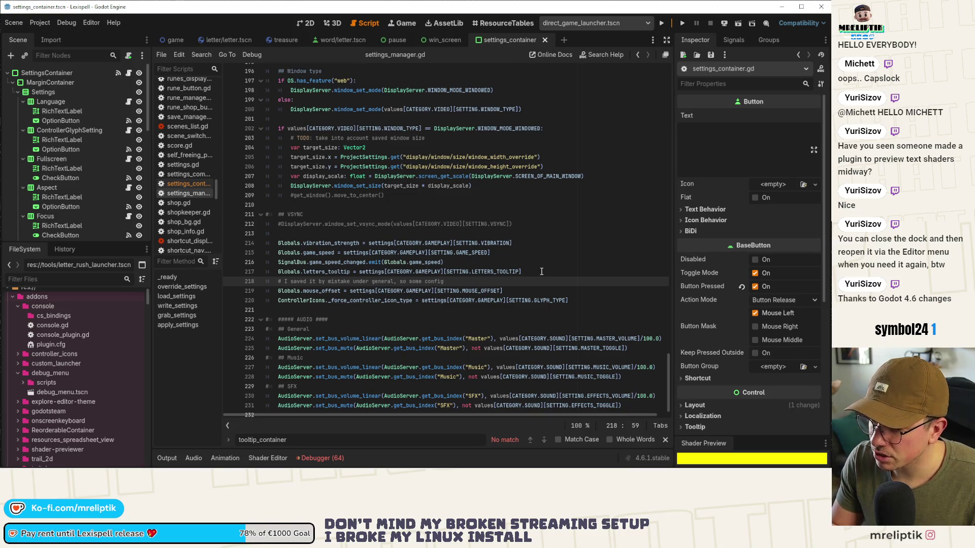
type("it under general")
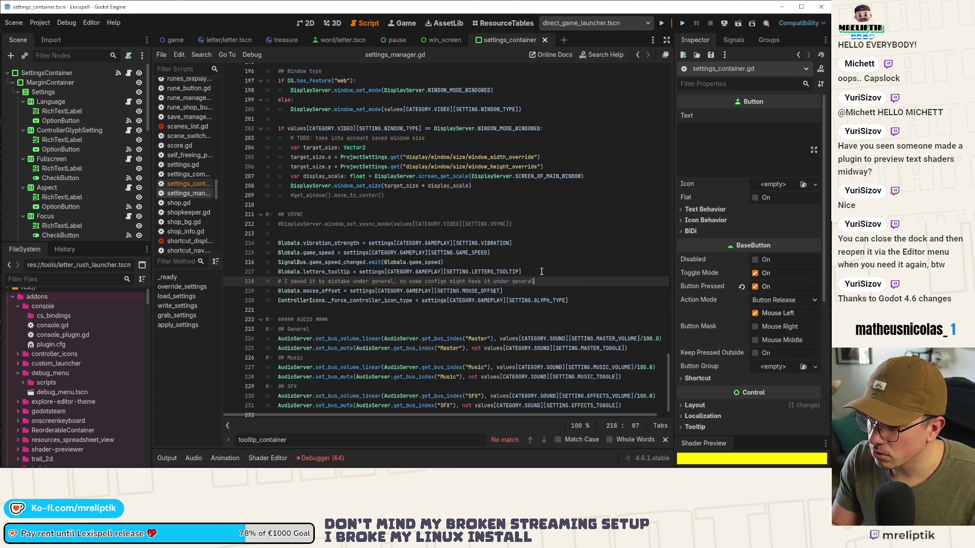
key("Return")
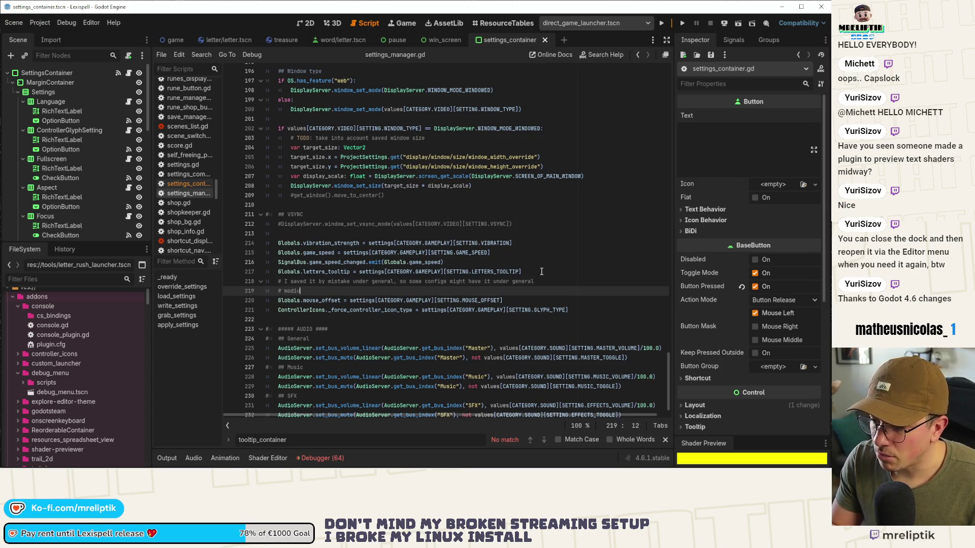
type("fy that")
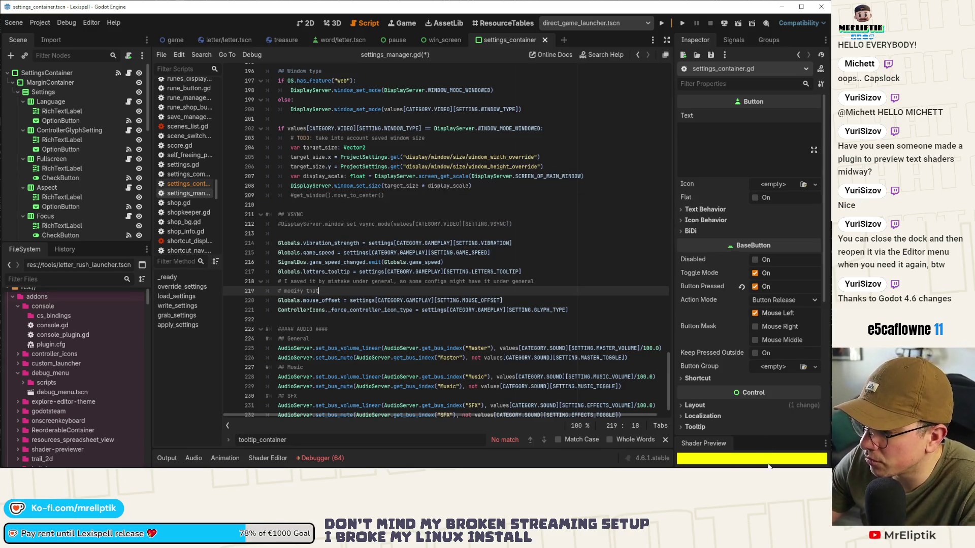
left_click_drag(760, 437, 765, 276)
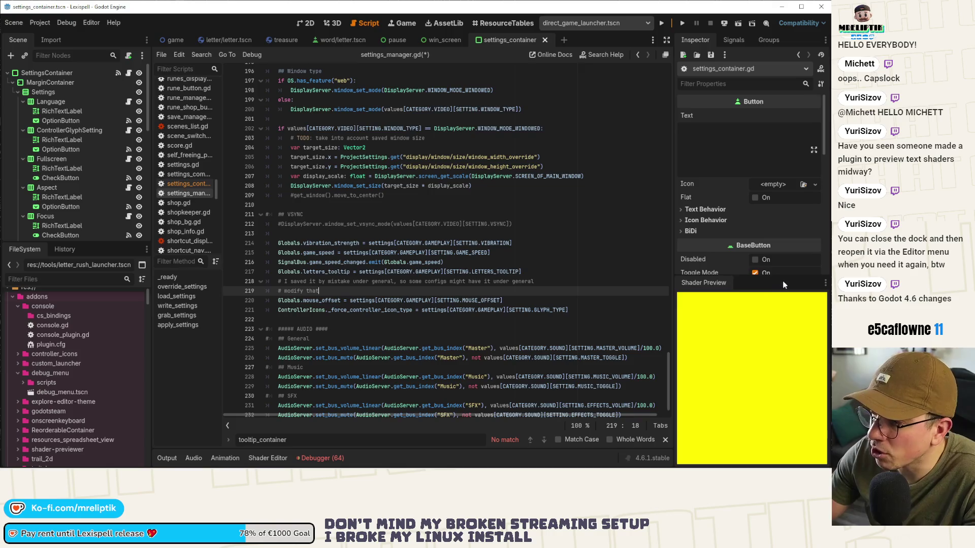
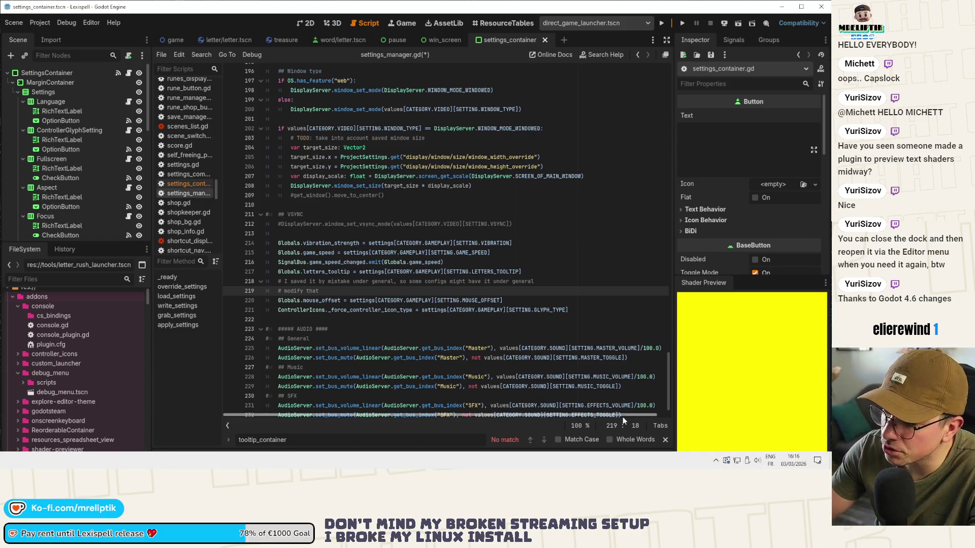
Collapse the Shader Preview dock to a thin strip so the Inspector lists all button properties.
left_click_drag(752, 277, 777, 447)
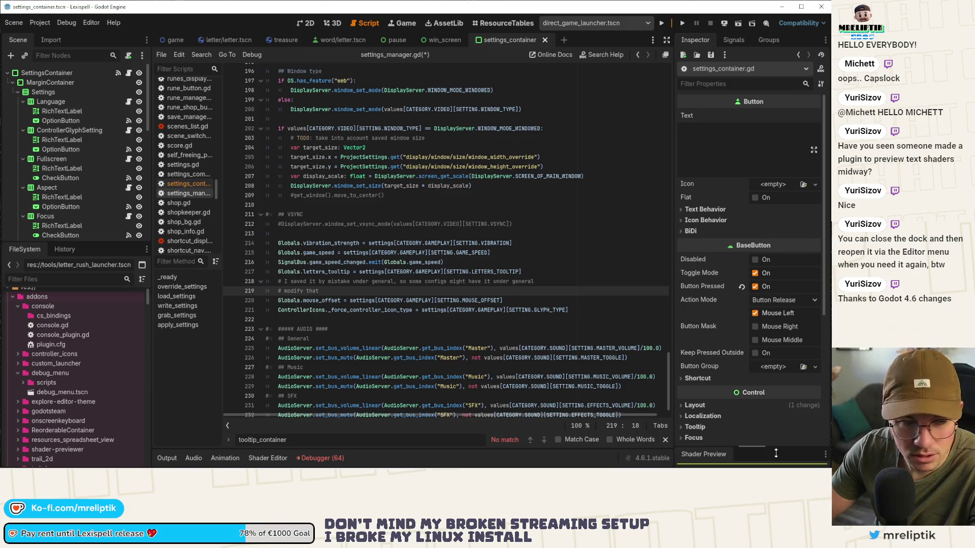
mouse_move(753, 448)
left_mouse_down()
mouse_move(777, 266)
mouse_move(777, 289)
left_mouse_up()
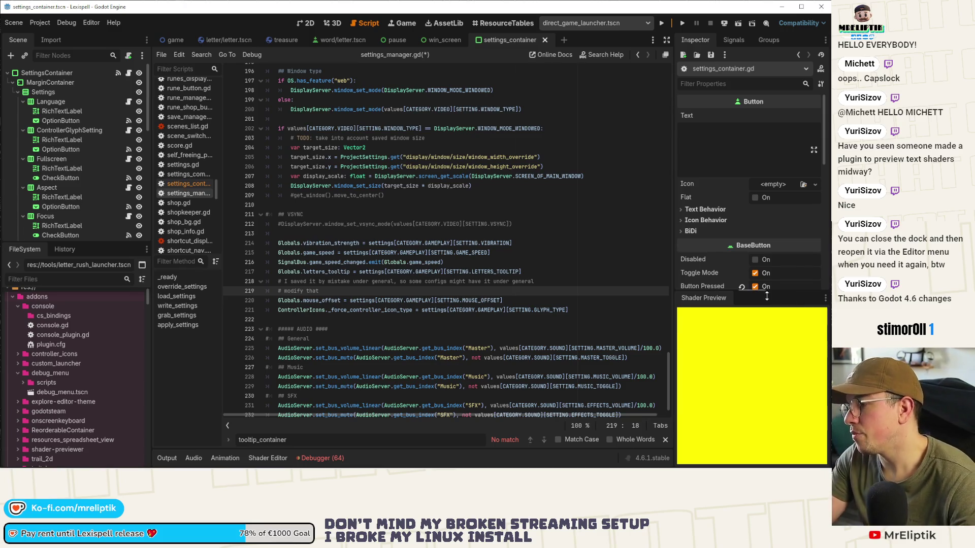
left_click_drag(767, 296, 766, 439)
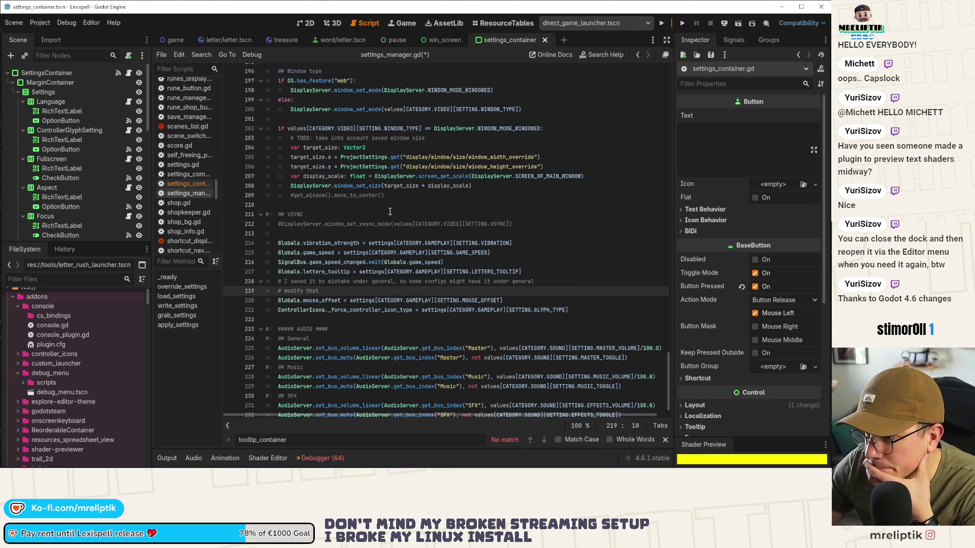
scroll(368, 275, "down", 1)
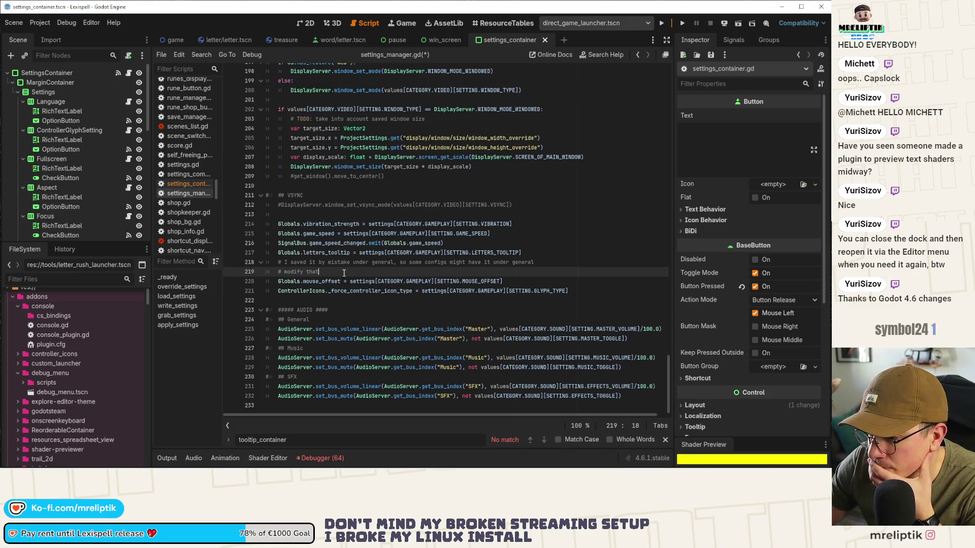
Below '# modify that', add 'if settings[CATEGORY.GENERAL].has(SETTING.MOUSE_OFFSET):'.
key("Return")
type("is")
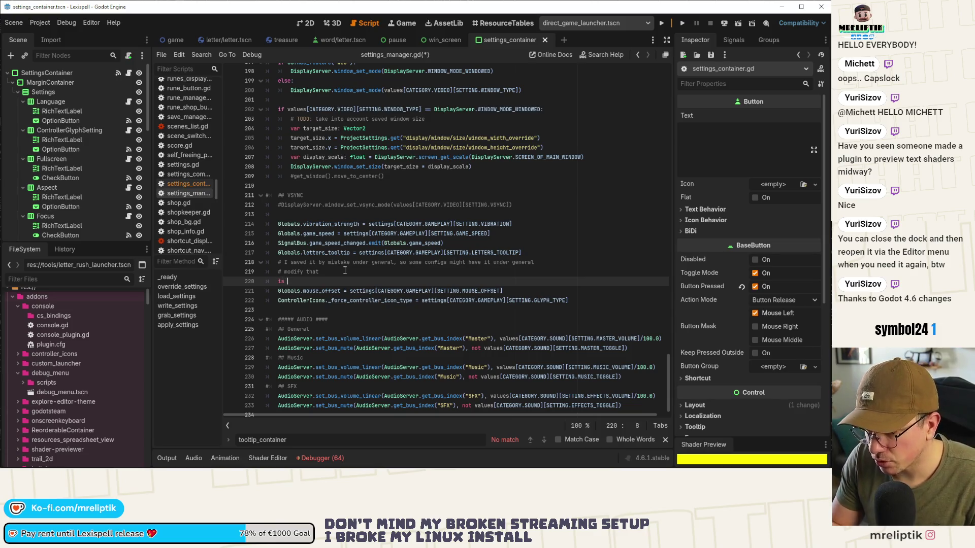
key("BackSpace")
key("BackSpace")
type("f sett")
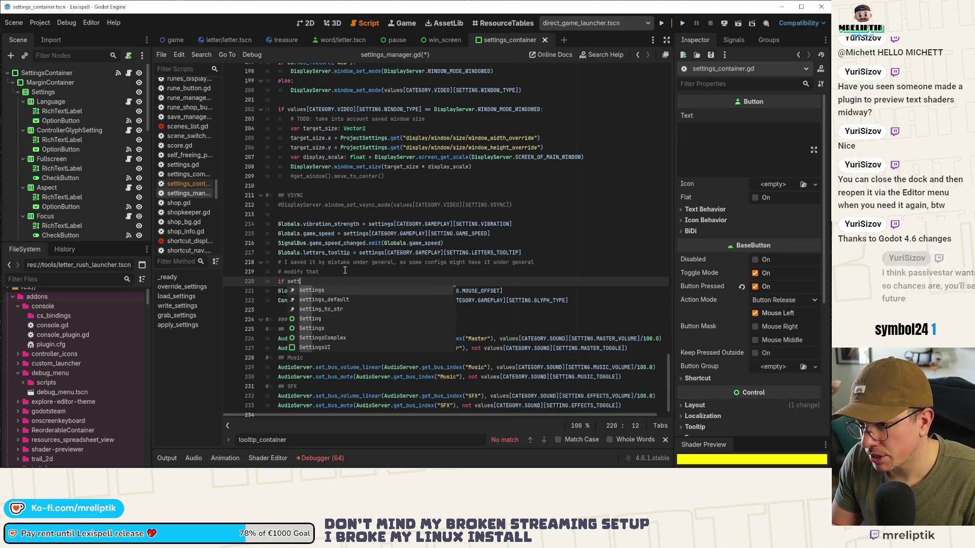
key("Return")
type("[")
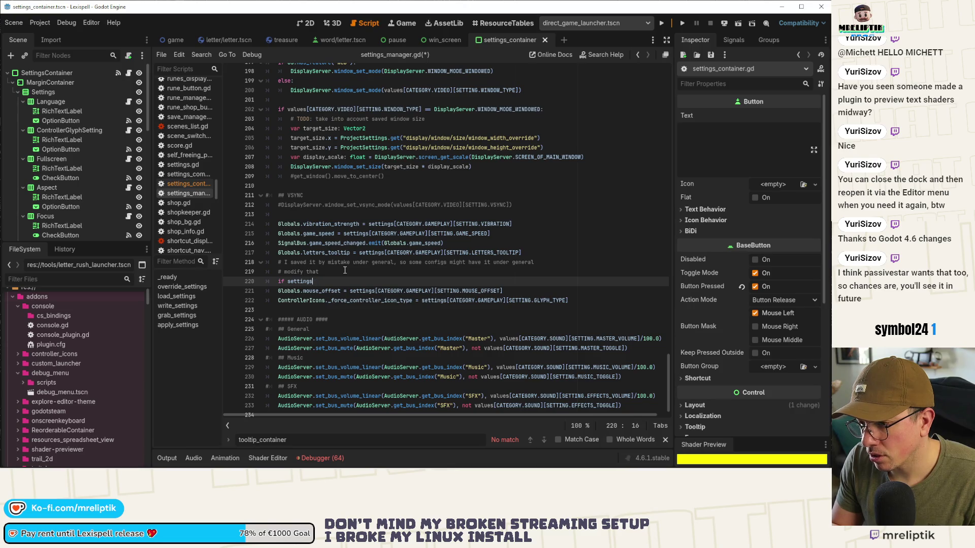
type(".has[")
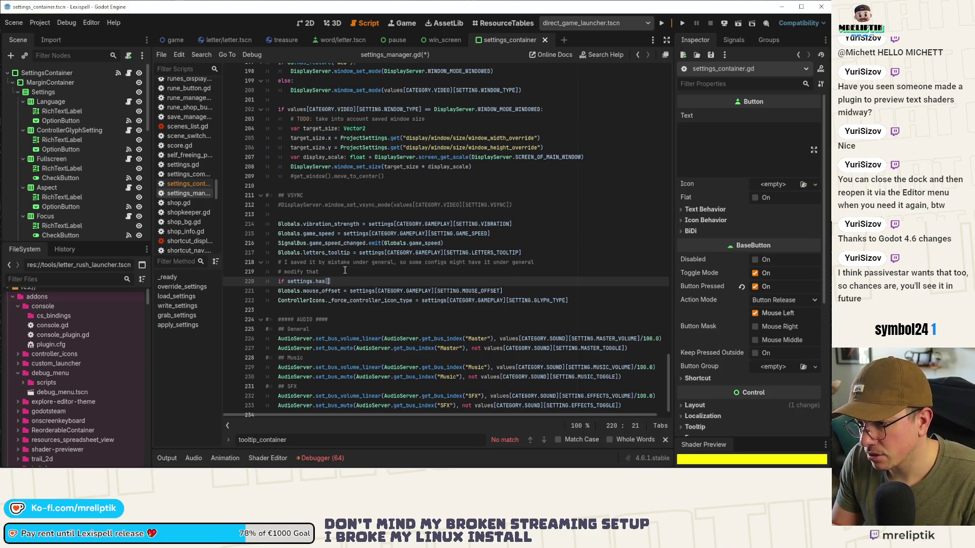
key("BackSpace")
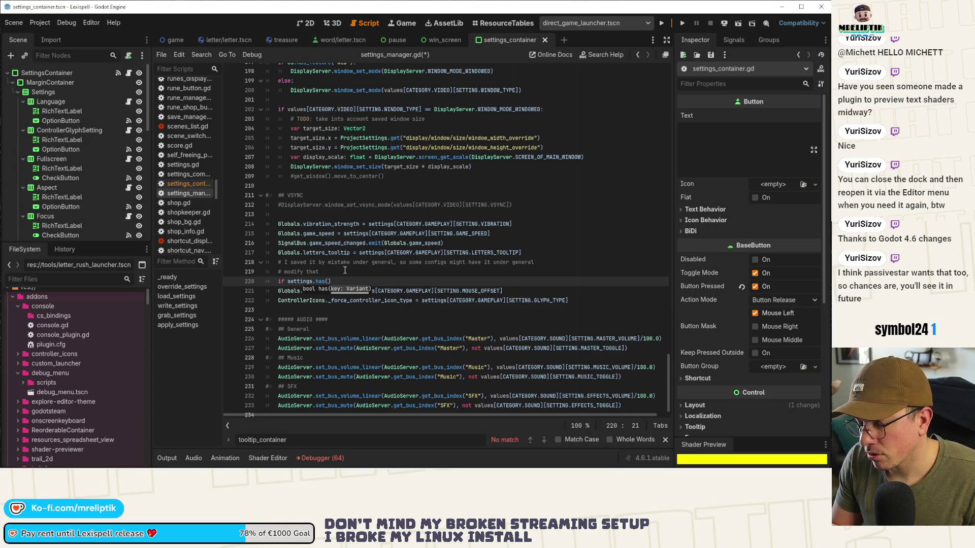
type("CATE")
key("Return")
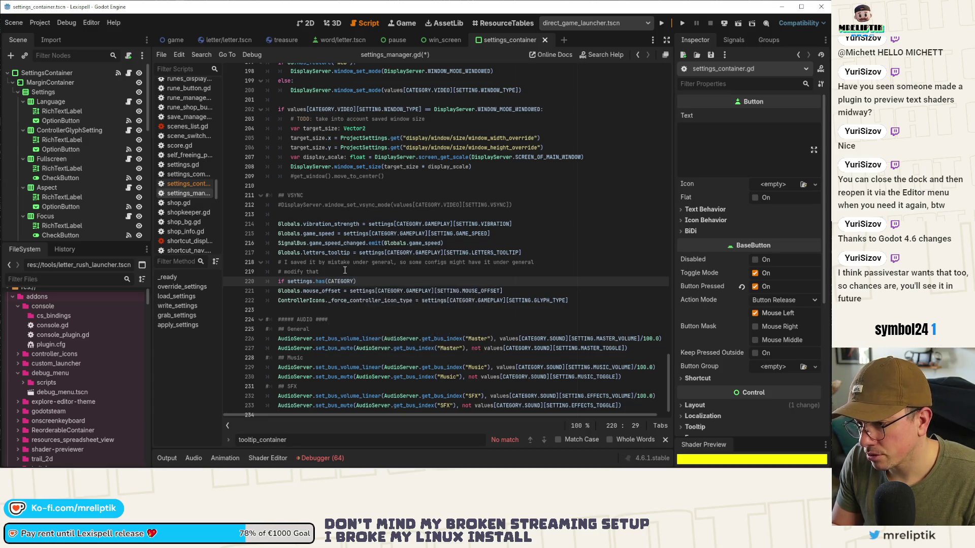
key("ctrl+BackSpace")
key("Delete")
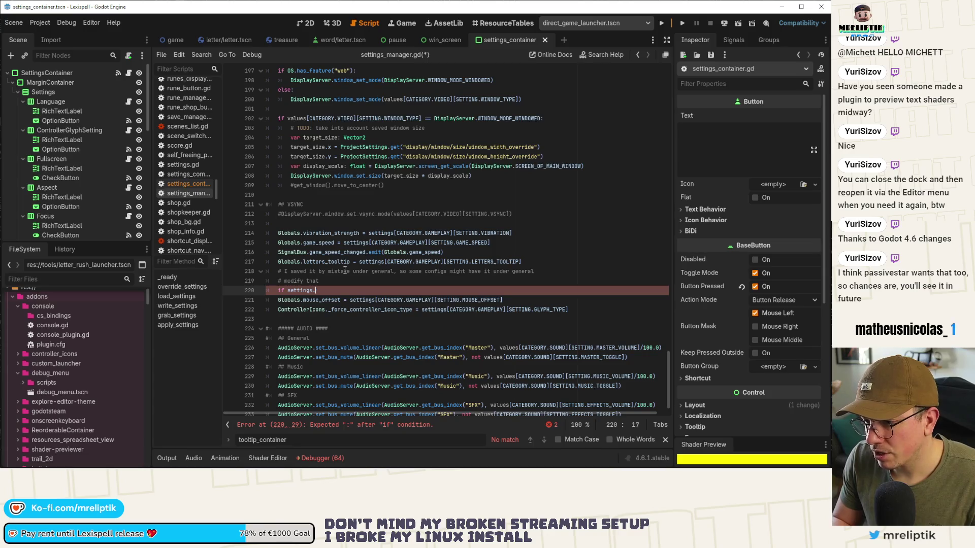
type("[CATE")
key("Return")
type(".")
key("Return")
key("Right")
type(".h")
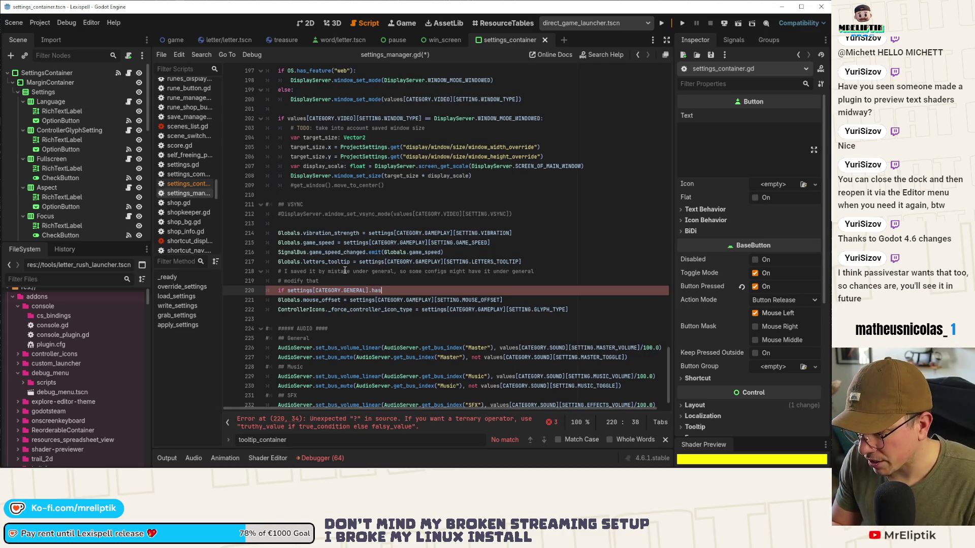
type("[")
type("'")
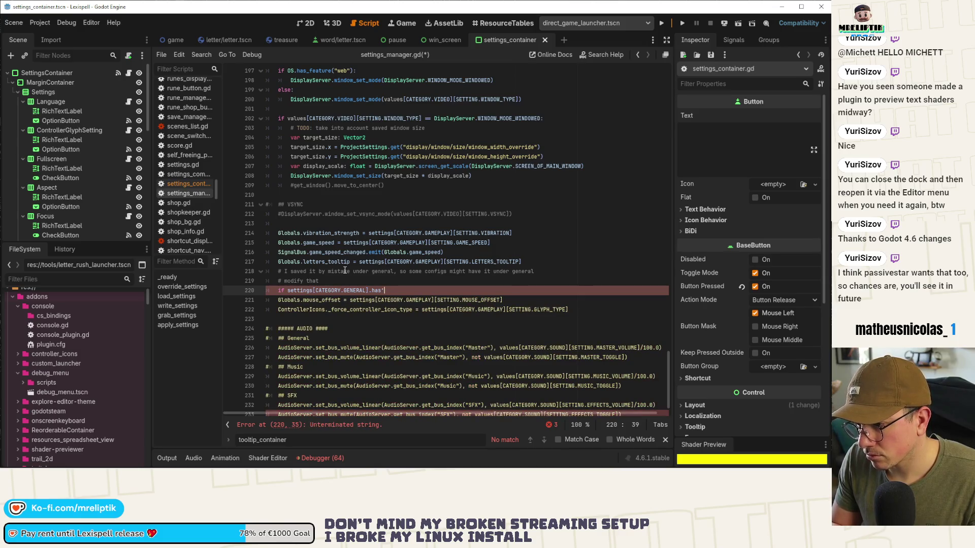
key("BackSpace")
type("(SETTING.MO")
key("Return")
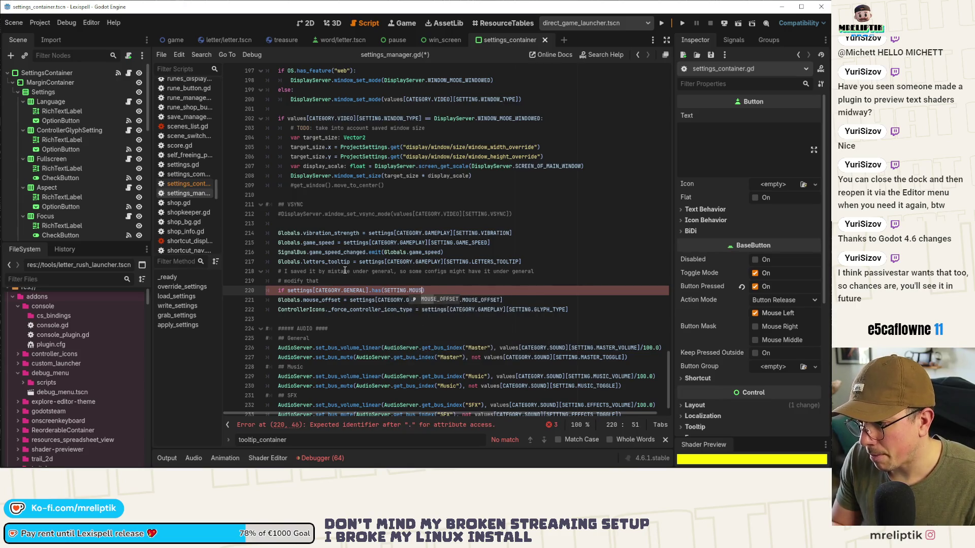
type("E_OFFSET):")
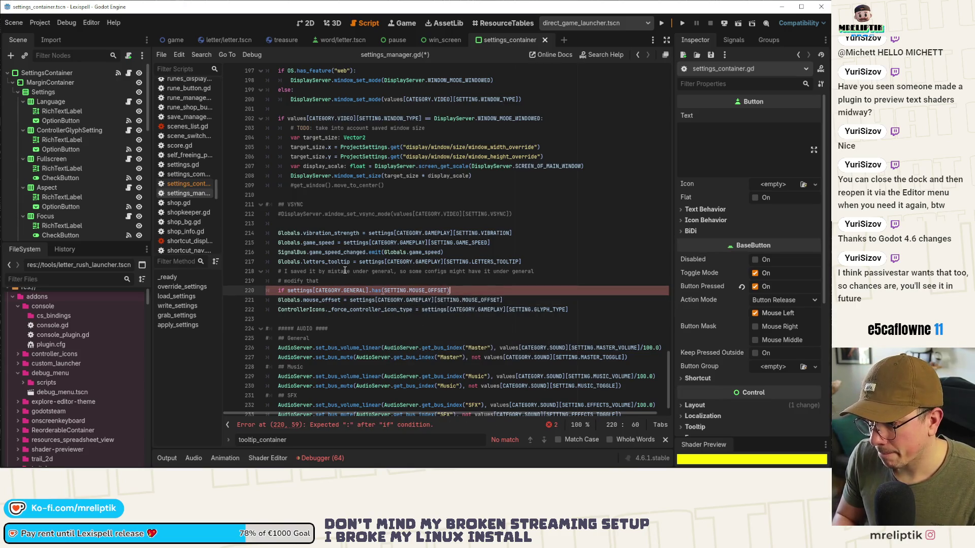
Add a body line erasing SETTING.MOUSE_OFFSET from settings[CATEGORY.GENERAL], then save the script.
key("Return")
type("s")
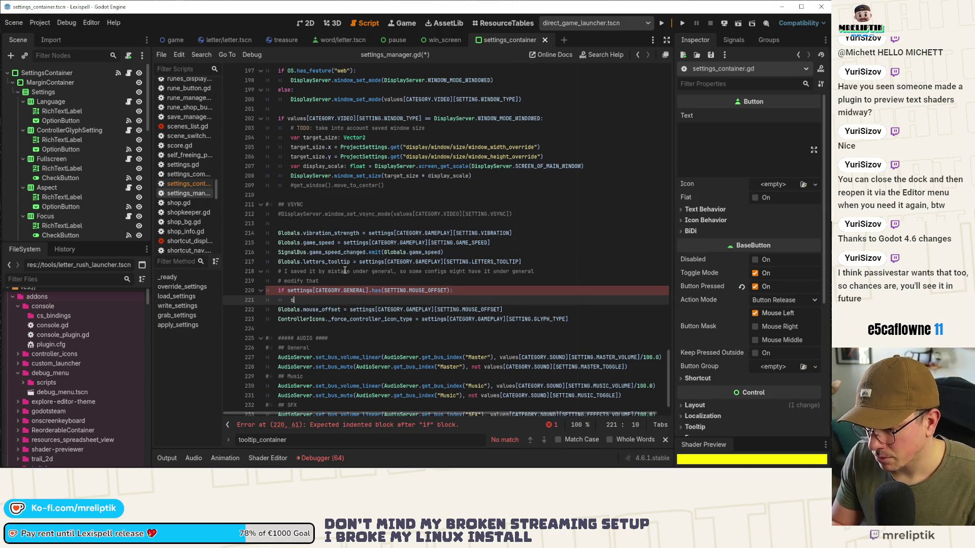
type("ettings[CAT")
key("Return")
type("G")
key("Return")
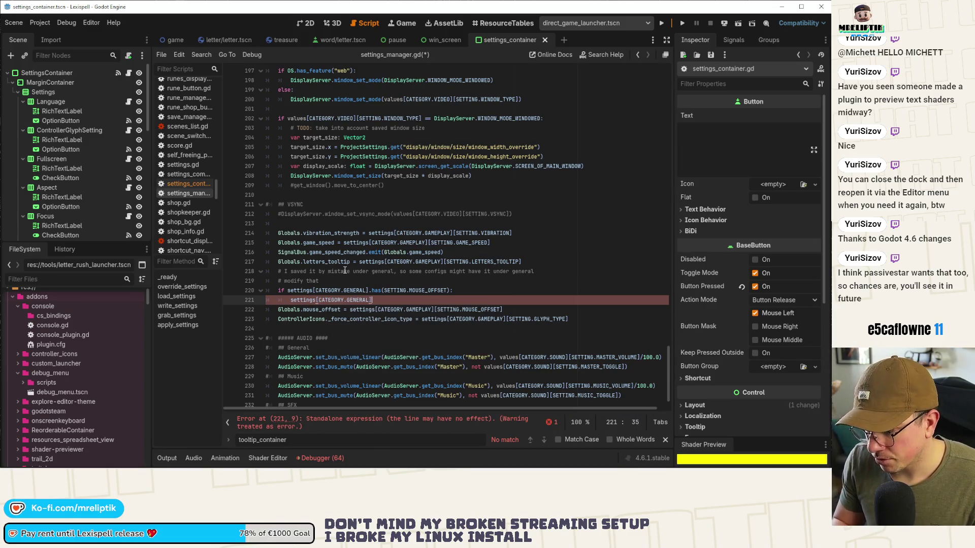
type(".erase(")
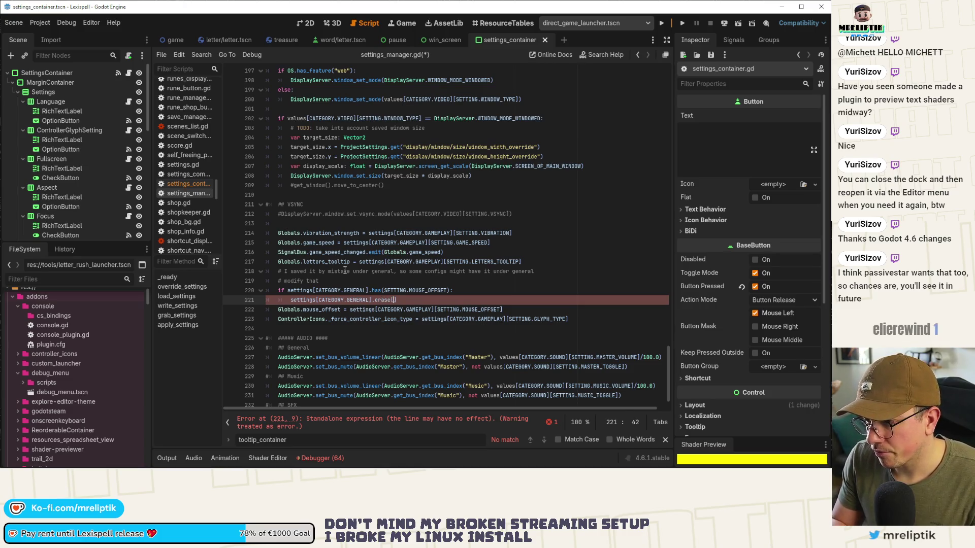
key("BackSpace")
type("SETTING.M")
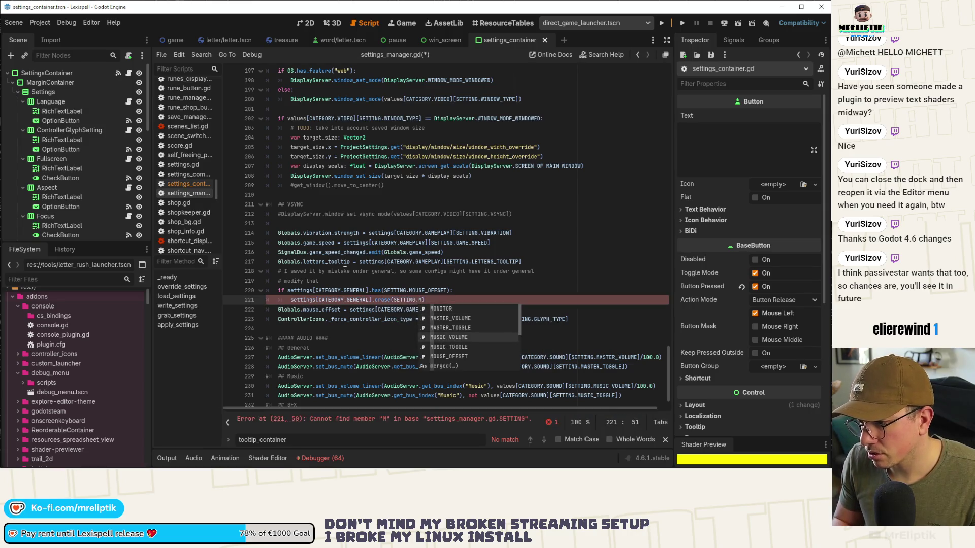
type("o")
key("Return")
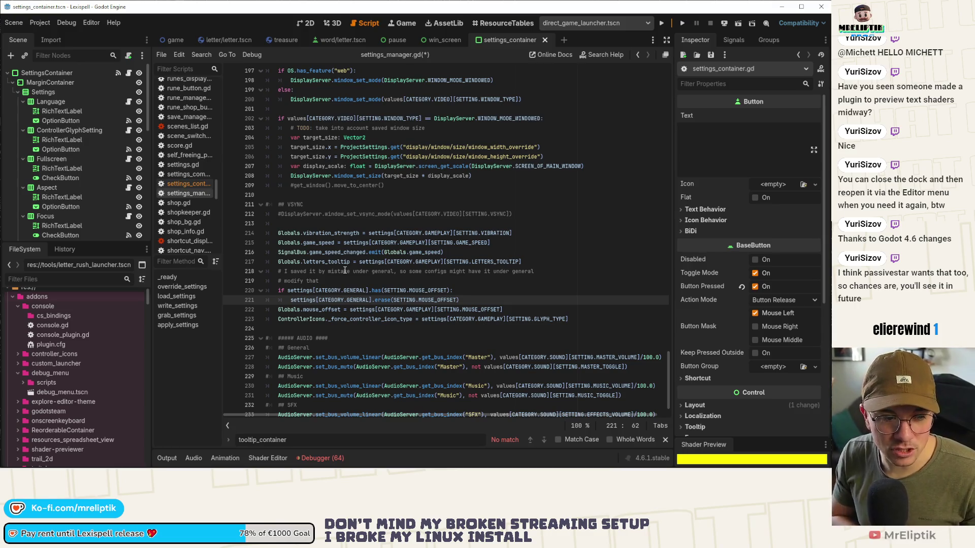
key("ctrl+s")
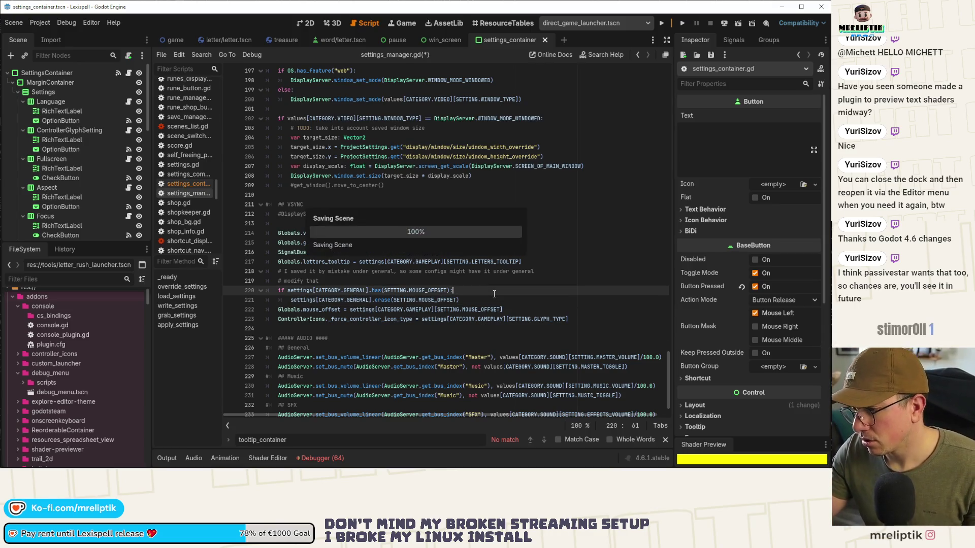
left_click(480, 309)
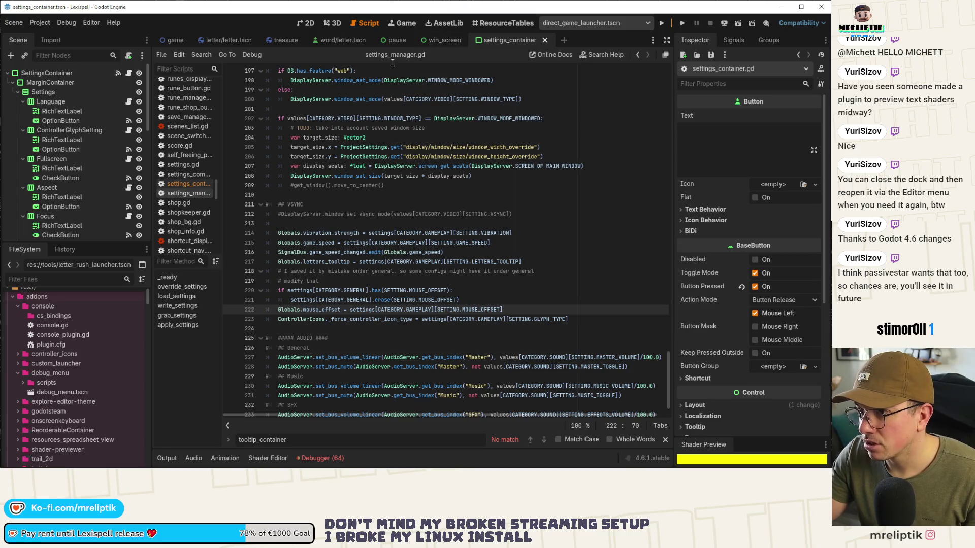
left_click(306, 23)
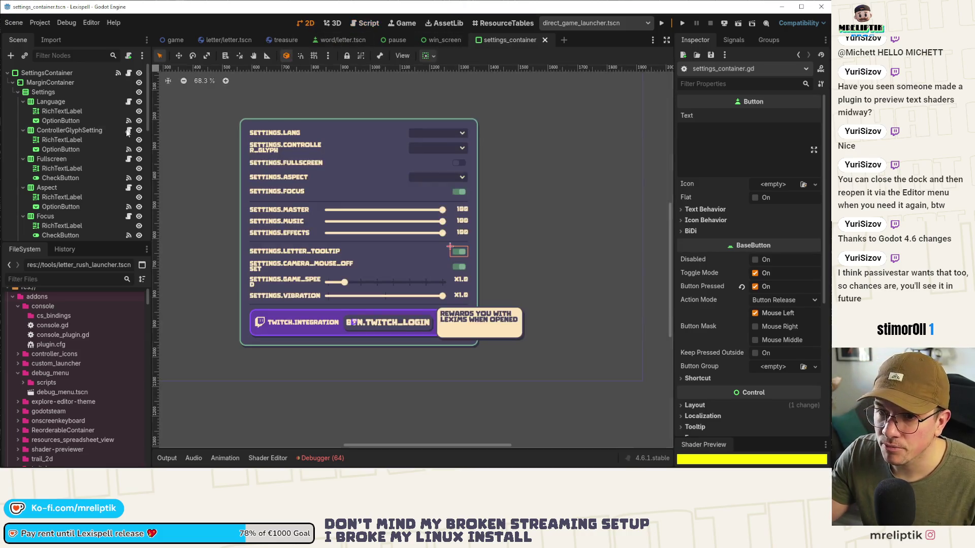
left_click(282, 269)
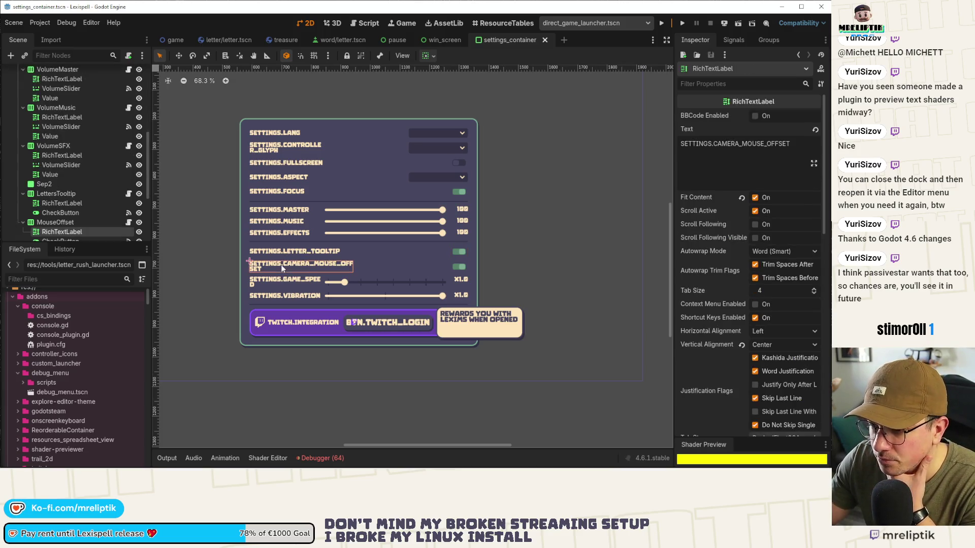
left_click(129, 222)
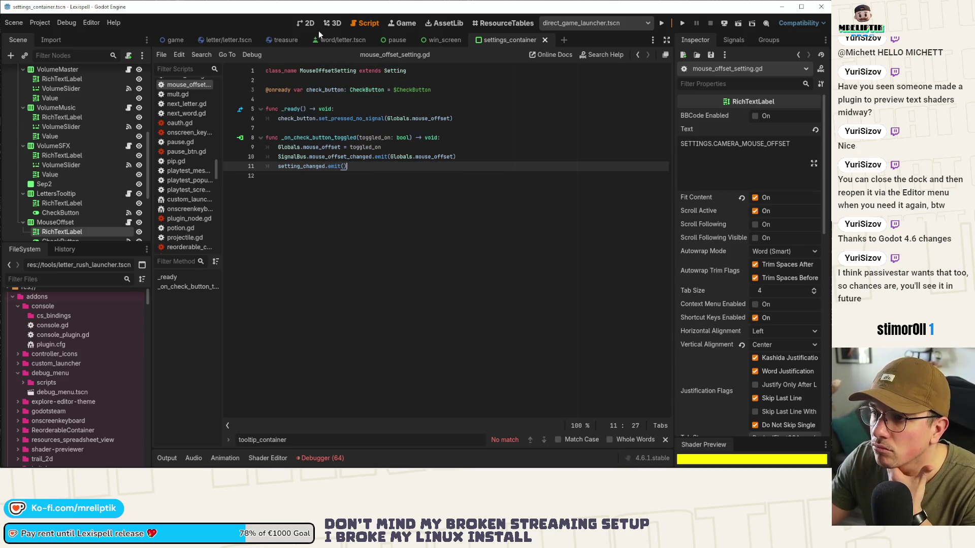
scroll(191, 98, "down", 10)
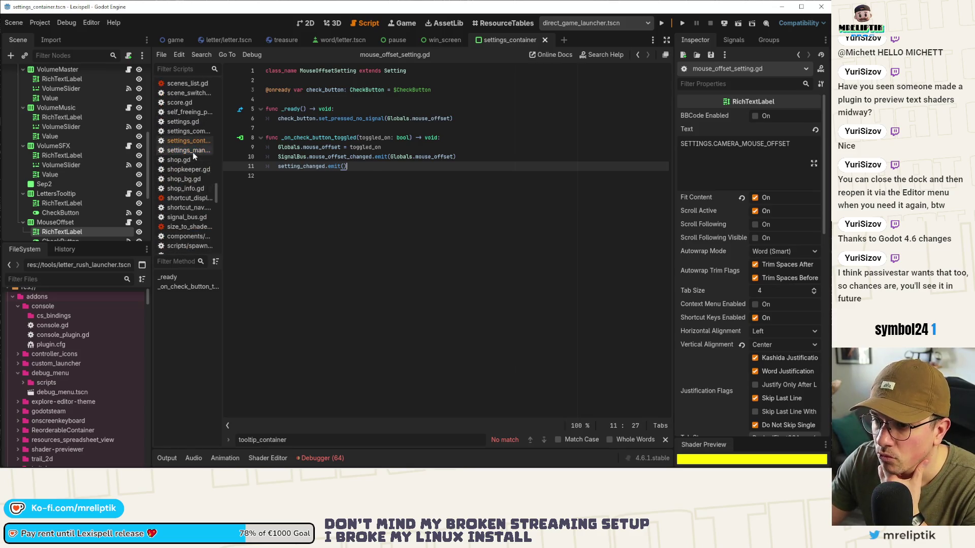
left_click(192, 151)
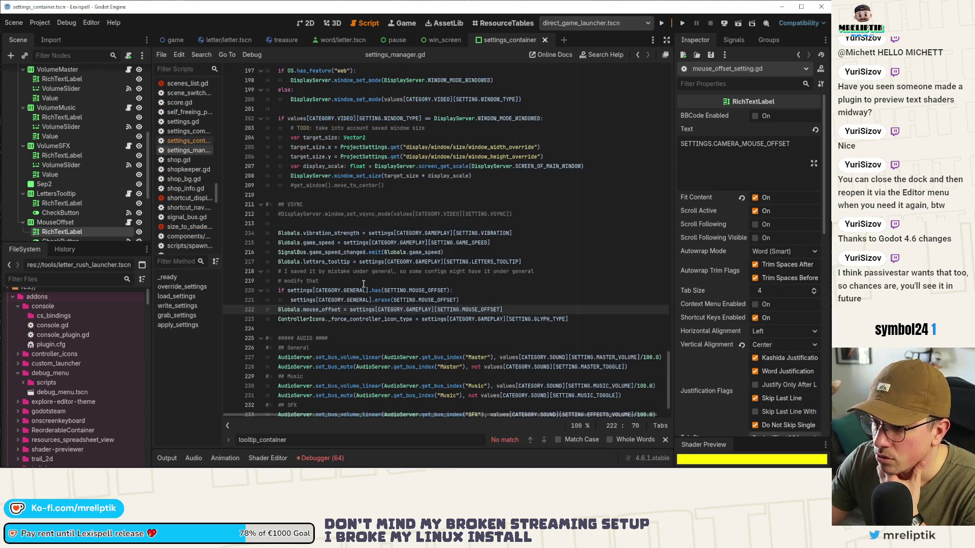
After the erase line, add write_settings.call_deferred() and save.
left_click(486, 301)
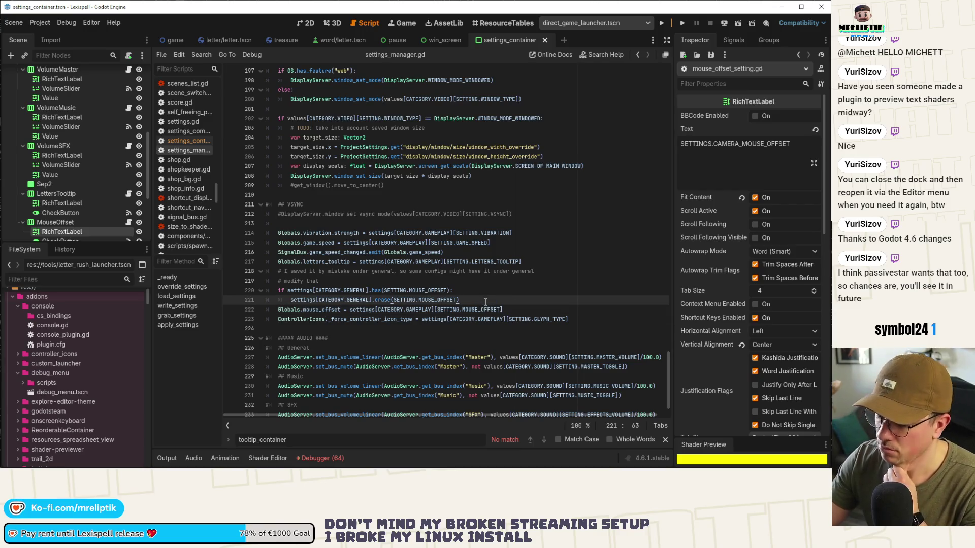
scroll(486, 299, "down", 1)
scroll(486, 300, "up", 6)
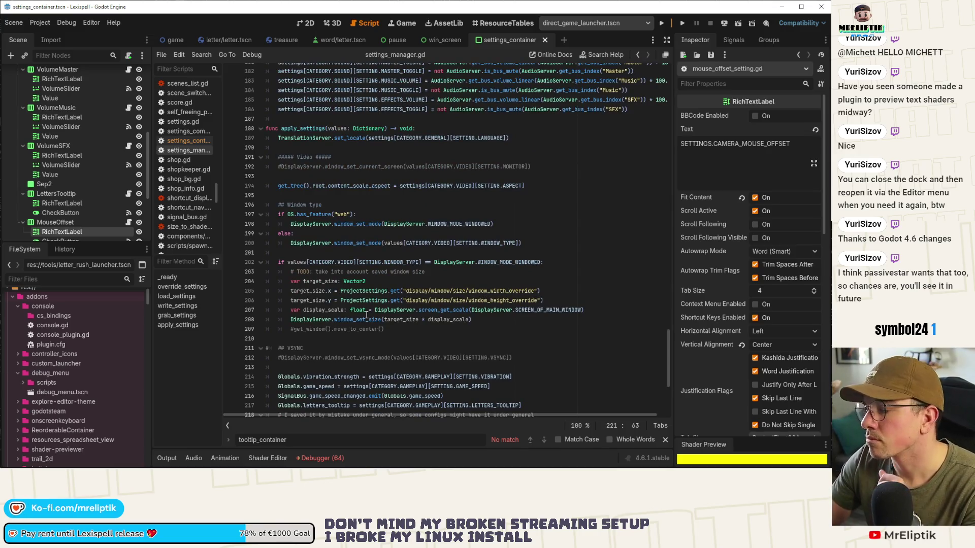
scroll(366, 315, "up", 15)
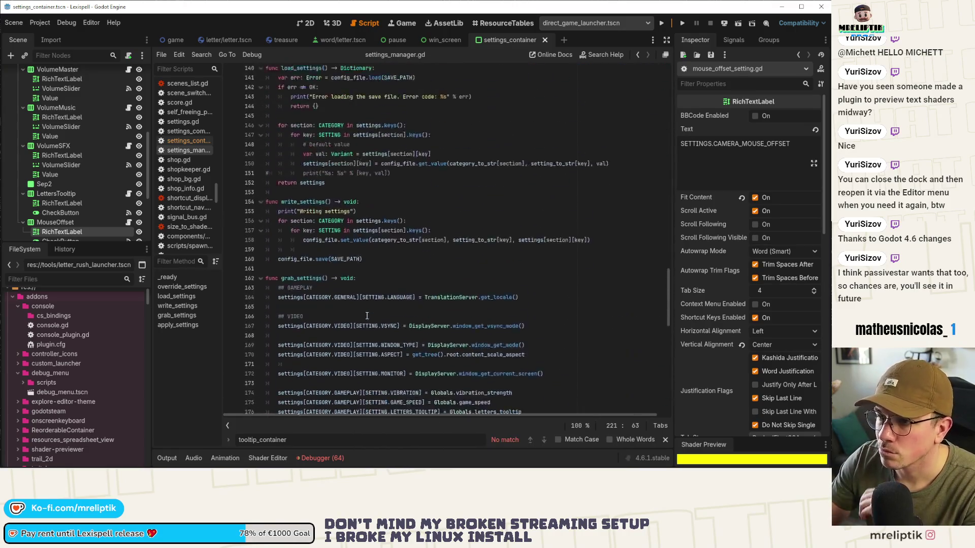
scroll(367, 291, "down", 20)
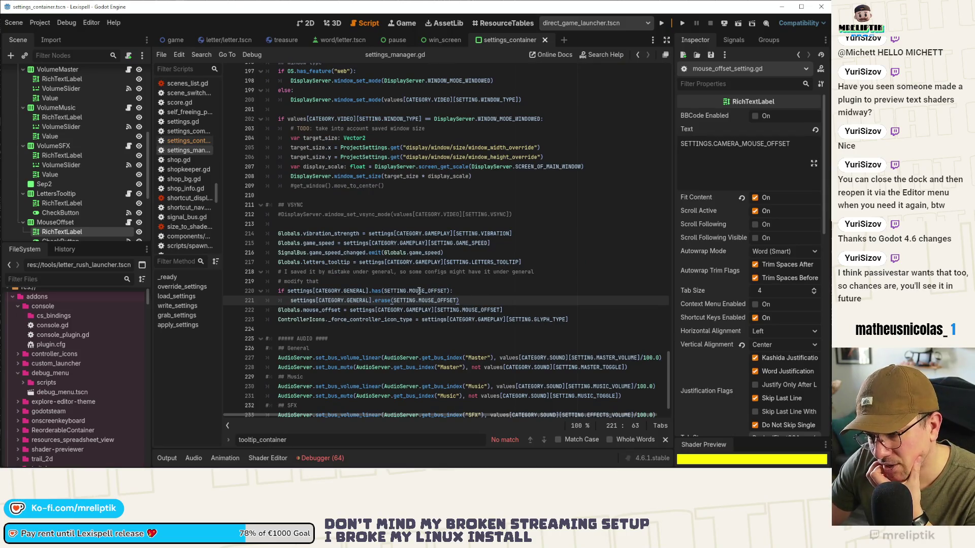
key("Return")
type("write_settings()")
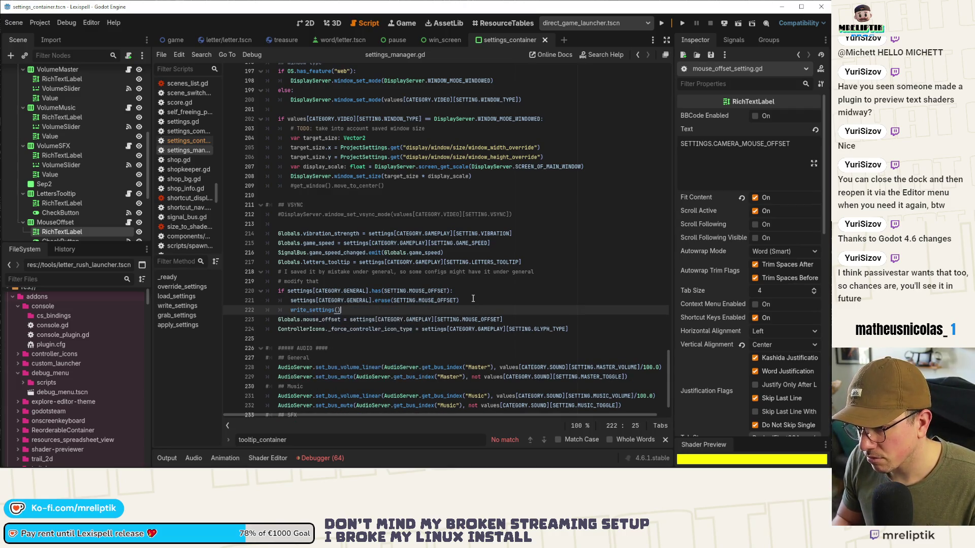
key("Left")
key("BackSpace")
type(".call_deferred(")
key("ctrl+s")
Assign the erase() result to Globals.mouse_offset on line 221 and save.
left_click(475, 320)
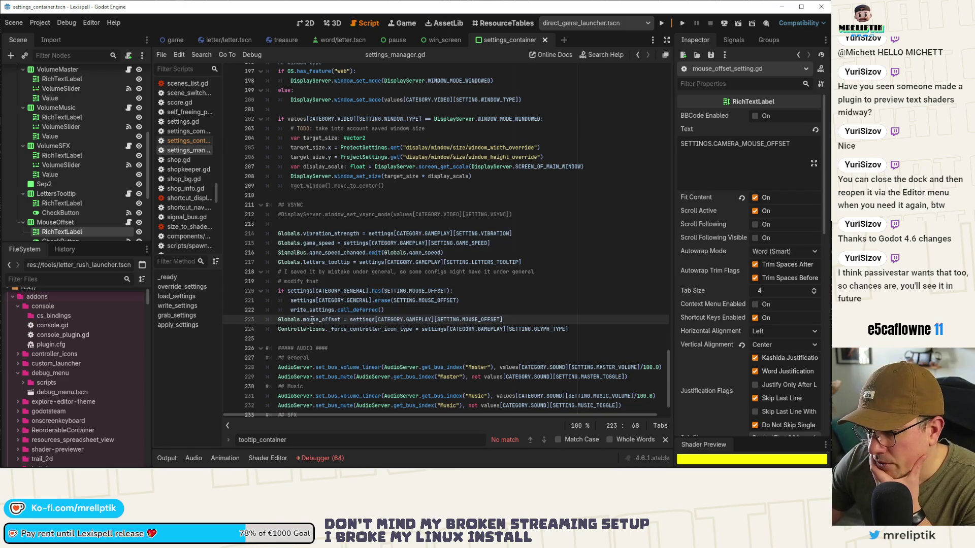
double_click(316, 319)
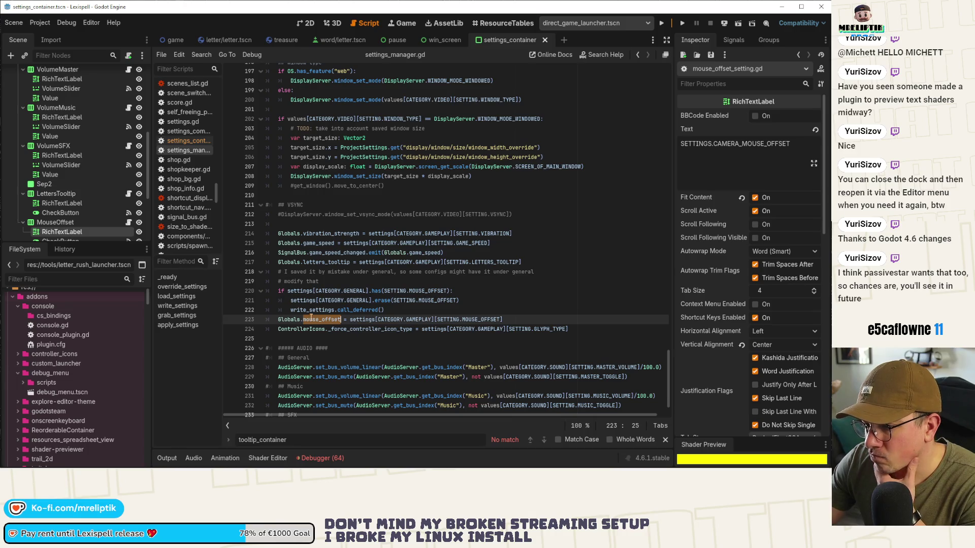
left_click(288, 301)
left_click_drag(278, 319, 344, 320)
key("ctrl+c")
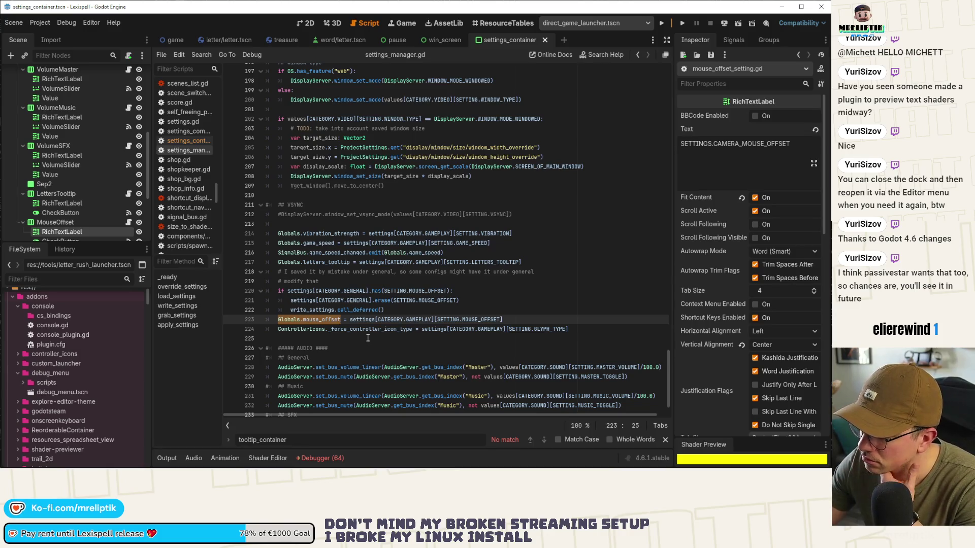
left_click(287, 300)
key("ctrl+v")
type("=")
key("ctrl+s")
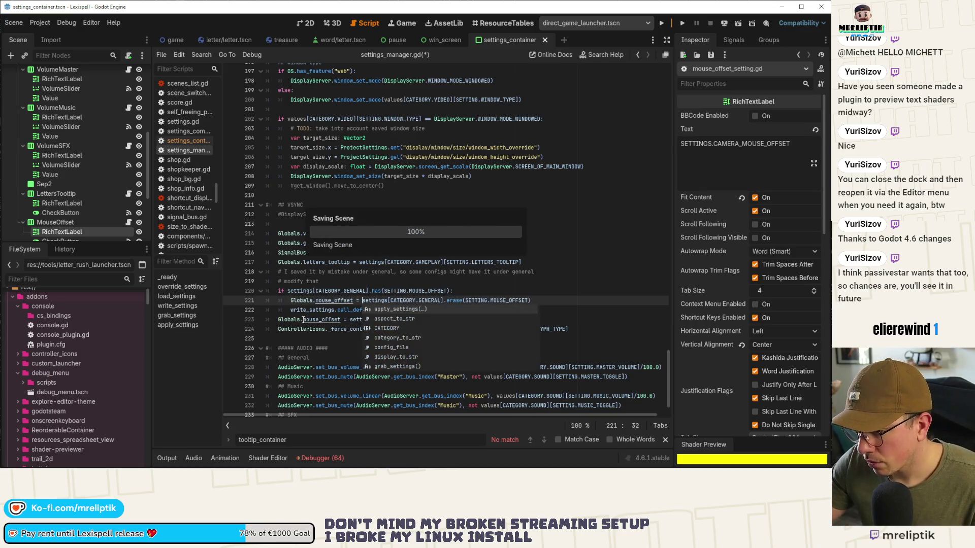
Add a line copying Globals.mouse_offset into the GAMEPLAY MOUSE_OFFSET setting and save.
left_click(539, 303)
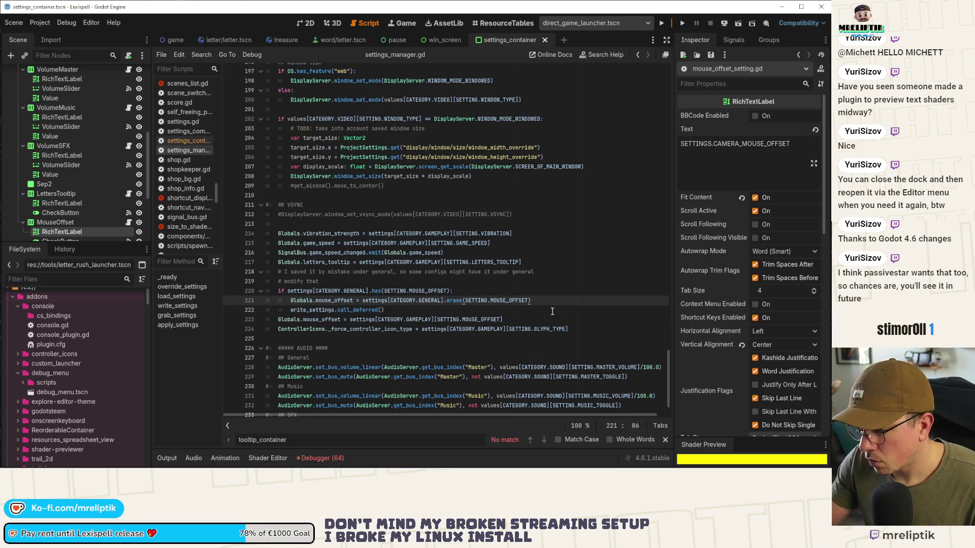
key("Return")
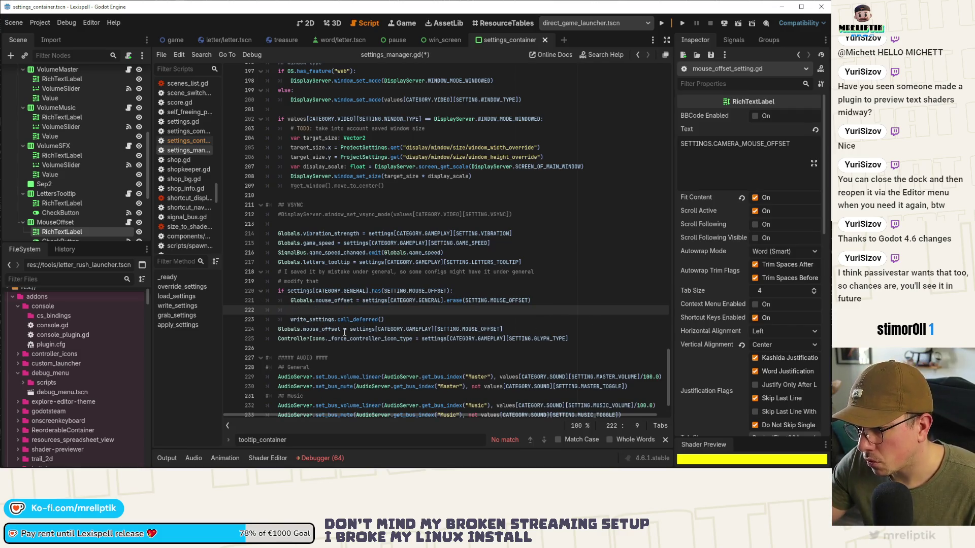
left_click_drag(350, 329, 503, 329)
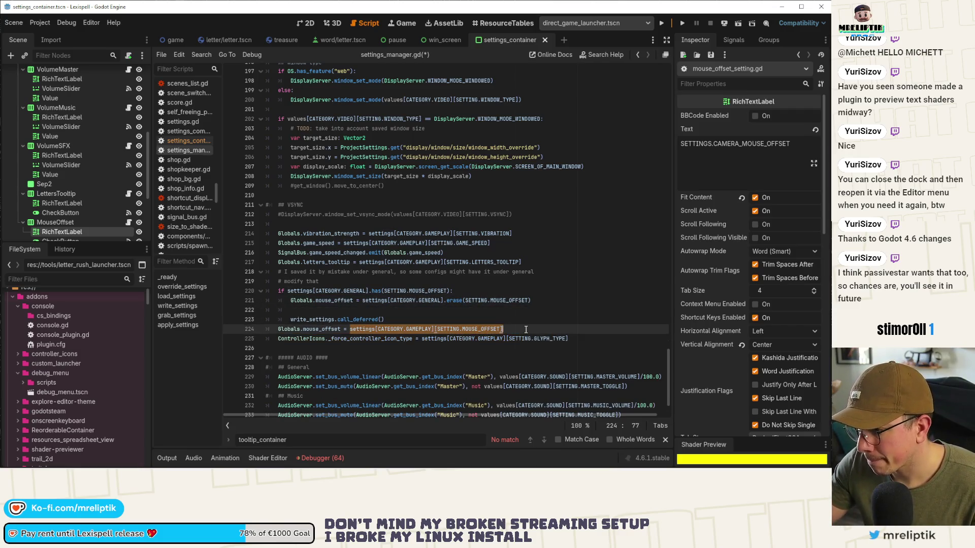
key("ctrl+c")
left_click(338, 310)
key("ctrl+v")
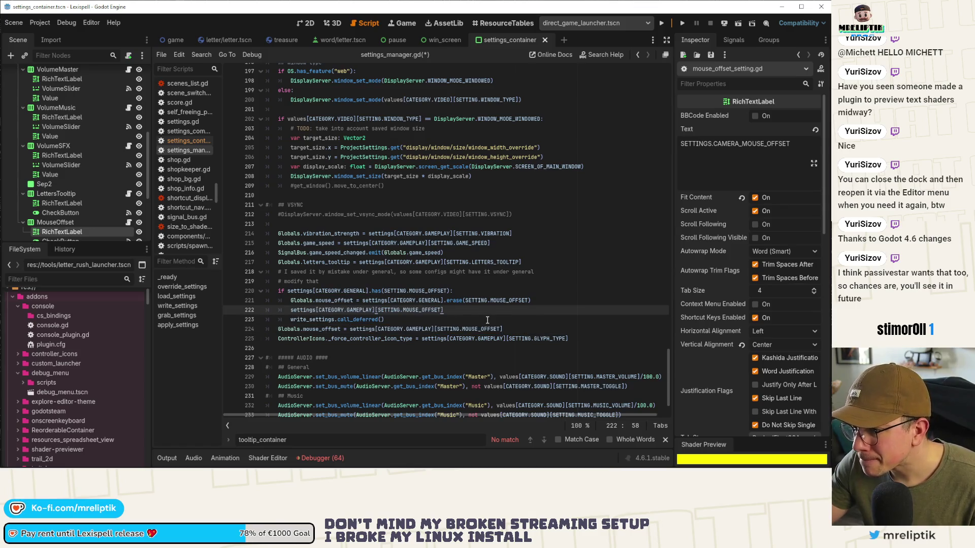
type("als.")
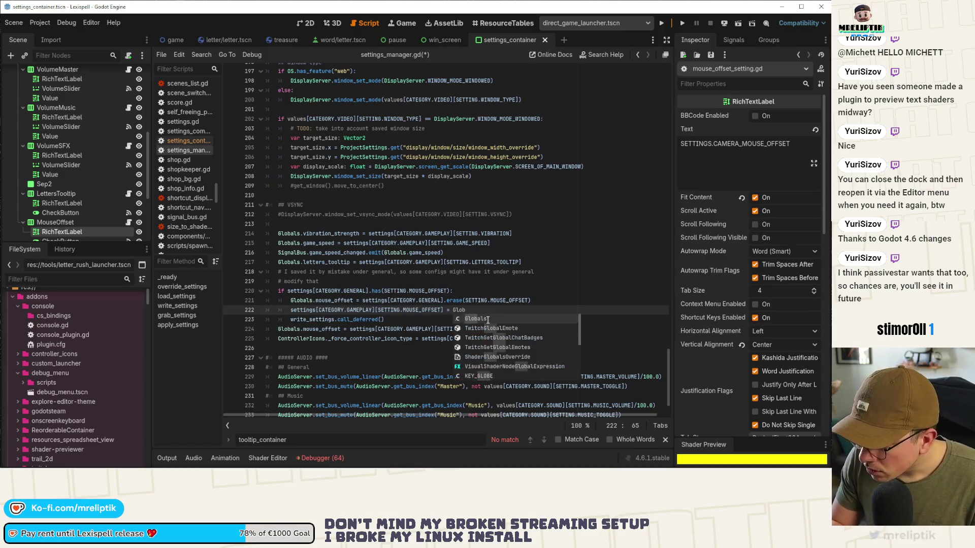
type("mouse")
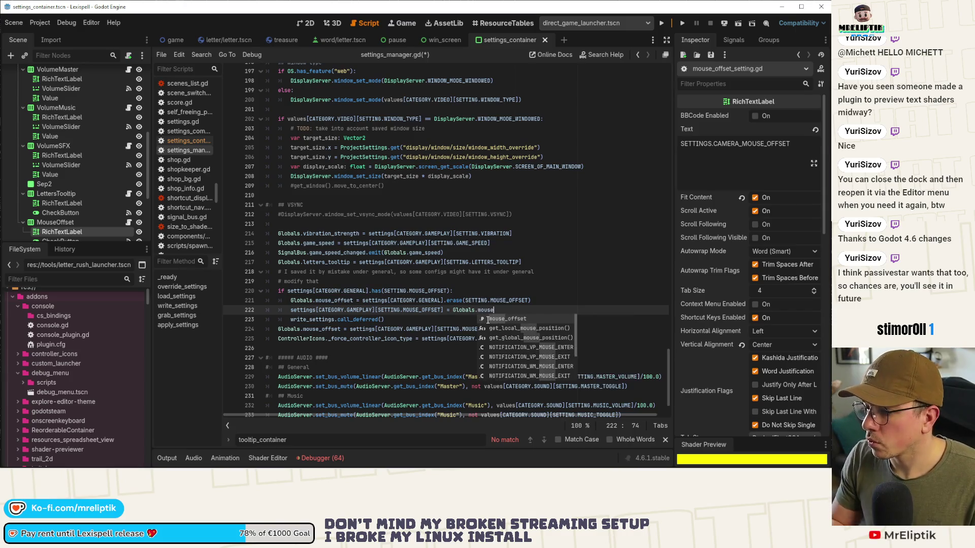
key("Return")
left_click(421, 320)
key("ctrl+s")
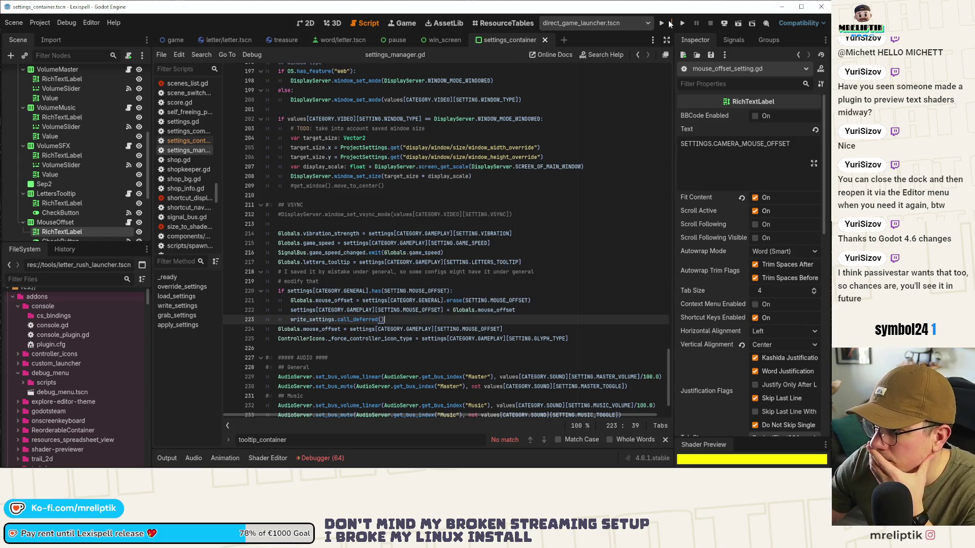
Run the Lexispell project, then switch to settings.cfg in VS Code.
left_click(662, 23)
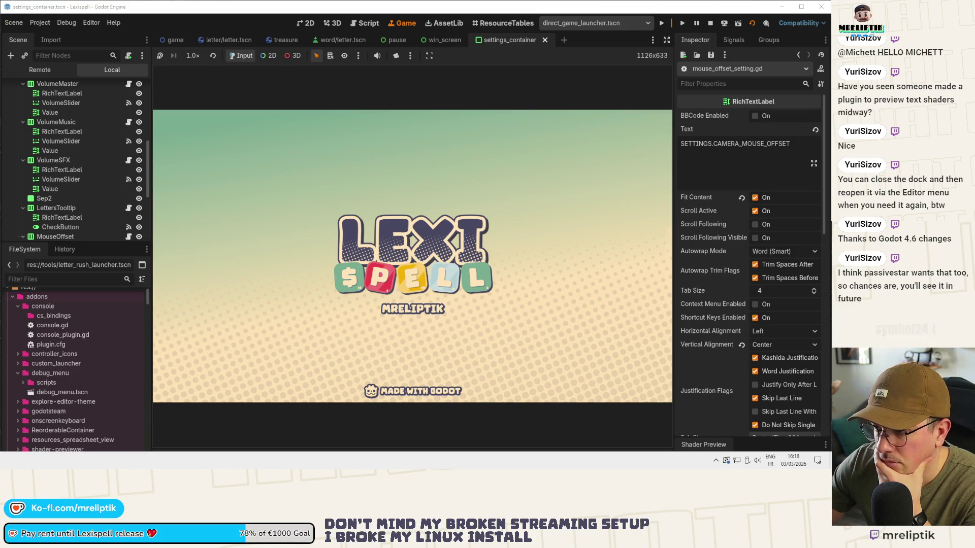
key("alt+Tab")
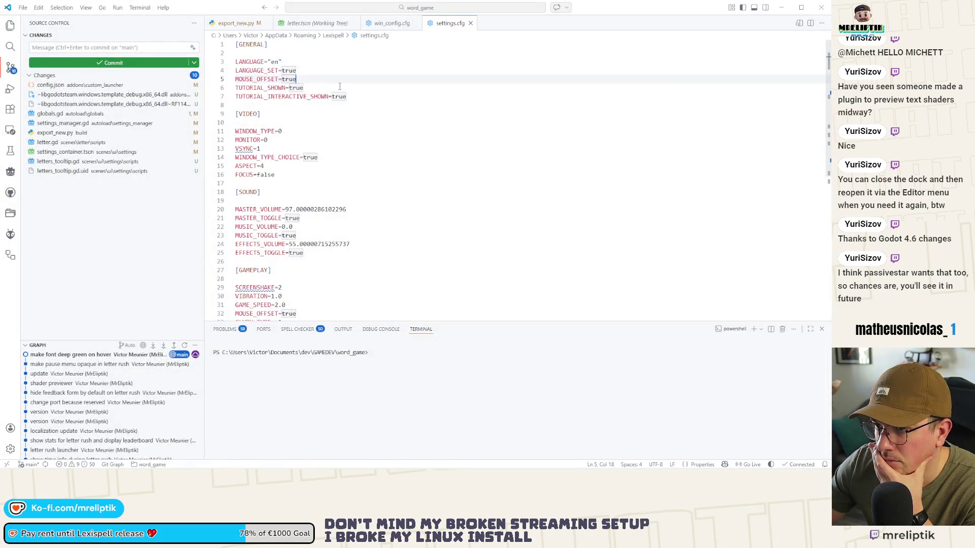
Review the GENERAL and GAMEPLAY MOUSE_OFFSET=true lines in settings.cfg, close it, and return to Godot.
left_click(339, 88)
scroll(366, 127, "down", 2)
scroll(368, 135, "up", 2)
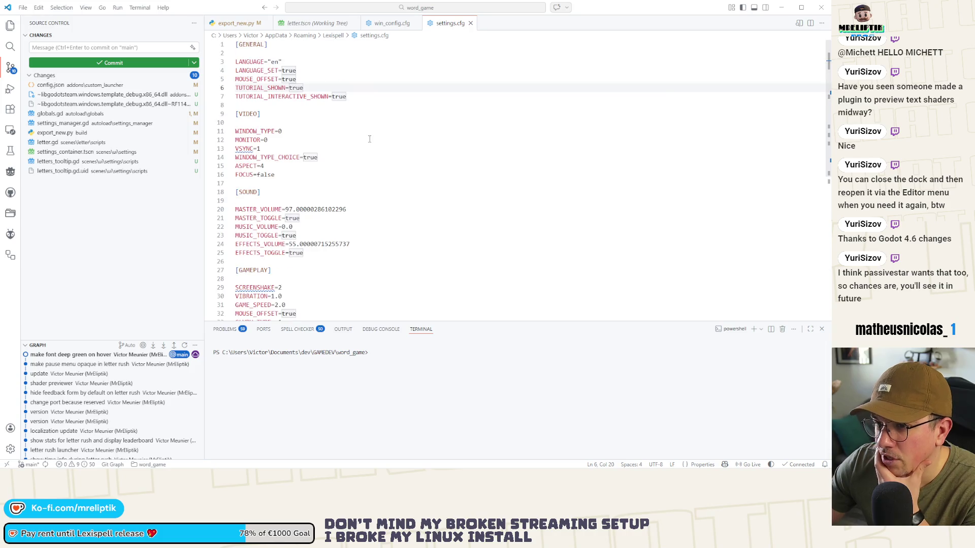
scroll(370, 138, "down", 2)
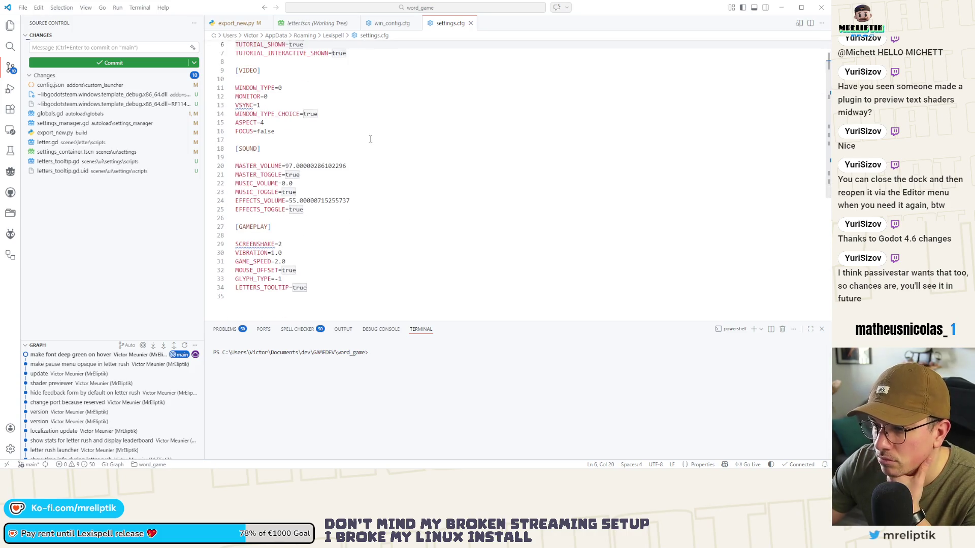
scroll(370, 139, "up", 2)
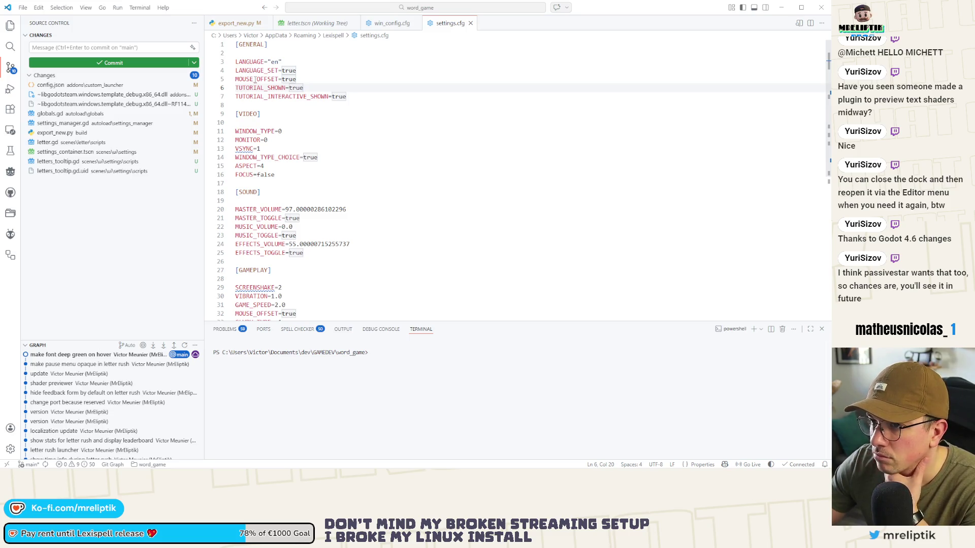
left_click(254, 80)
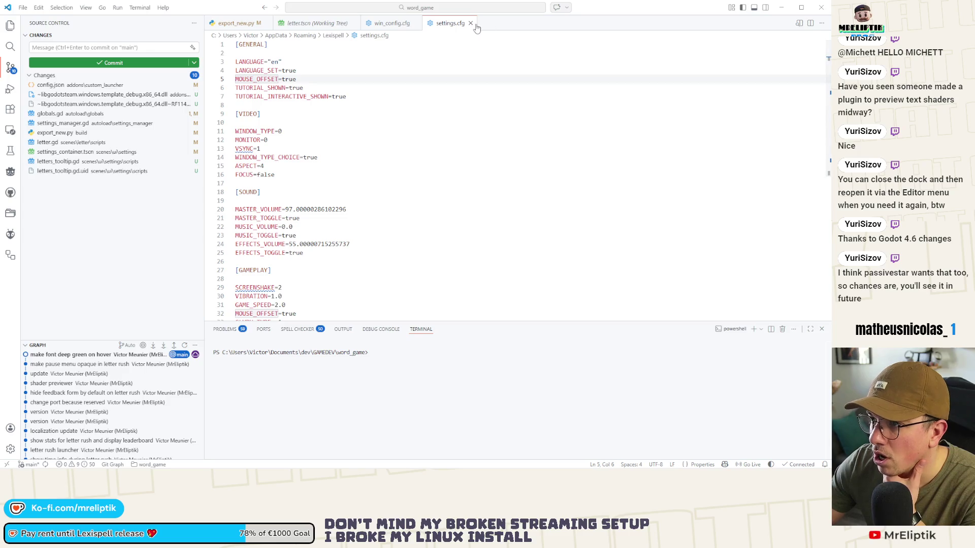
left_click(471, 23)
key("alt+Tab")
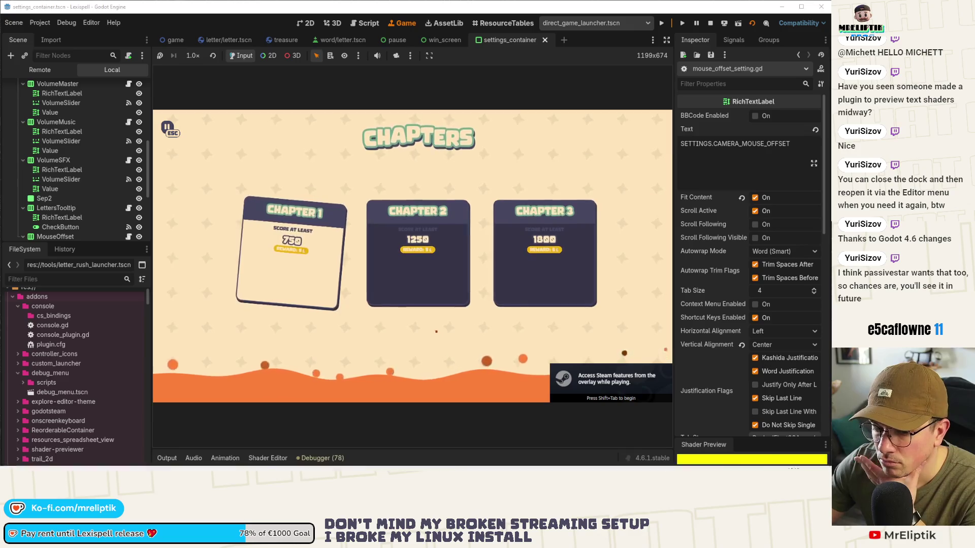
Go to Godot's Script workspace and reopen settings_manager.gd at the migration block near line 221.
key("alt+Tab")
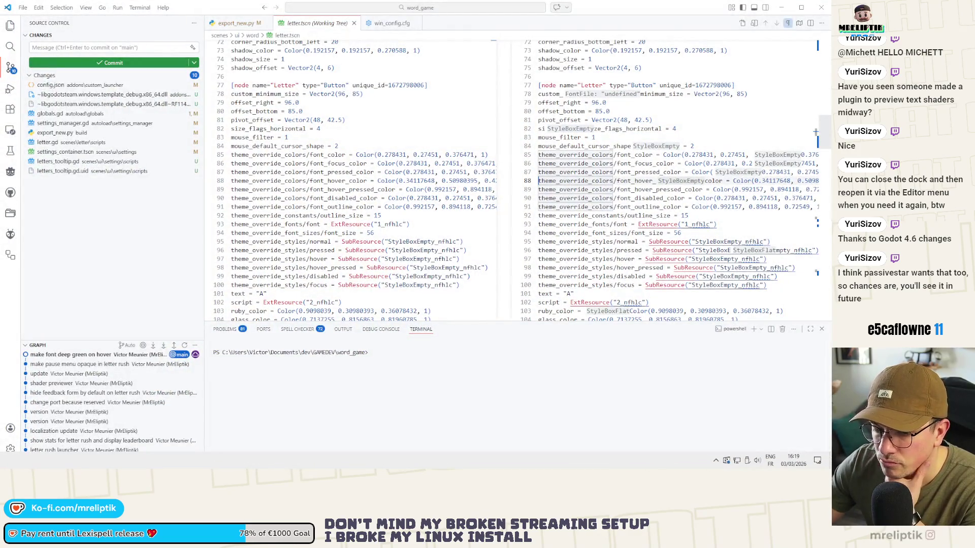
key("alt+Tab")
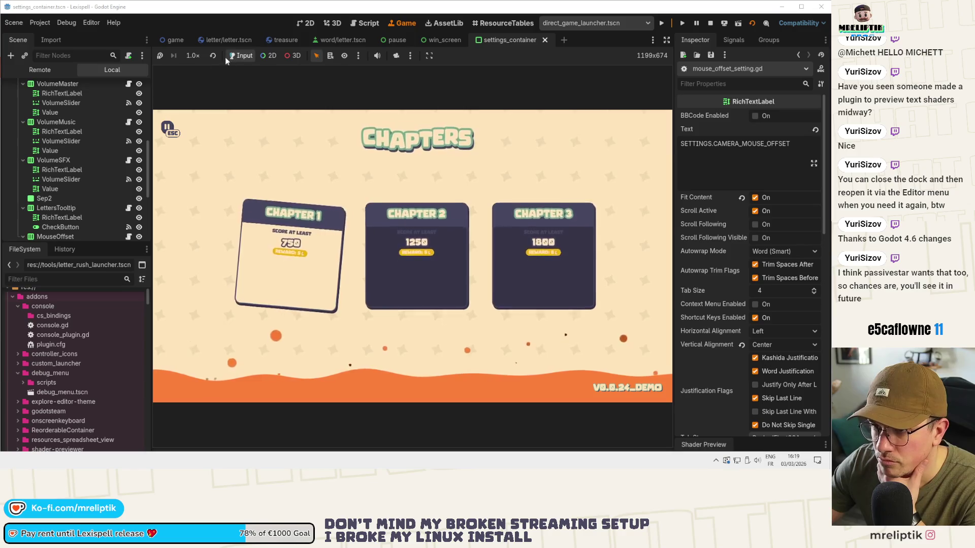
scroll(124, 95, "up", 10)
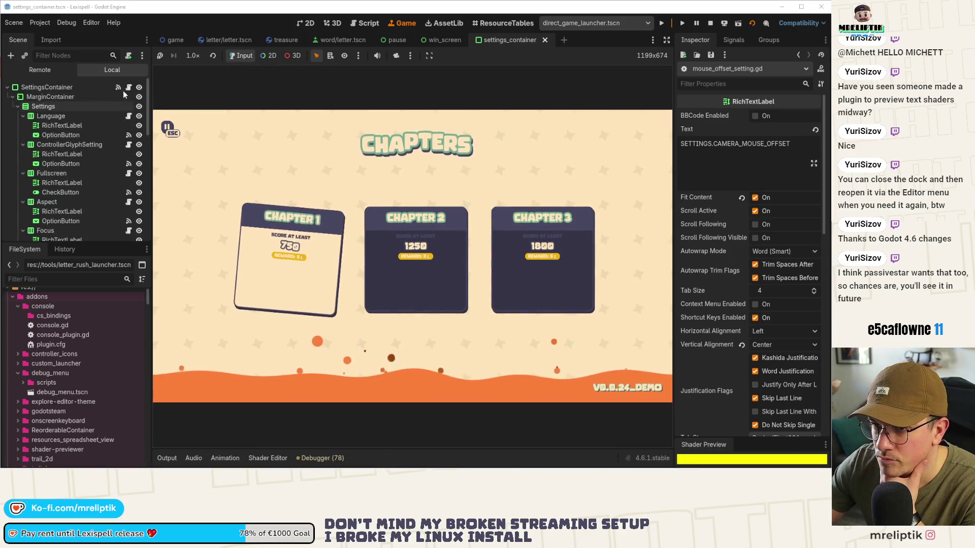
left_click(128, 87)
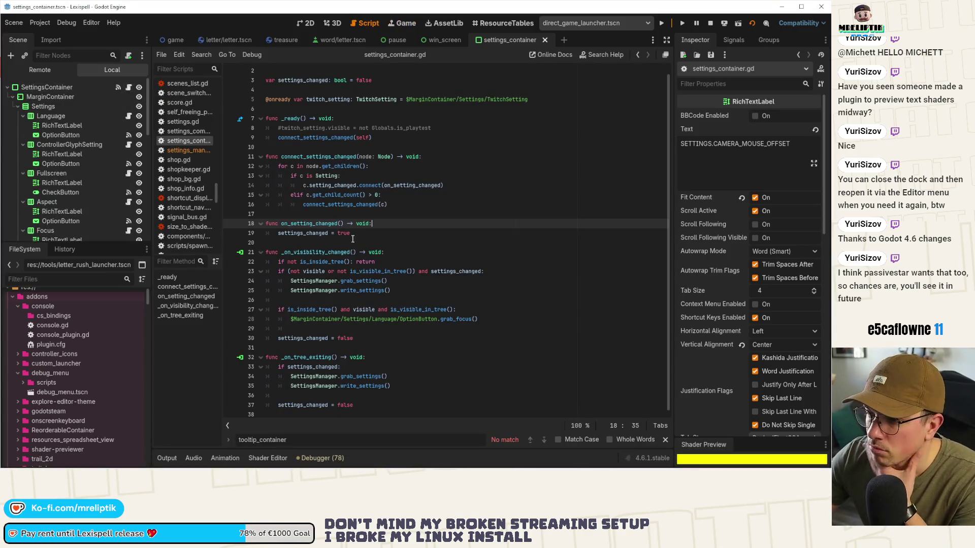
left_click(187, 150)
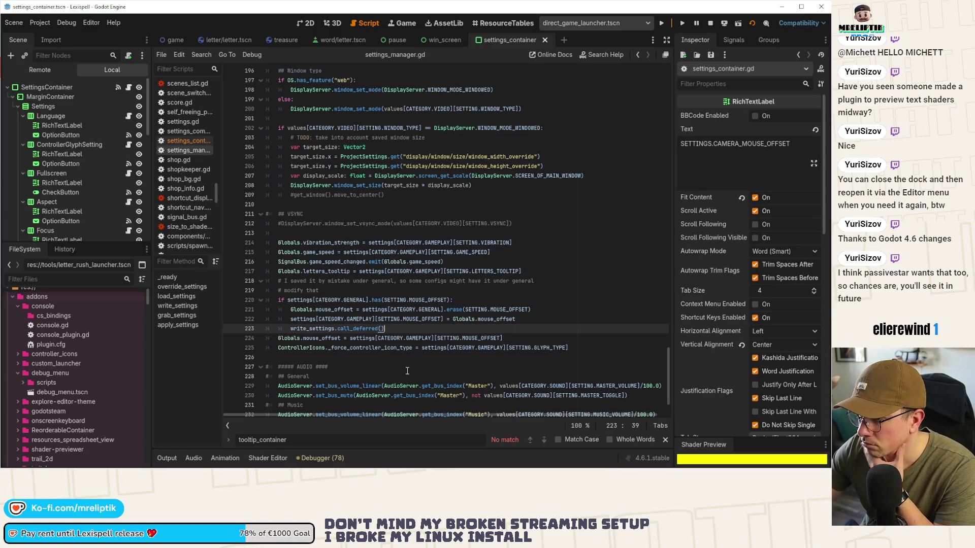
scroll(366, 330, "up", 10)
scroll(366, 330, "up", 6)
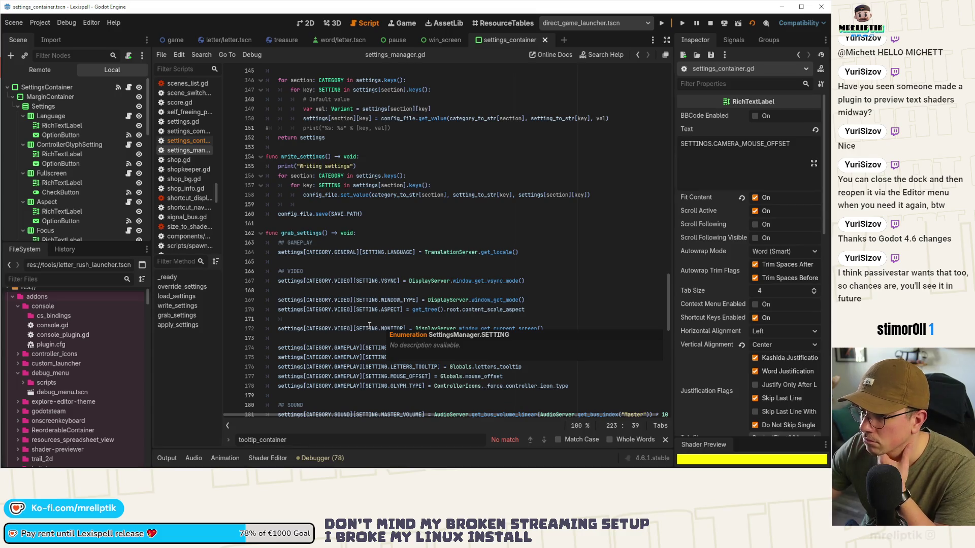
scroll(369, 326, "up", 15)
scroll(369, 326, "up", 12)
scroll(370, 325, "up", 6)
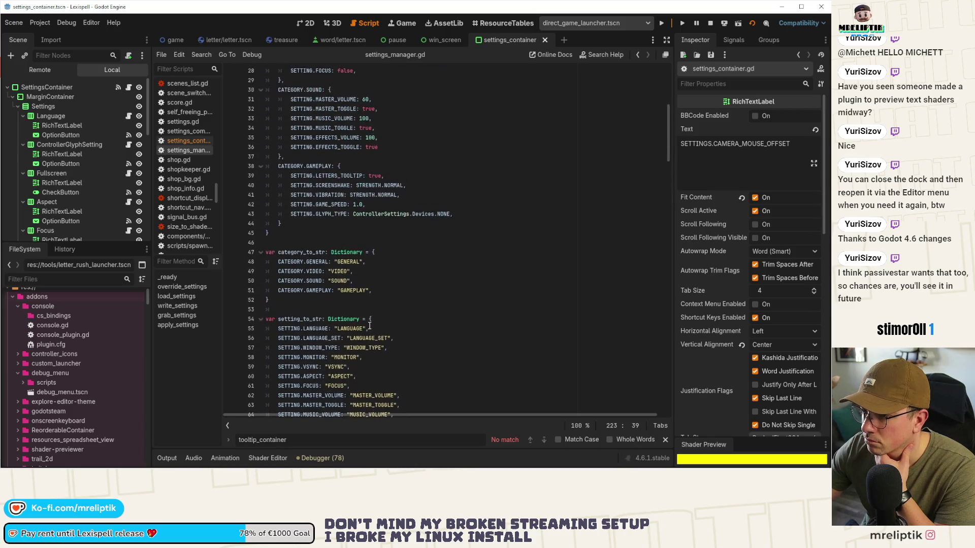
scroll(369, 326, "up", 5)
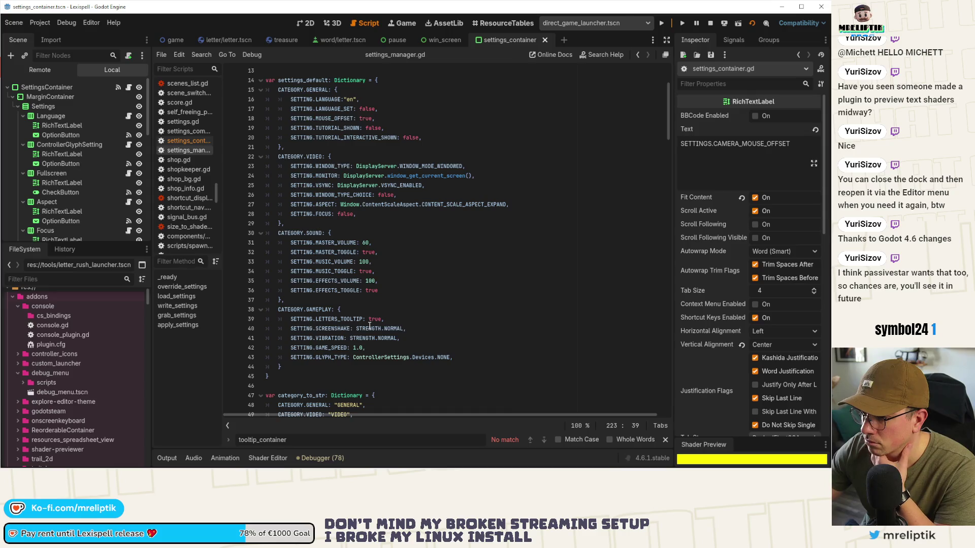
left_click(390, 319)
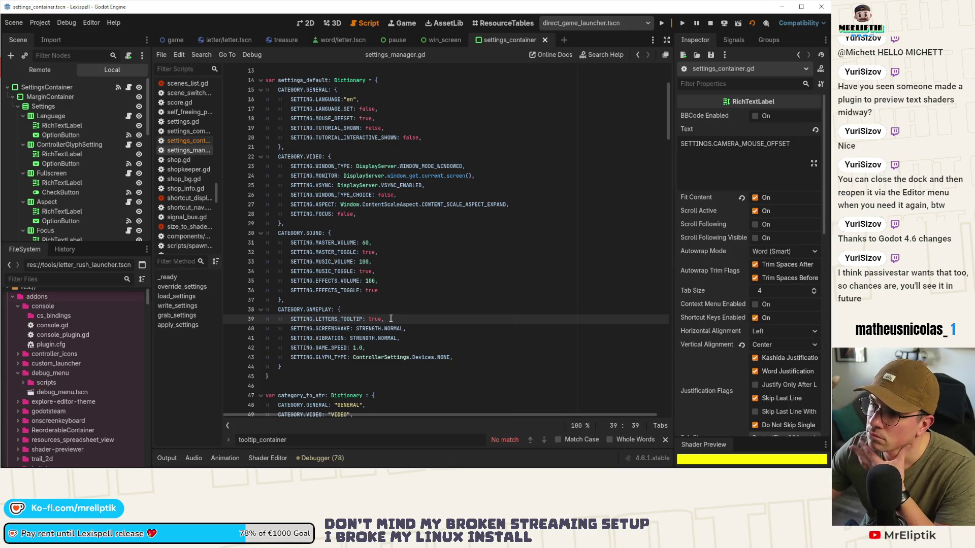
left_click(334, 119)
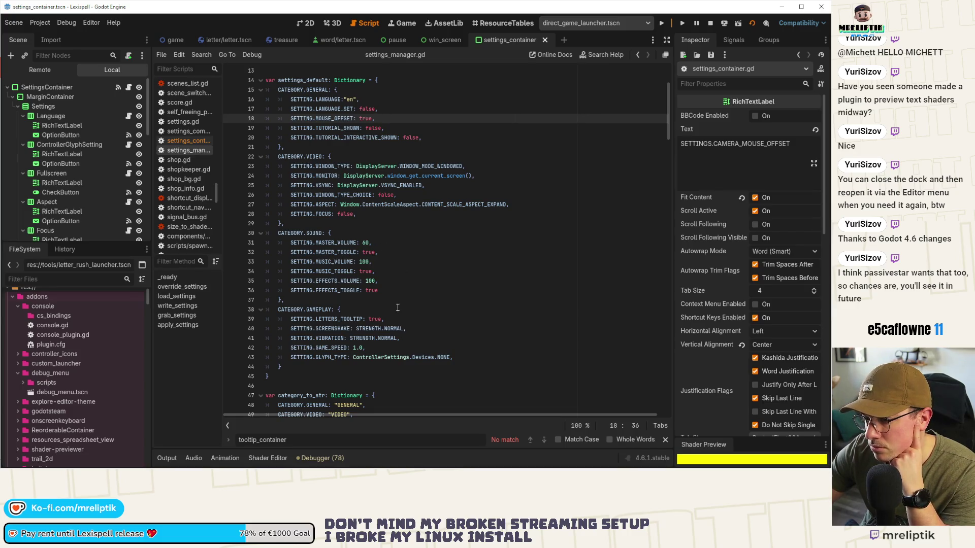
scroll(387, 307, "down", 10)
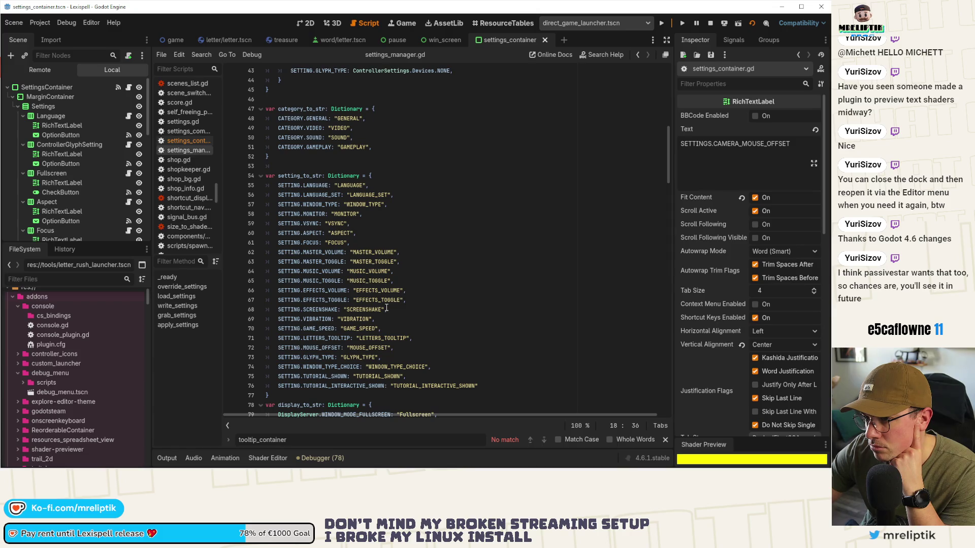
scroll(387, 307, "down", 16)
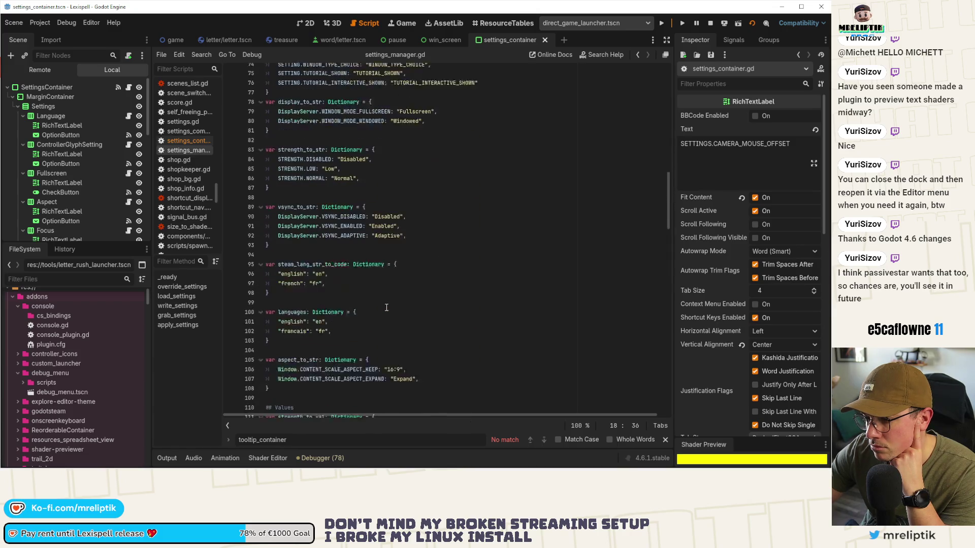
scroll(387, 308, "down", 20)
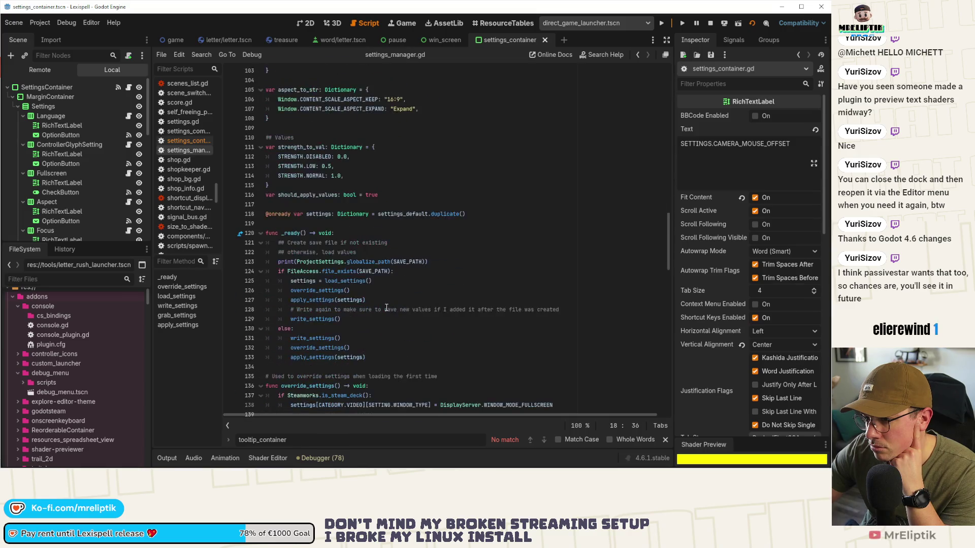
scroll(387, 308, "down", 13)
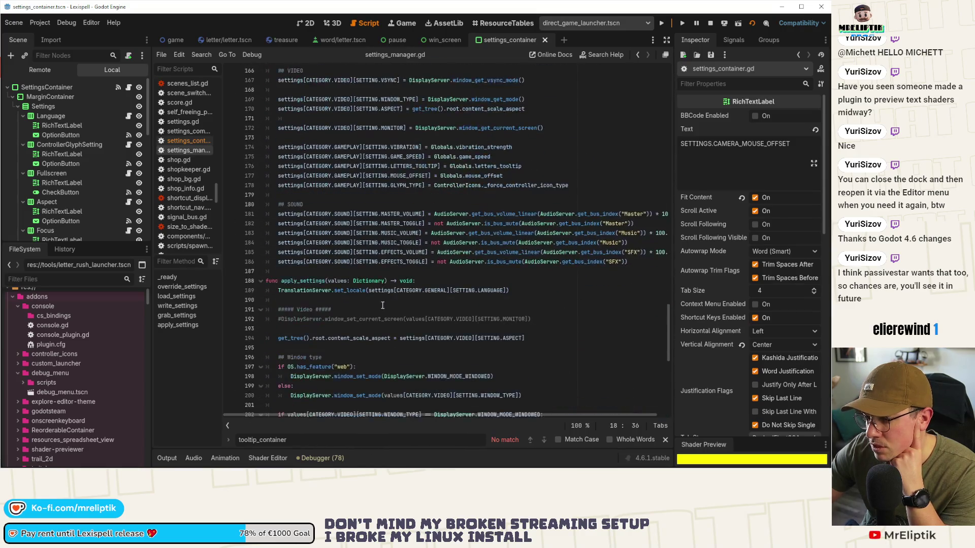
left_click(334, 301)
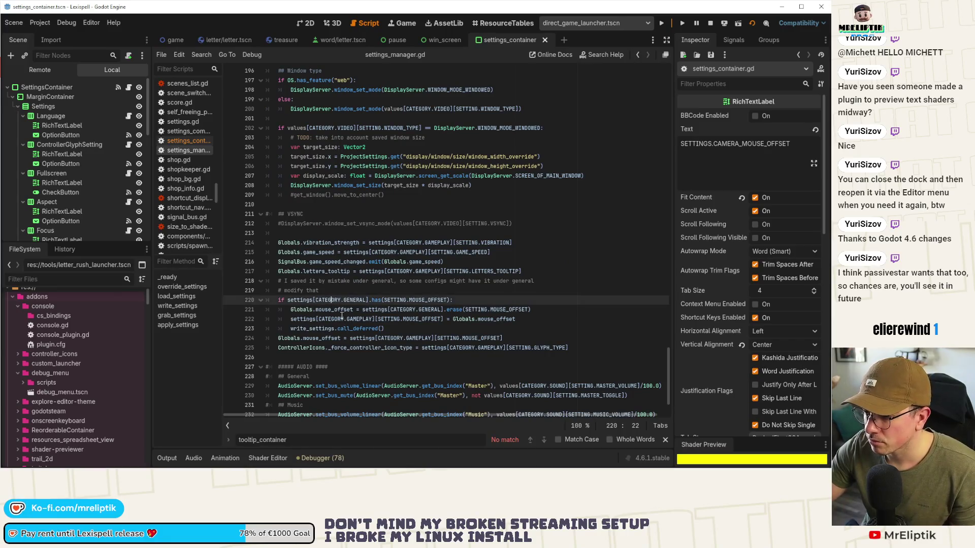
In apply_settings, change the mouse_offset line's category from GAMEPLAY to GENERAL.
left_click(337, 309)
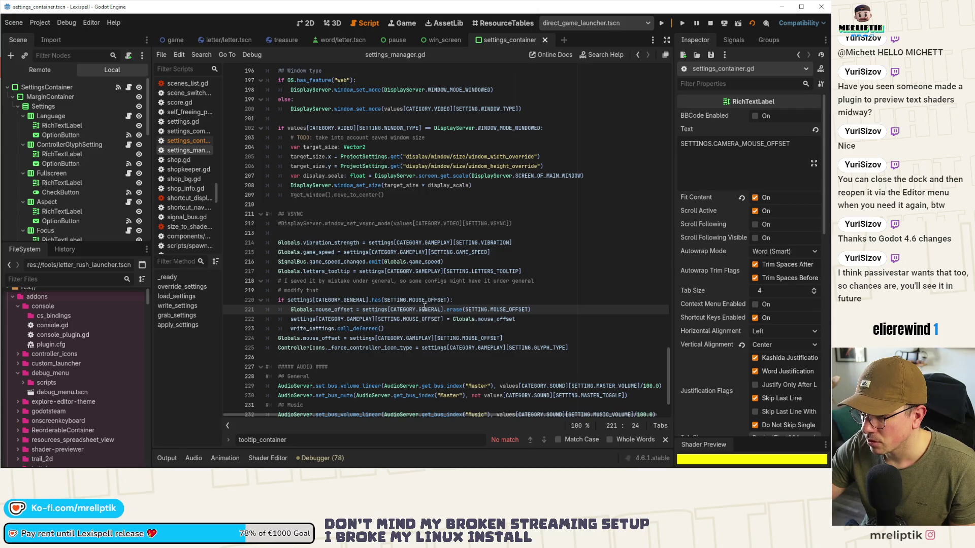
double_click(419, 338)
type("GENERAL")
Delete the old MOUSE_OFFSET migration if-block and save.
left_click(462, 301)
key("ctrl+shift+k")
key("ctrl+shift+k")
key("ctrl+shift+k")
key("Up")
key("Up")
key("ctrl+shift+k")
key("ctrl+shift+k")
key("ctrl+s")
Move the mouse_offset line up under the VSYNC line and save.
key("alt+Up")
key("alt+Up")
key("alt+Up")
key("ctrl+s")
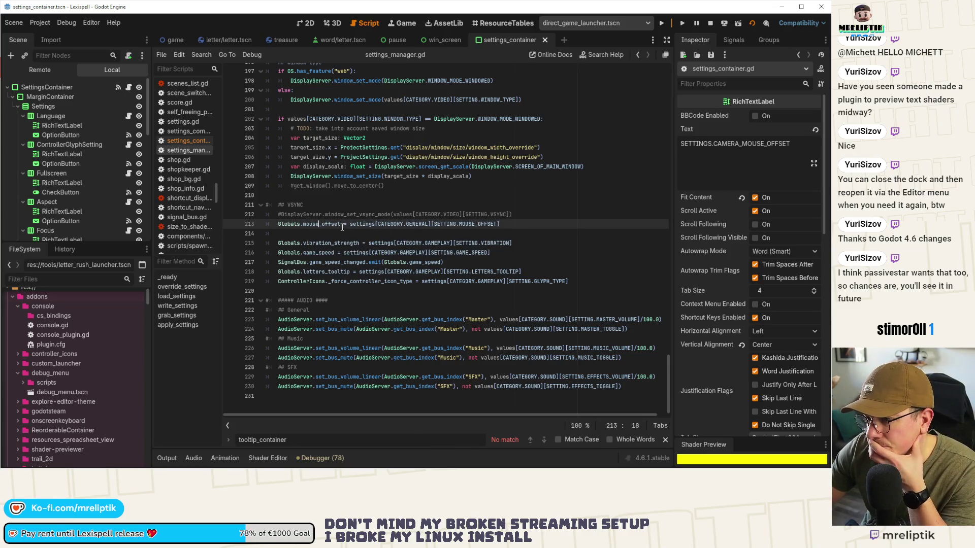
scroll(327, 228, "up", 4)
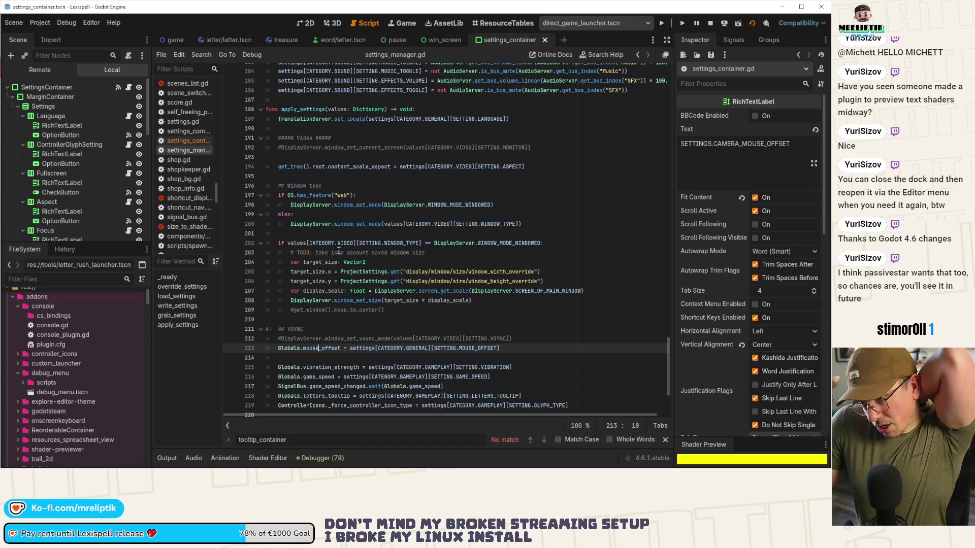
scroll(338, 251, "up", 4)
scroll(339, 251, "up", 4)
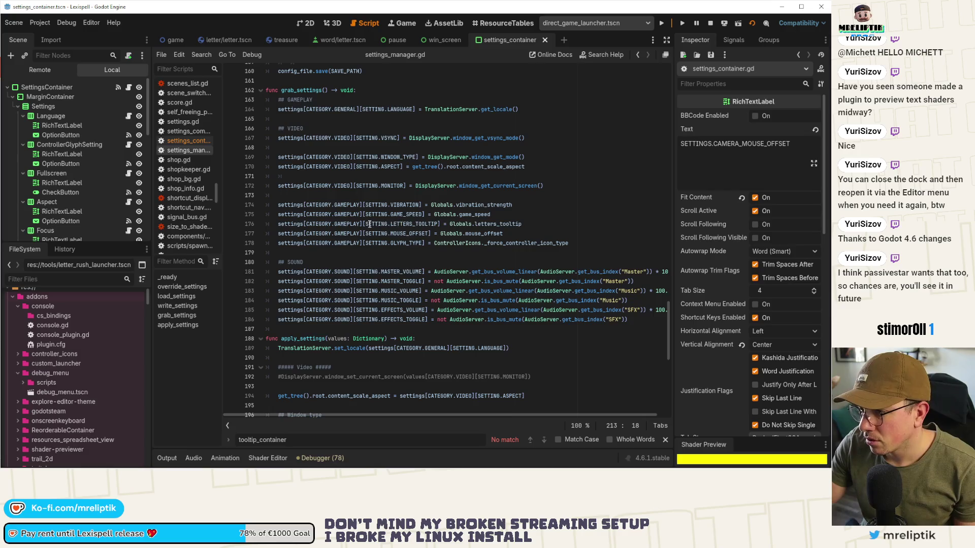
In grab_settings, store mouse_offset under GENERAL, move it beside LANGUAGE, and save.
left_click(370, 224)
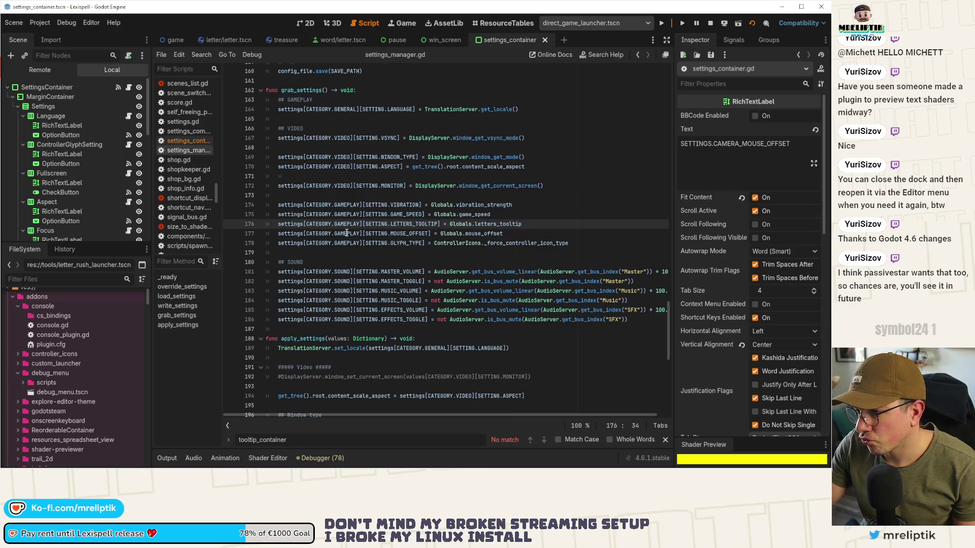
double_click(347, 233)
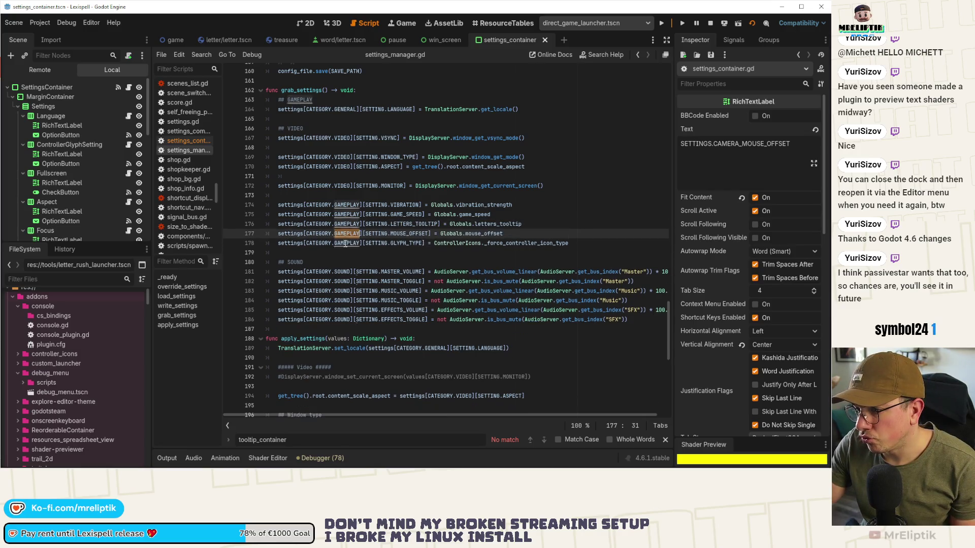
type("GENERAL")
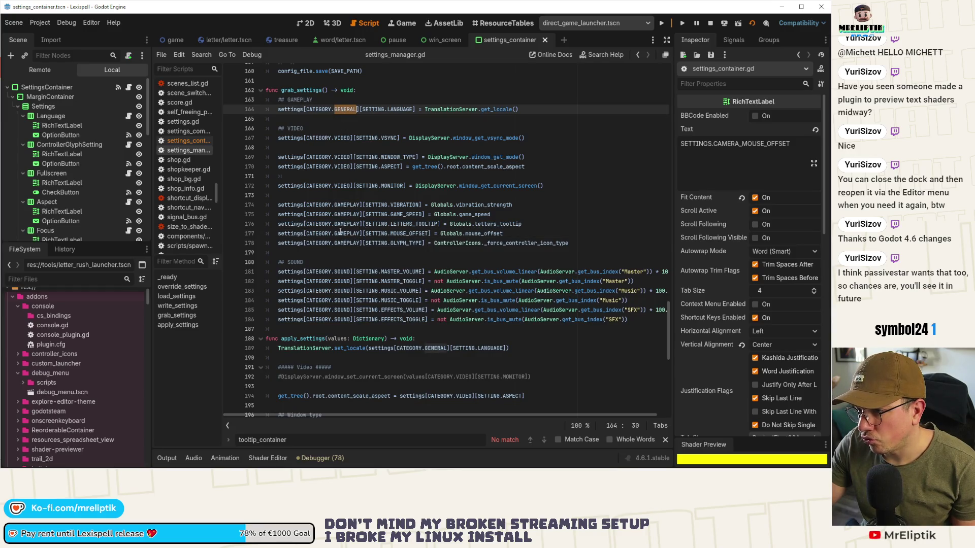
key("alt+Up")
key("alt+Up")
key("alt+Up")
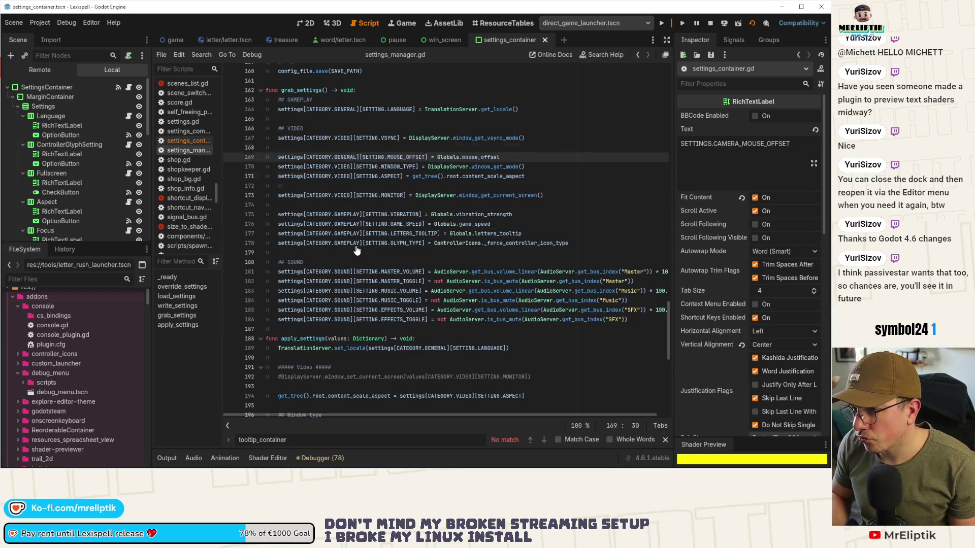
key("ctrl+s")
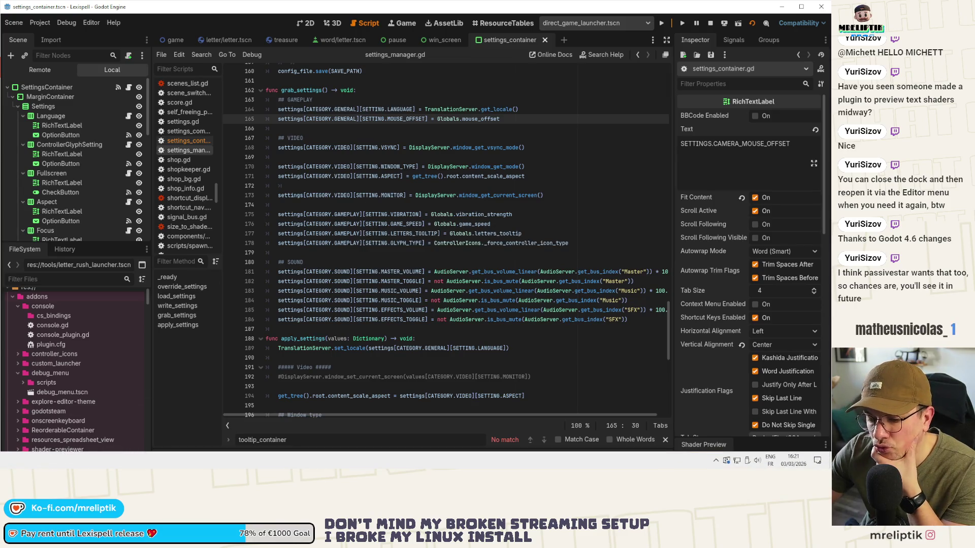
key("alt+Tab")
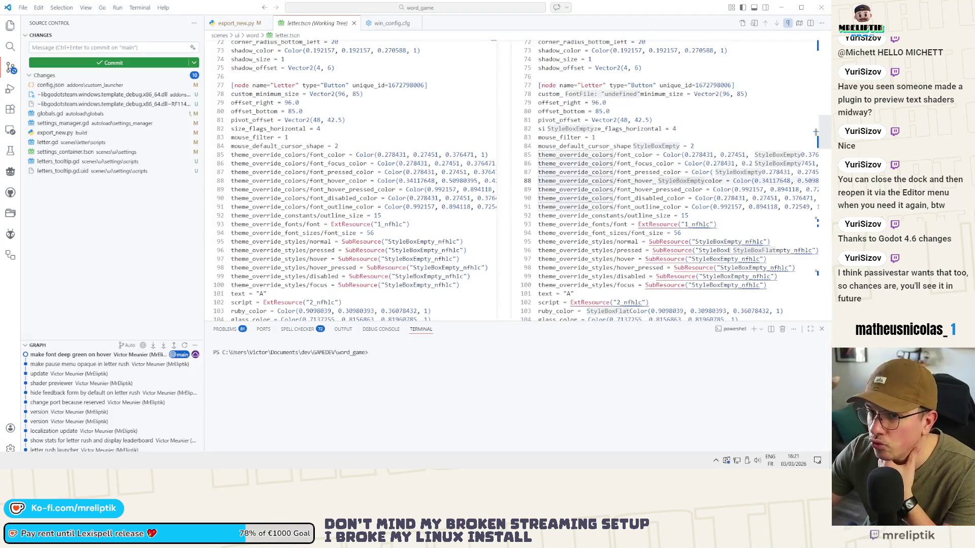
Relaunch Lexispell from Godot with Run Project, then switch to VS Code.
key("alt+Tab")
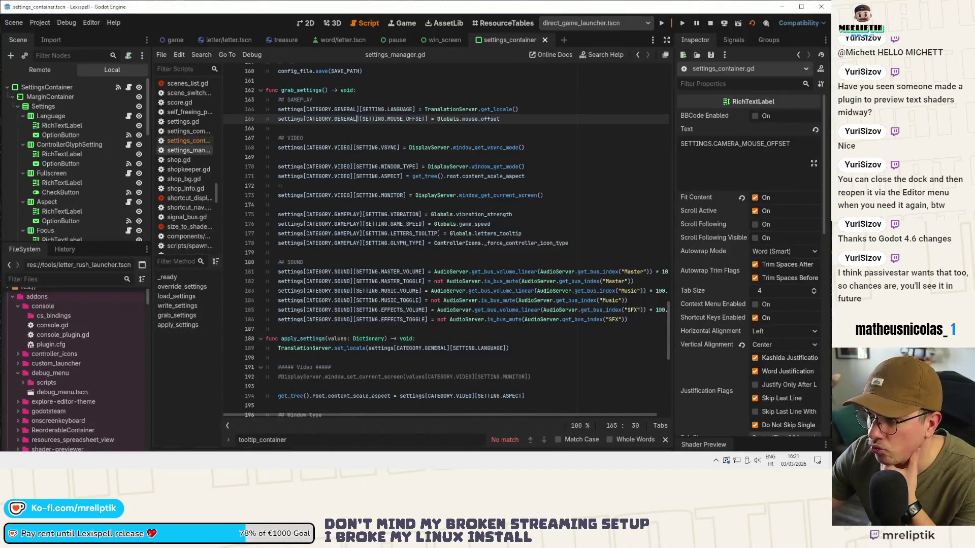
left_click(662, 23)
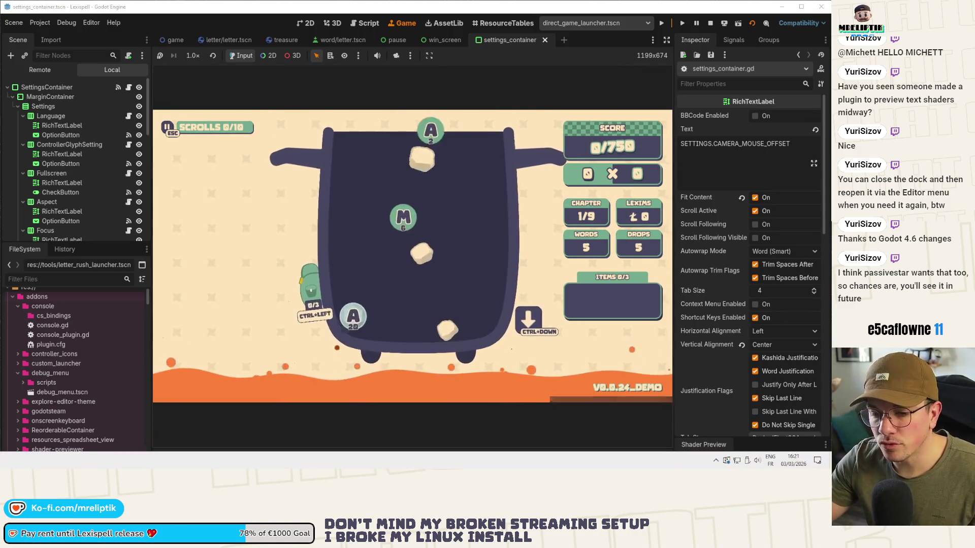
key("alt+Tab")
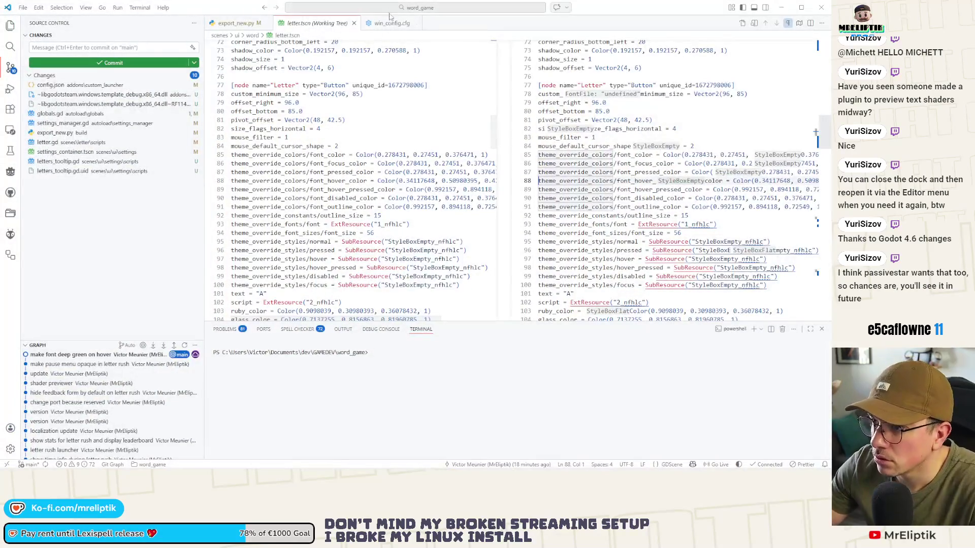
Open the saved settings.cfg, check its GENERAL MOUSE_OFFSET entry, close it, and minimize VS Code.
mouse_move(345, 2)
left_mouse_down()
mouse_move(414, 10)
mouse_move(437, 27)
left_mouse_up()
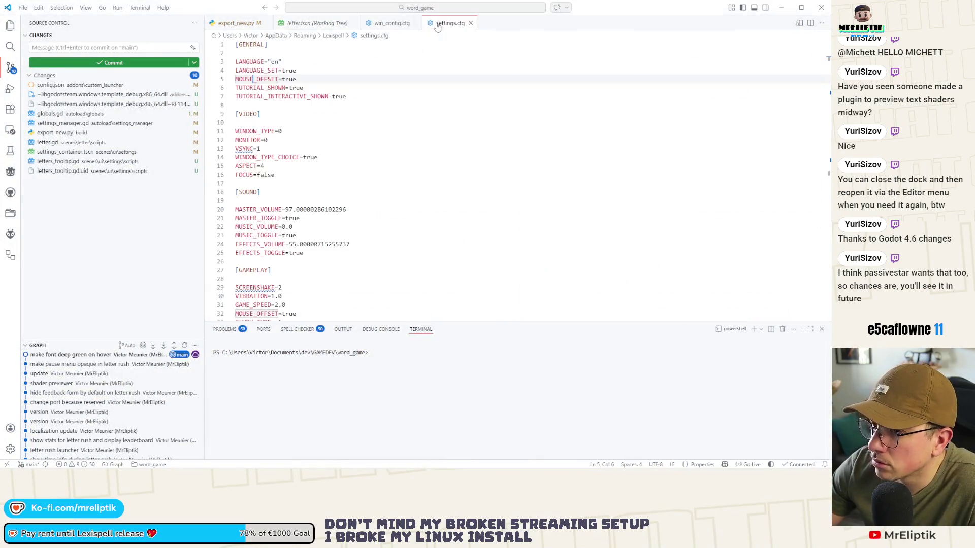
double_click(257, 79)
scroll(281, 170, "down", 3)
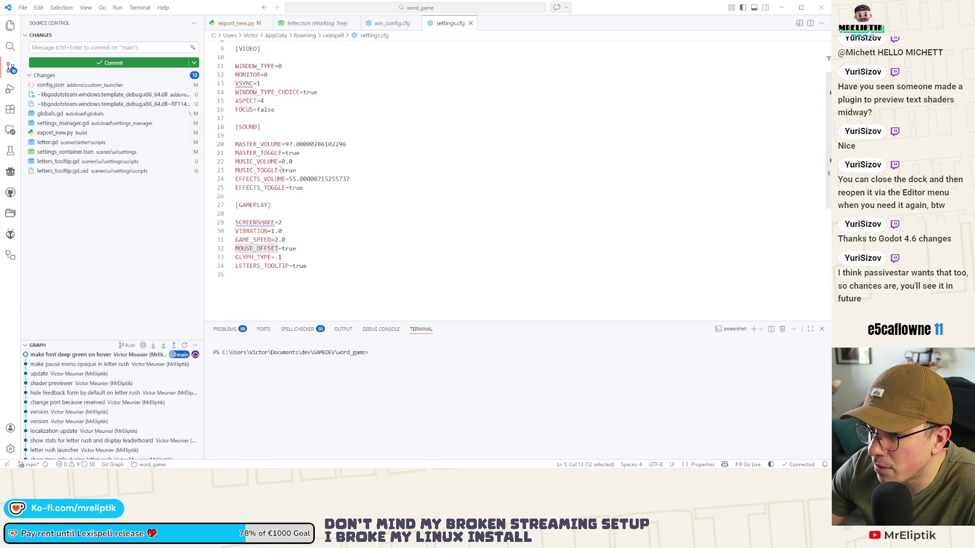
scroll(311, 242, "up", 3)
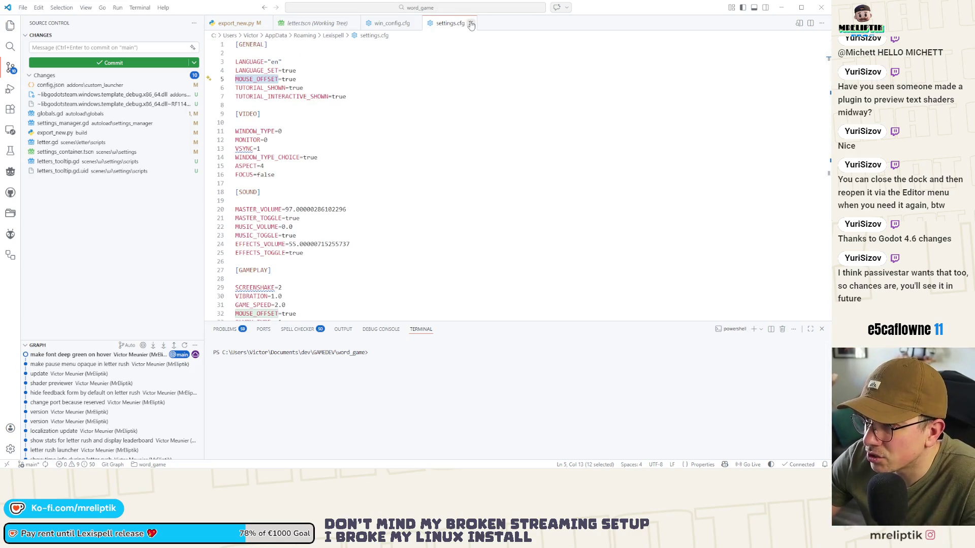
key("ctrl+w")
left_click(781, 7)
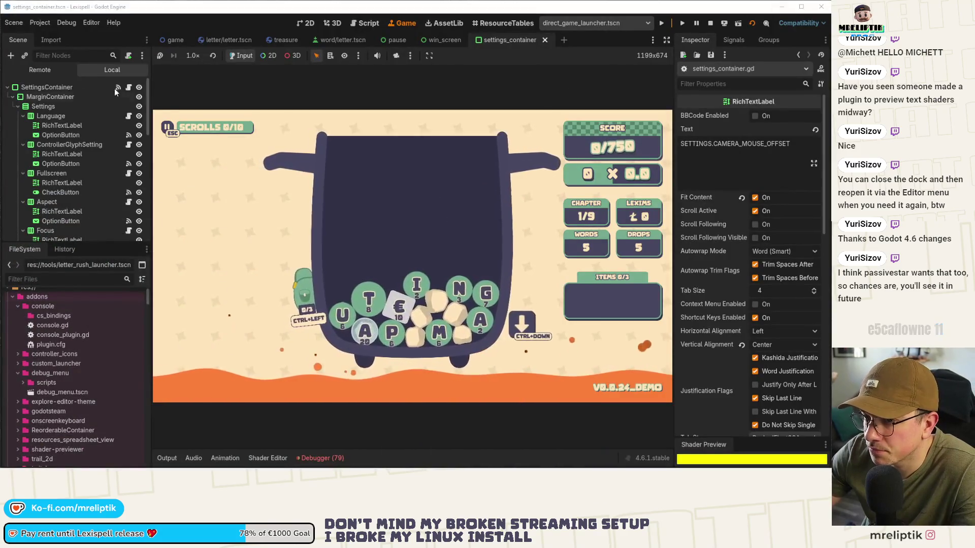
Review the Debugger's Errors list, then collapse the debugger panel.
left_click(321, 458)
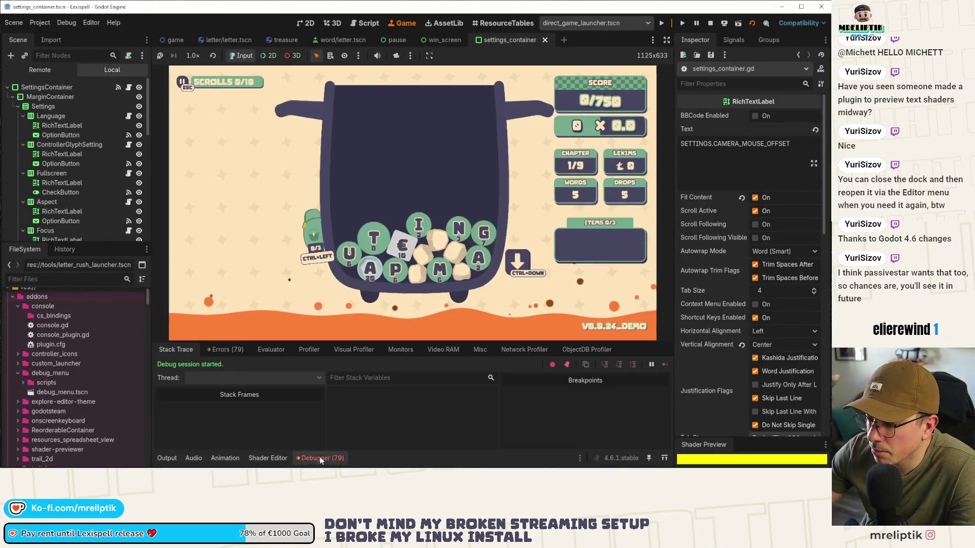
left_click(221, 349)
left_click(321, 457)
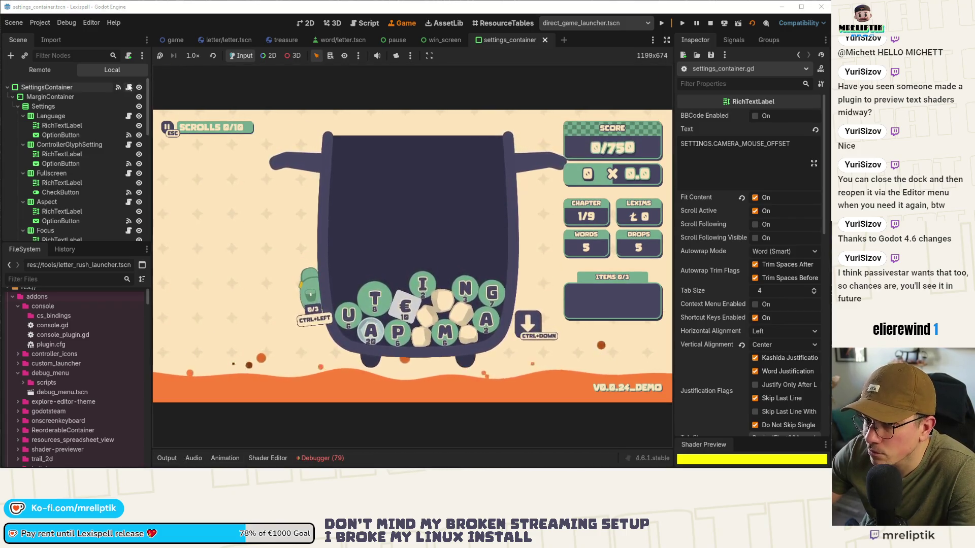
Return to the script editor, flip between the letter and settings_container scenes, then the running game.
key("ctrl+F3")
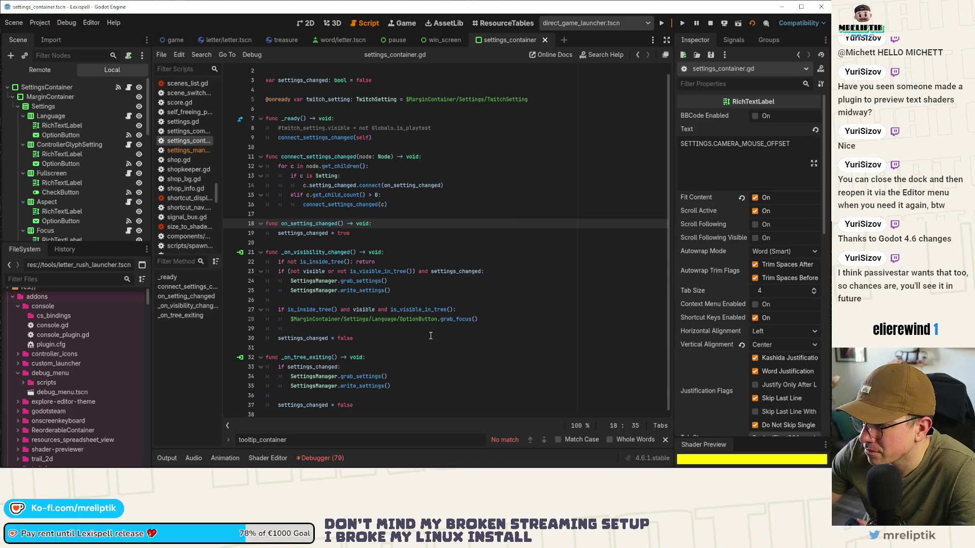
scroll(370, 323, "up", 1)
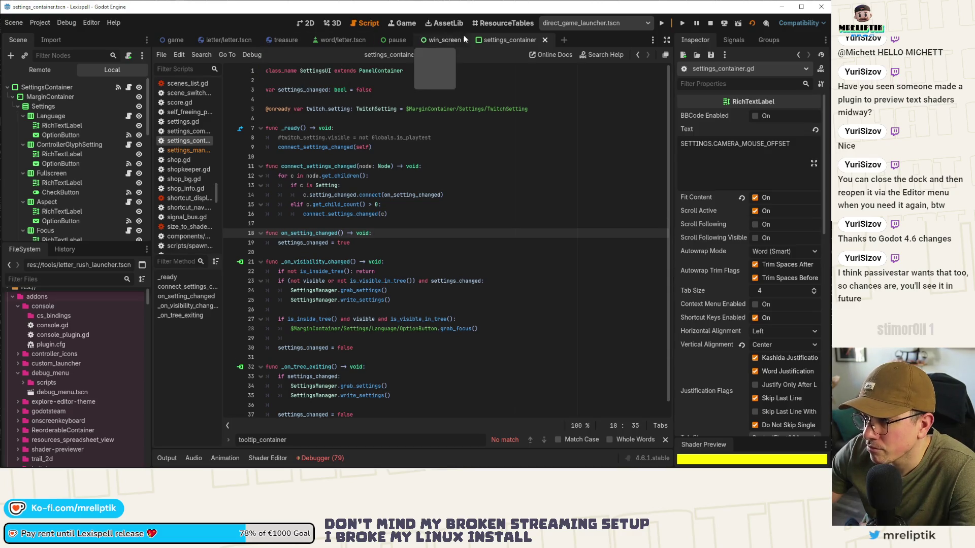
left_click(226, 38)
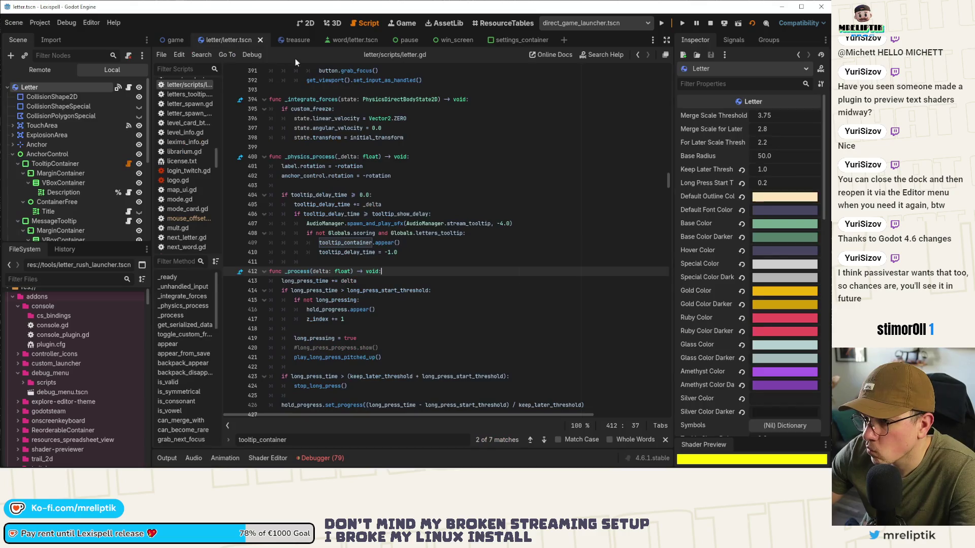
left_click(520, 41)
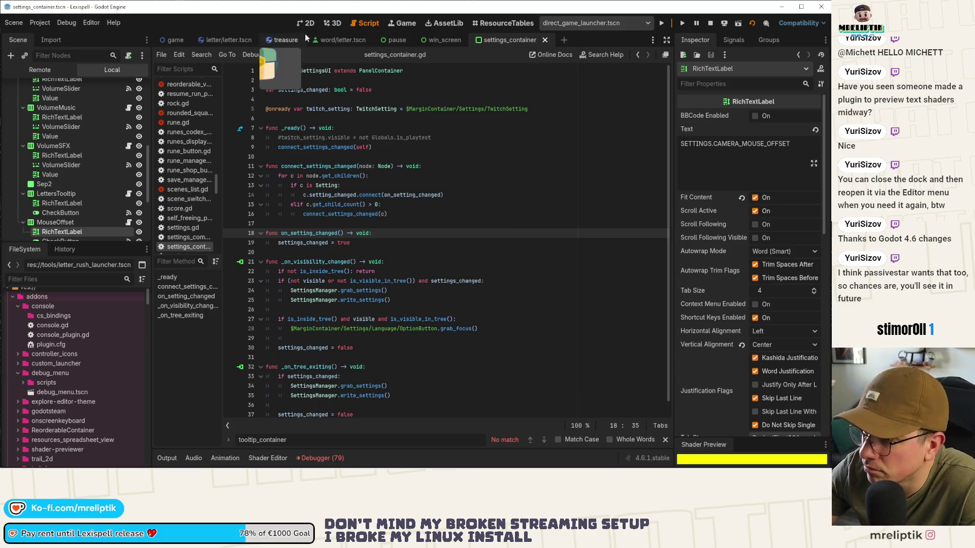
left_click(306, 24)
left_click(381, 24)
In the running game's pause settings, toggle the letters tooltip option off.
left_click(401, 23)
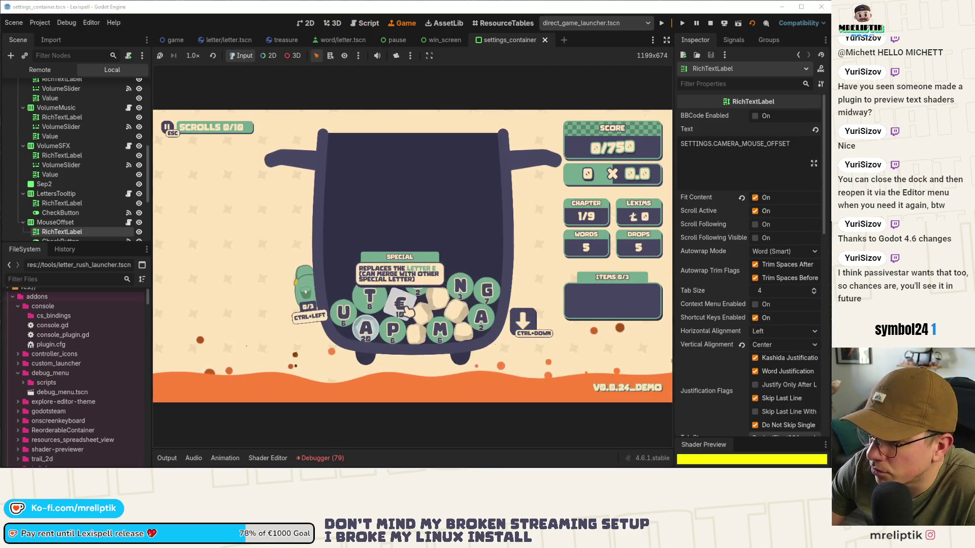
key("Escape")
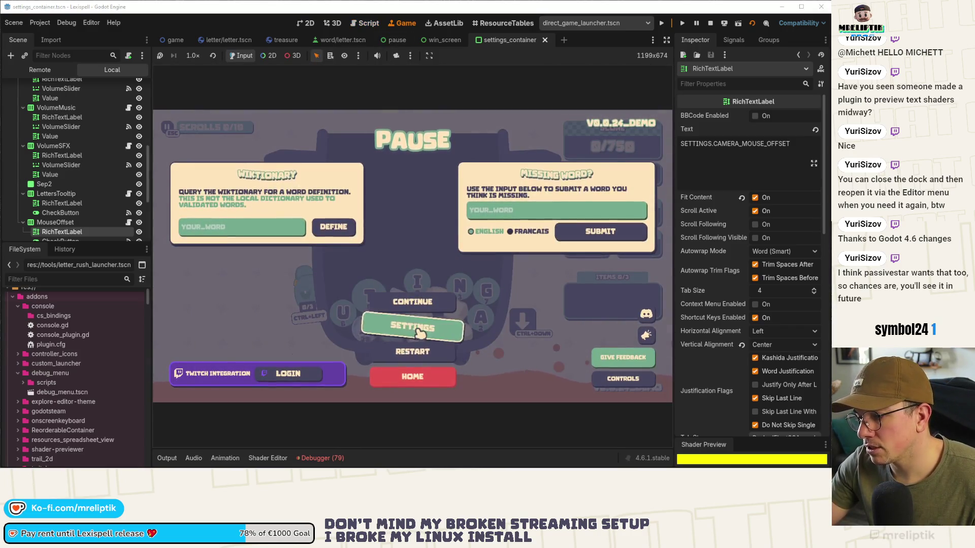
left_click(412, 328)
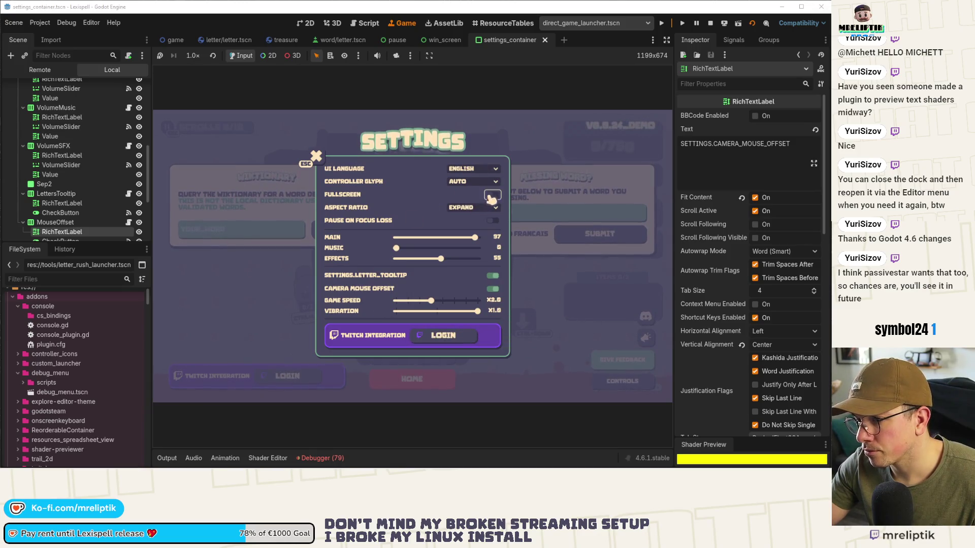
left_click(493, 276)
key("Escape")
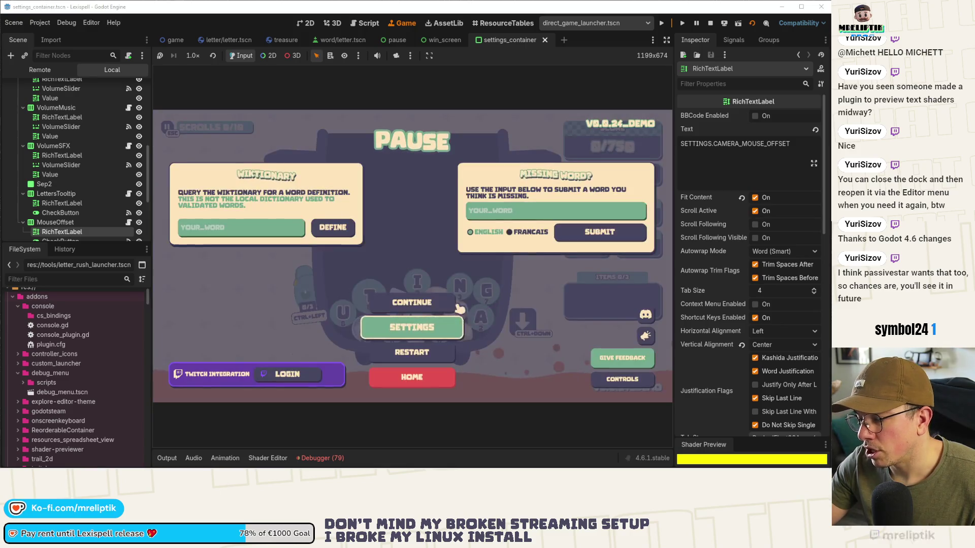
Resume play and show the debugger's error list, scrolled to its end.
key("Escape")
left_click(415, 299)
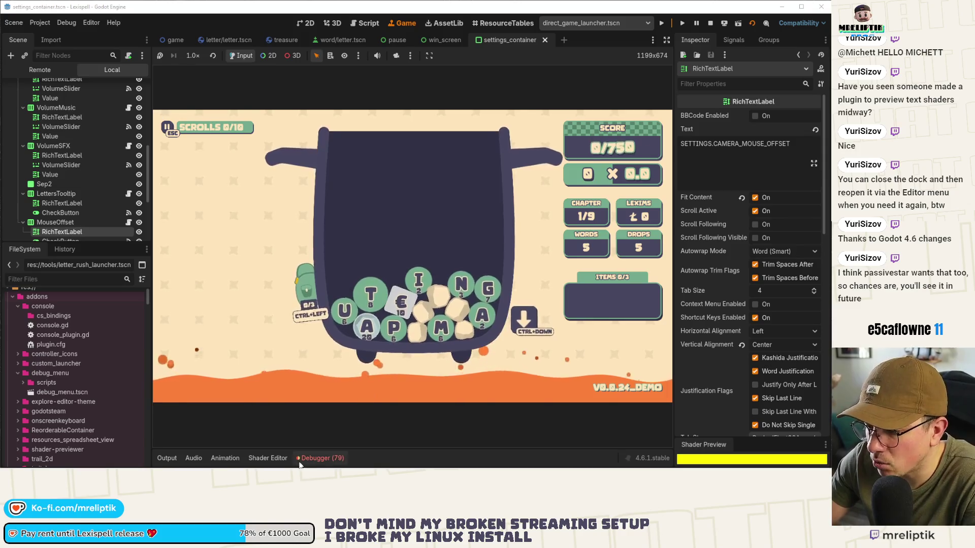
left_click(319, 458)
scroll(347, 412, "down", 5)
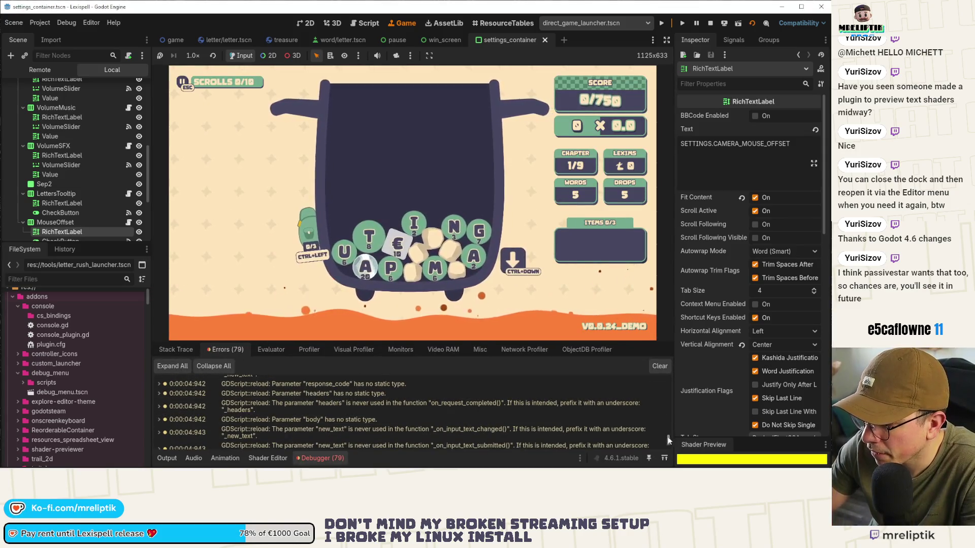
Collapse the debugger errors, dismiss the system tray popup, and open letter.tscn.
left_click(319, 458)
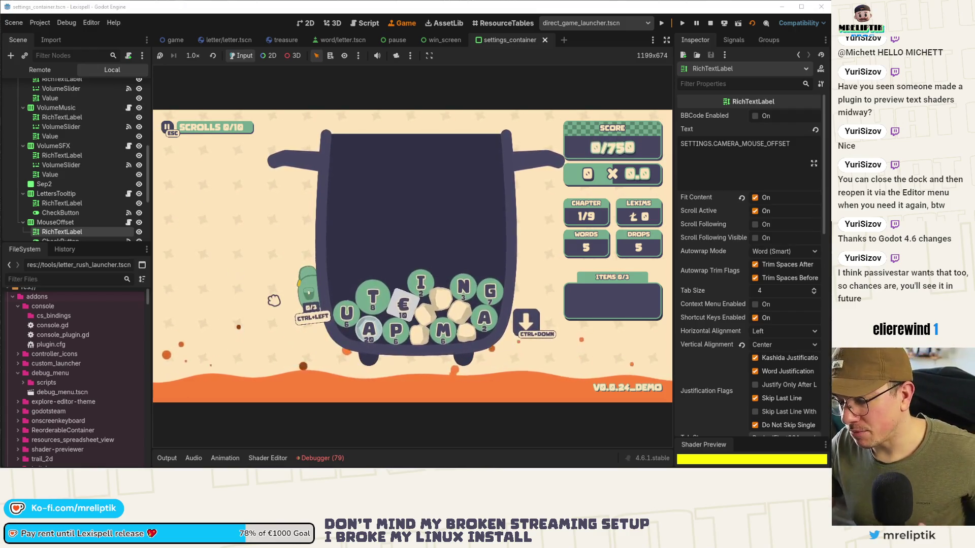
left_click(716, 460)
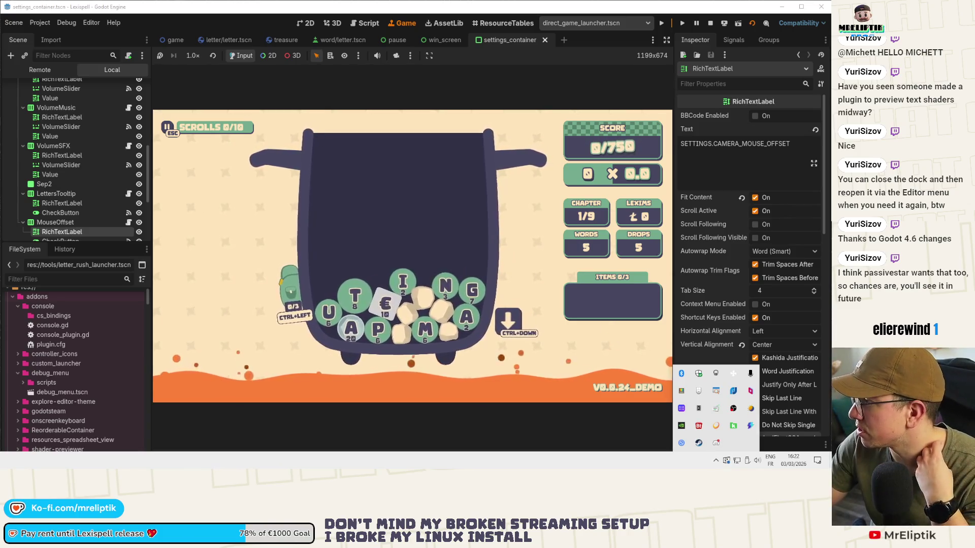
key("Escape")
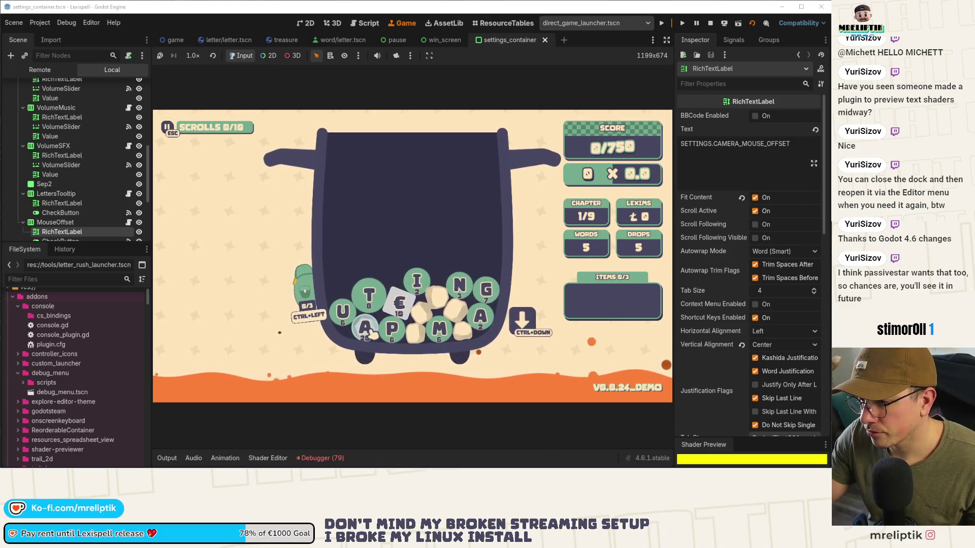
left_click(243, 41)
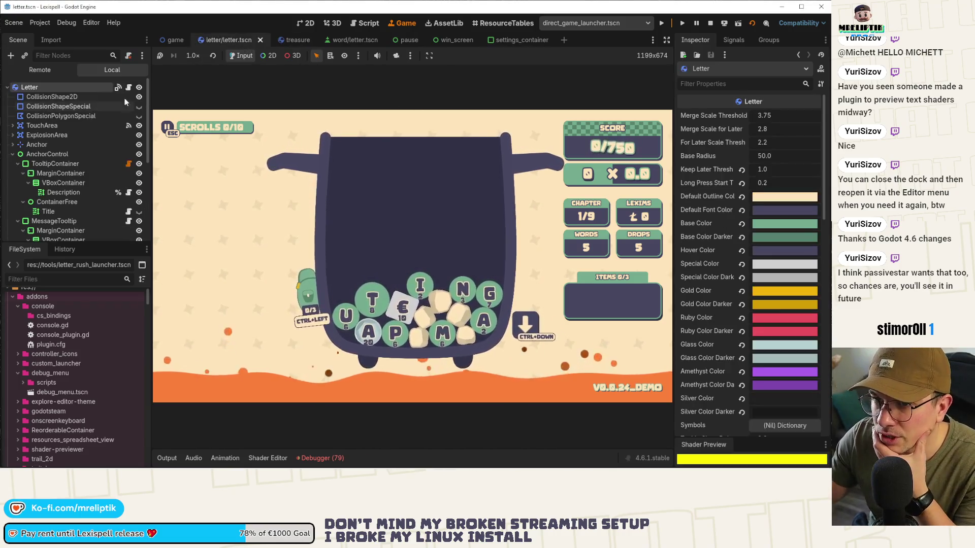
In letter.gd, delete 'and Globals.letters_tooltip' from line 408's tooltip condition and save.
key("ctrl+F3")
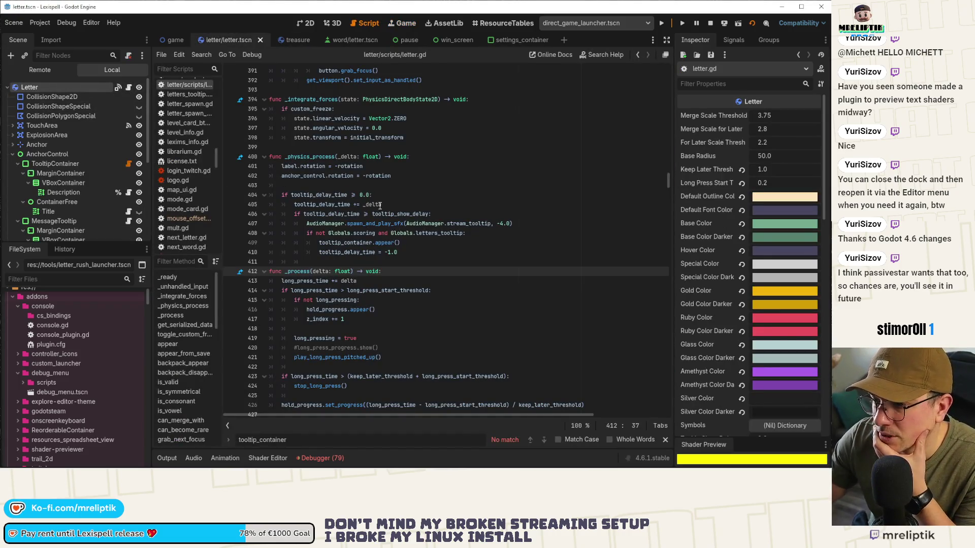
double_click(346, 243)
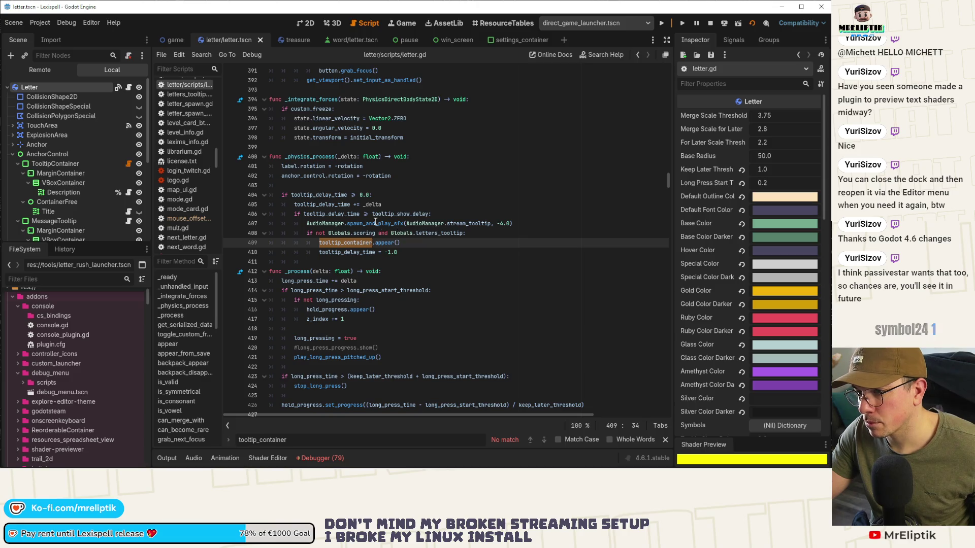
double_click(336, 194)
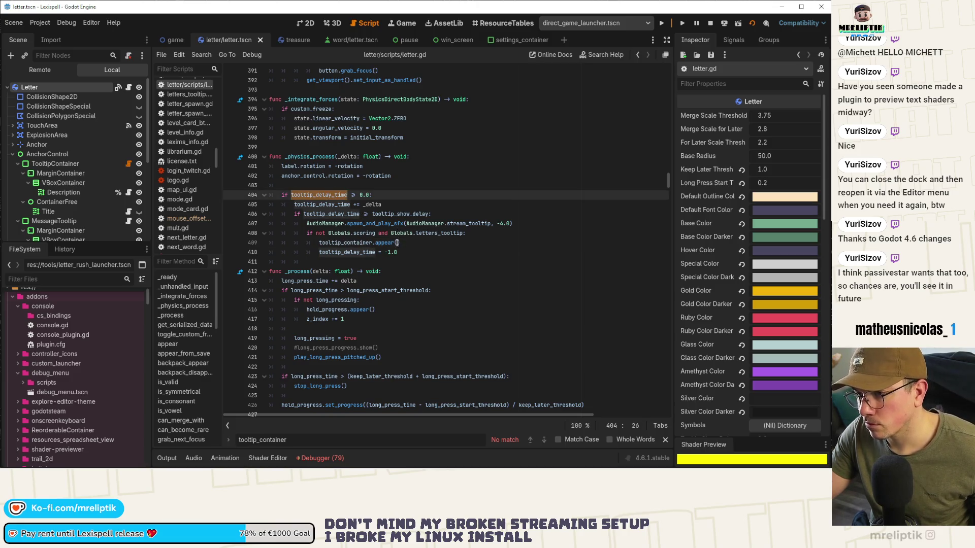
left_click_drag(392, 233, 466, 233)
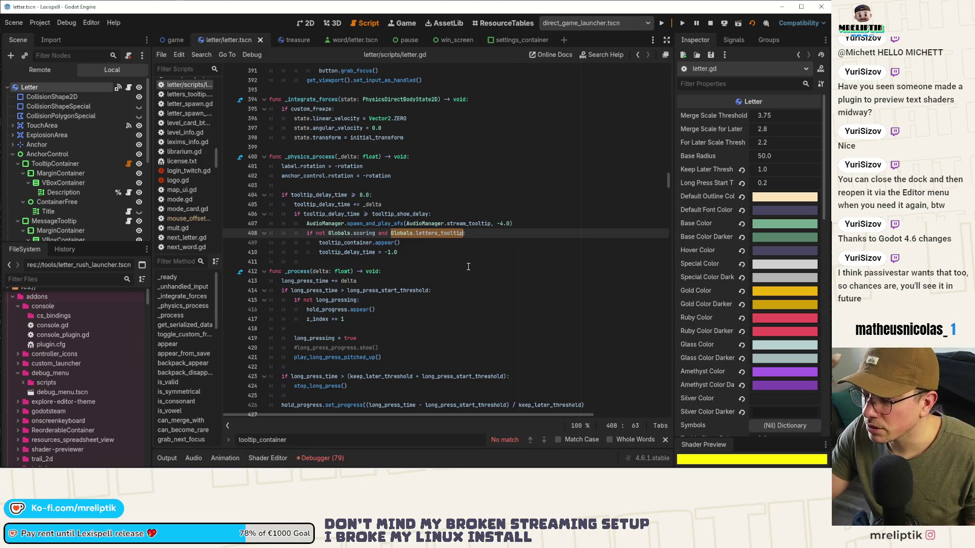
key("BackSpace")
key("BackSpace")
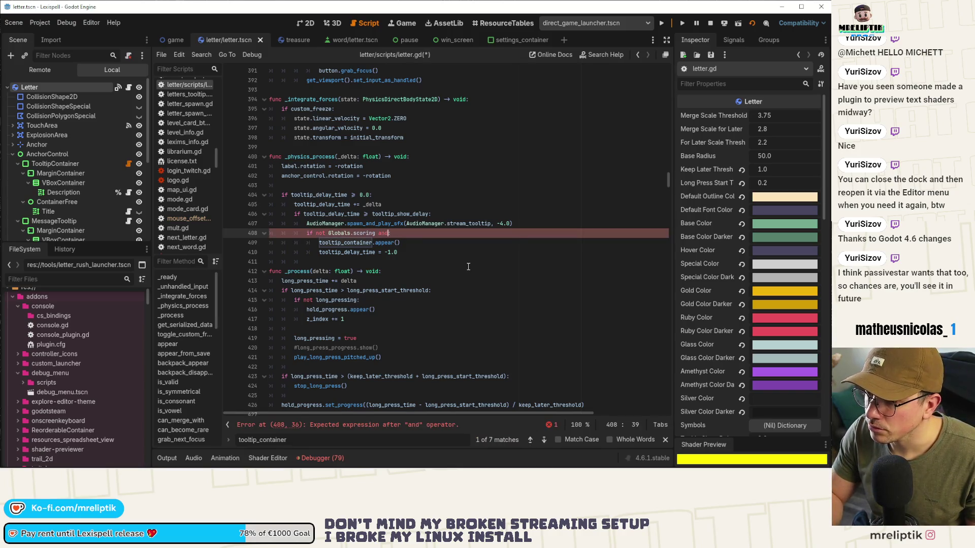
key("BackSpace")
key("ctrl+s")
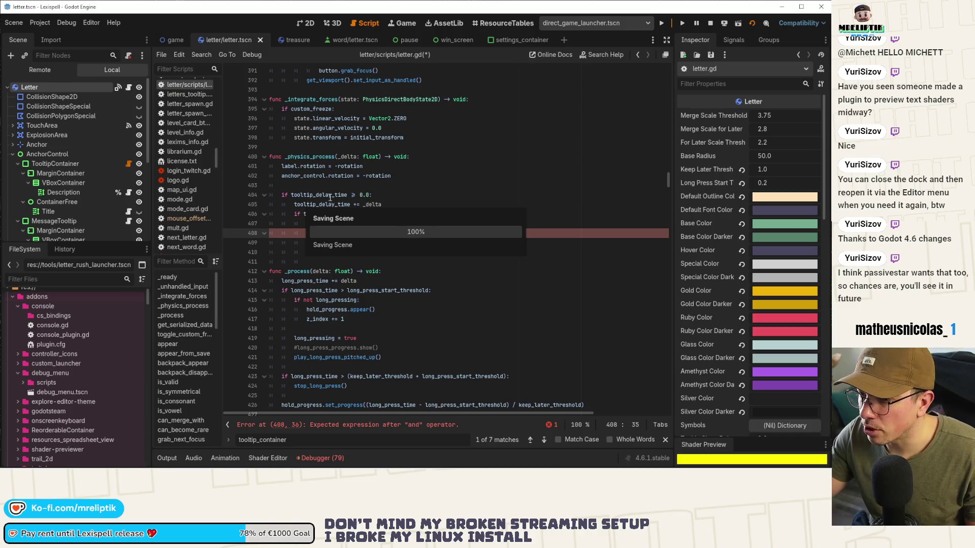
Search for tooltip_delay_time and step back to its match in the mouse-entered handler.
double_click(328, 194)
key("ctrl+f")
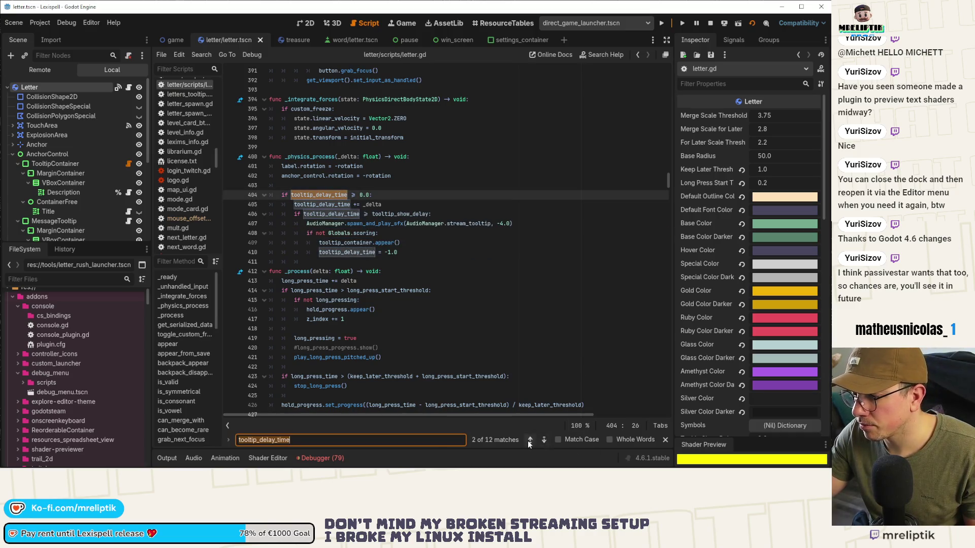
left_click(530, 441)
left_click(529, 440)
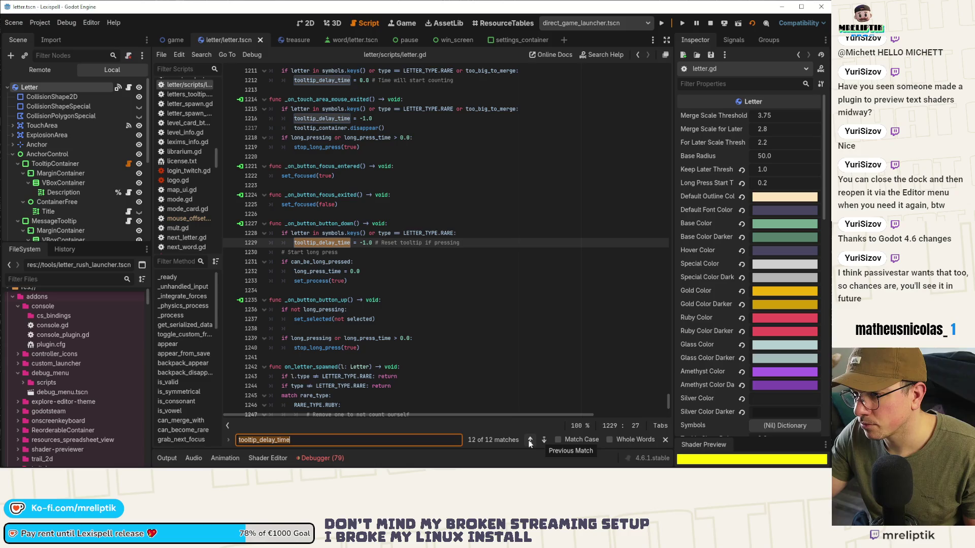
left_click(529, 440)
left_click(530, 440)
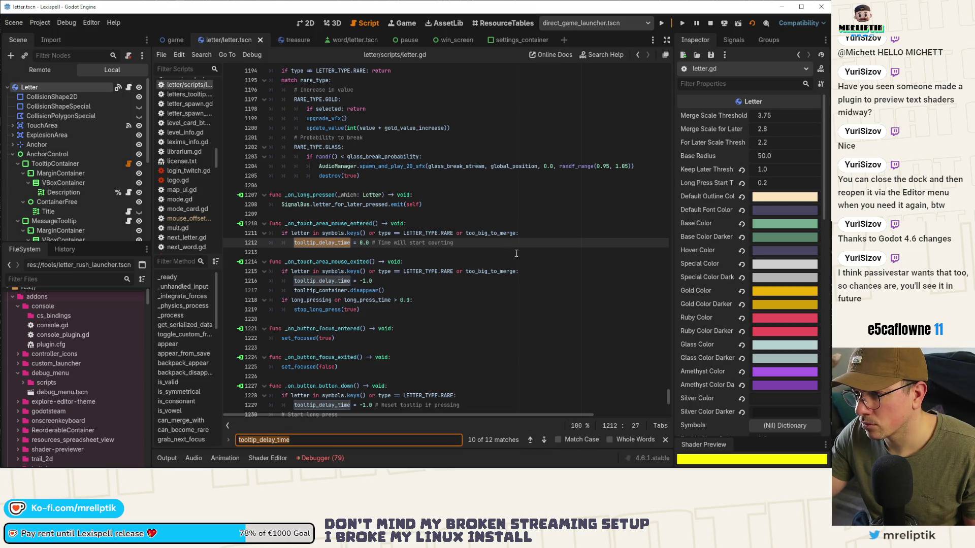
Insert 'if not Globals.letters_tooltip:' as the handler's first line and save.
left_click(551, 234)
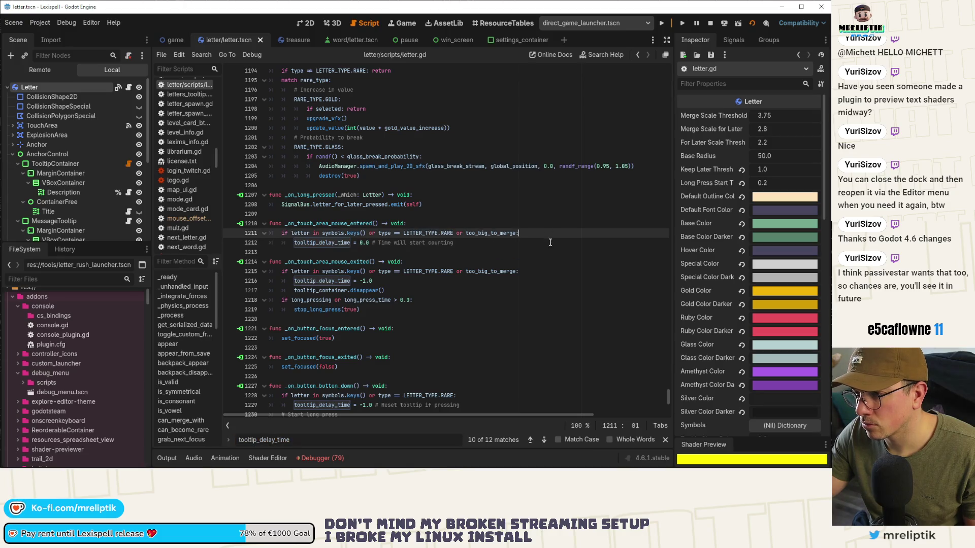
key("ctrl+shift+Return")
type("if Globals.letters_tooltip")
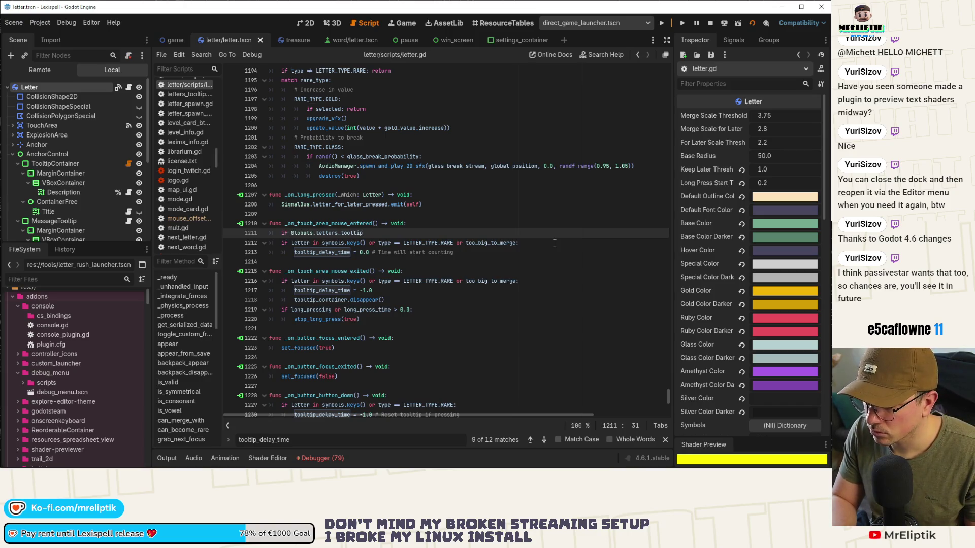
key("ctrl+Left")
key("ctrl+Left")
key("ctrl+Left")
type("not")
key("ctrl+Right")
key("End")
type(":")
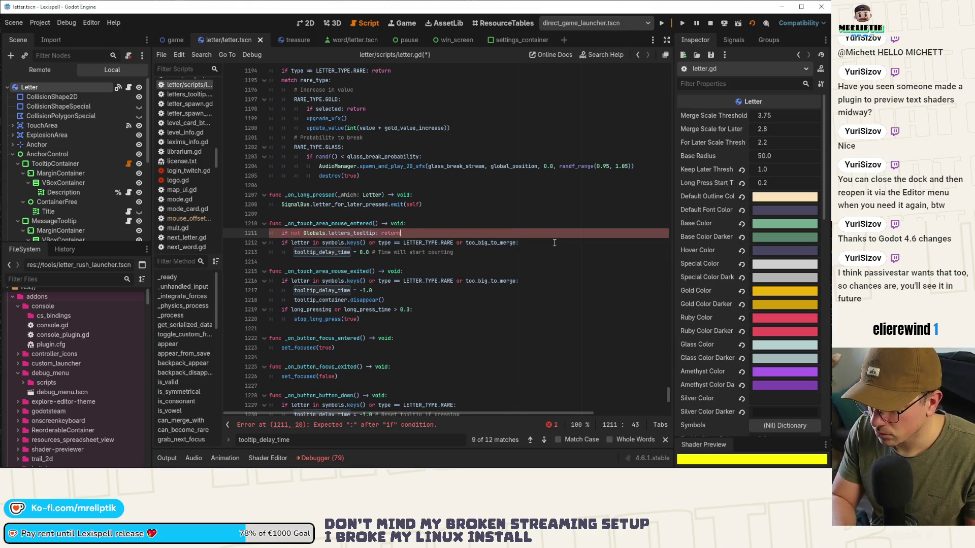
key("ctrl+s")
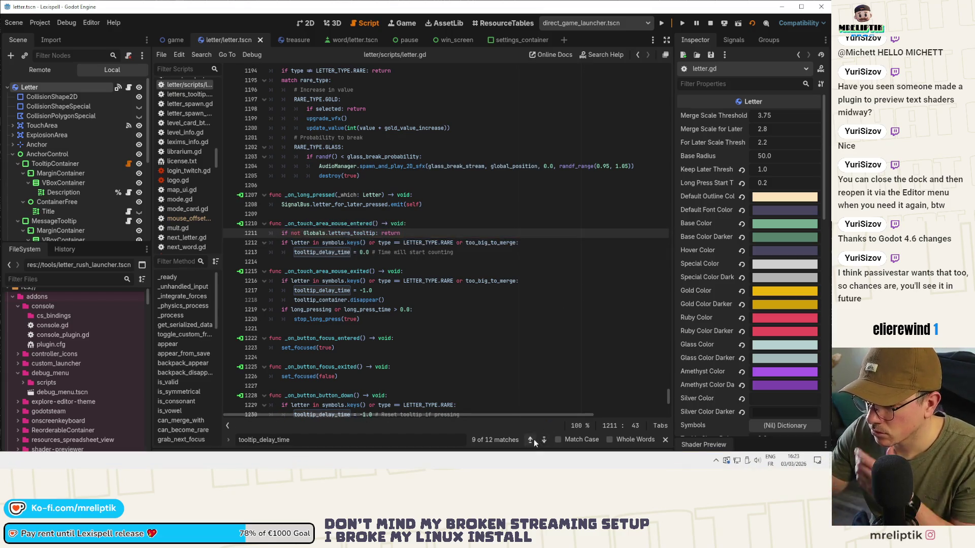
Under 'if focused:' in set_focused, add 'if not Globals.letters_tooltip: return' and save.
left_click(531, 440)
left_click(531, 440)
left_click(531, 440)
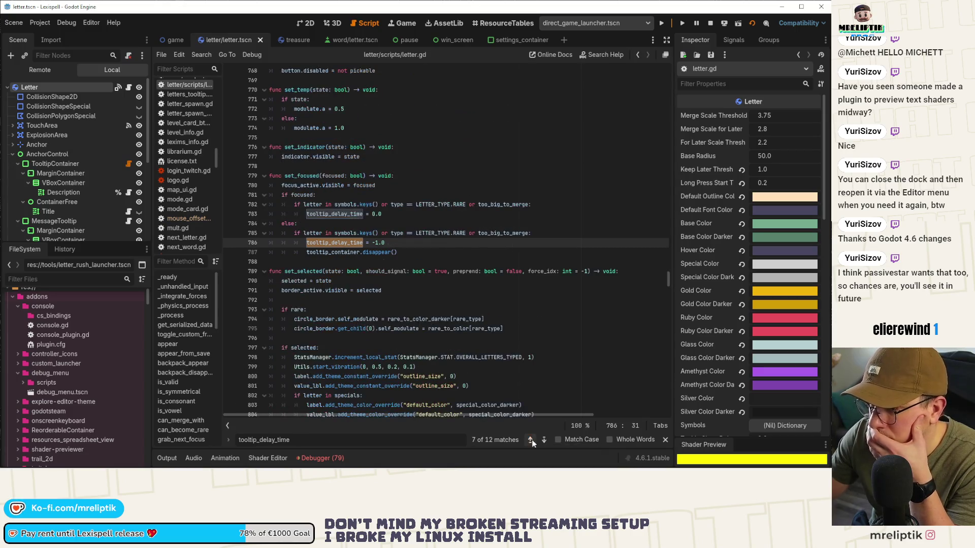
left_click(532, 439)
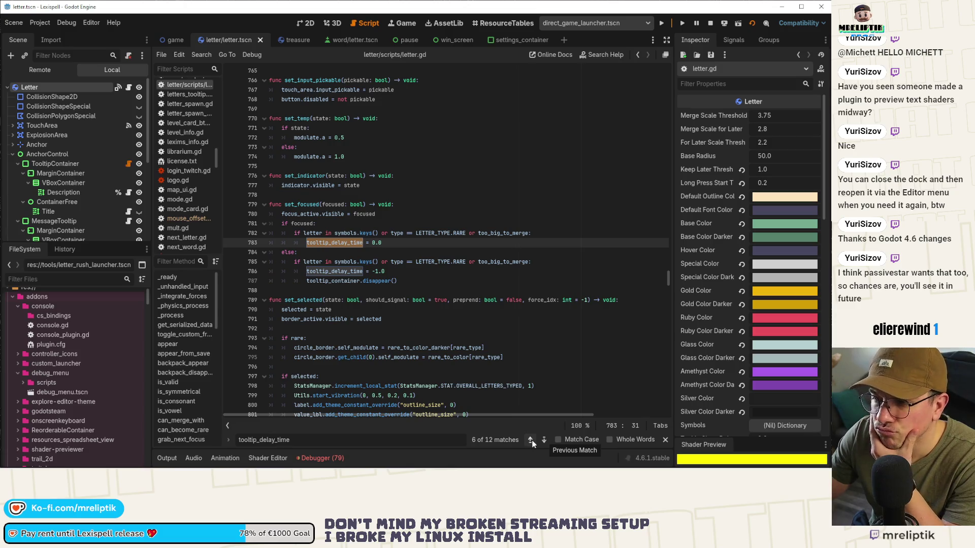
left_click(350, 224)
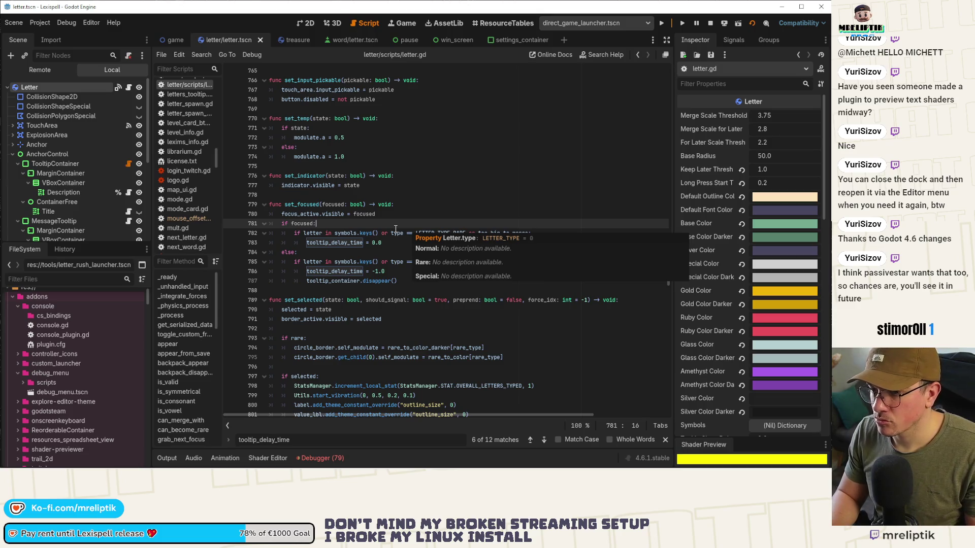
key("Return")
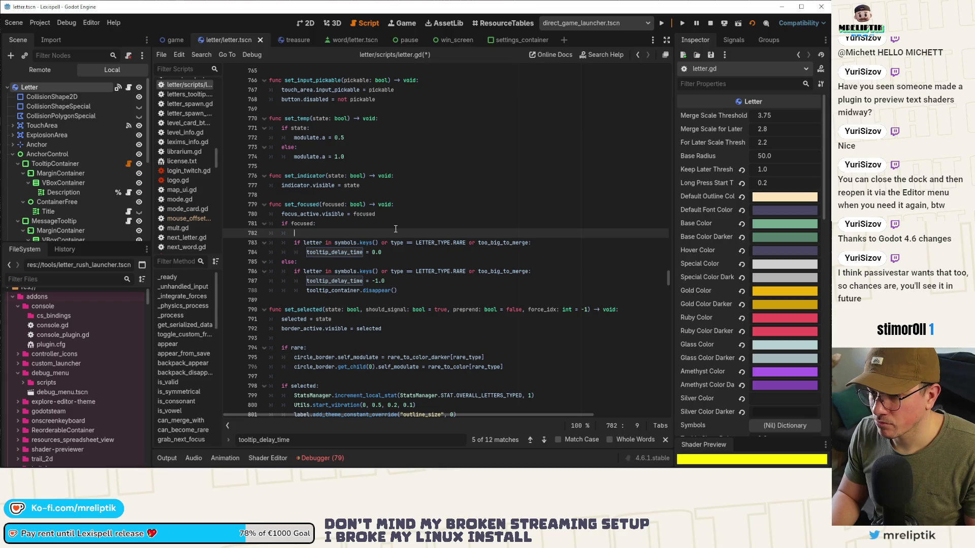
type("if ")
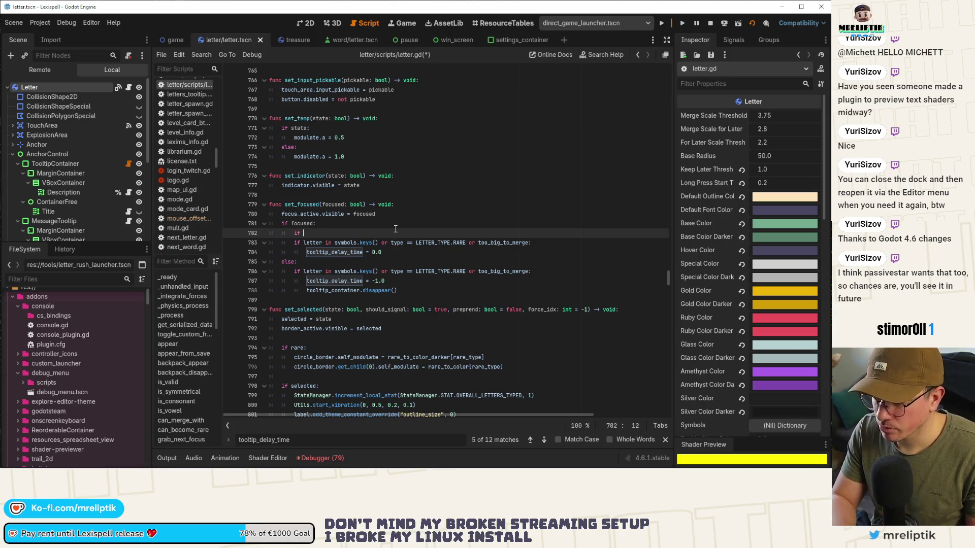
type("Globals.letters_tooltip/: return")
key("ctrl+s")
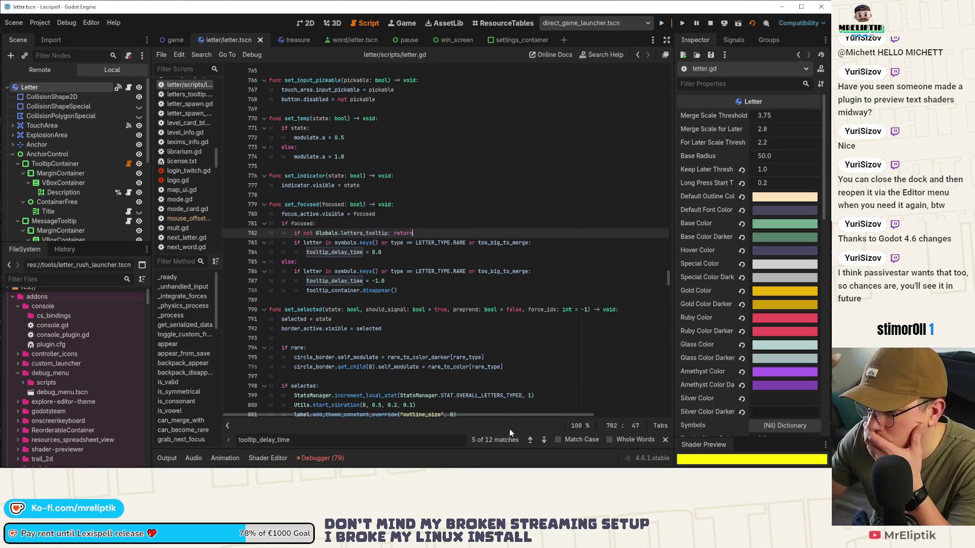
Step through the remaining tooltip_delay_time matches, then return to the running game.
left_click(531, 441)
left_click(532, 441)
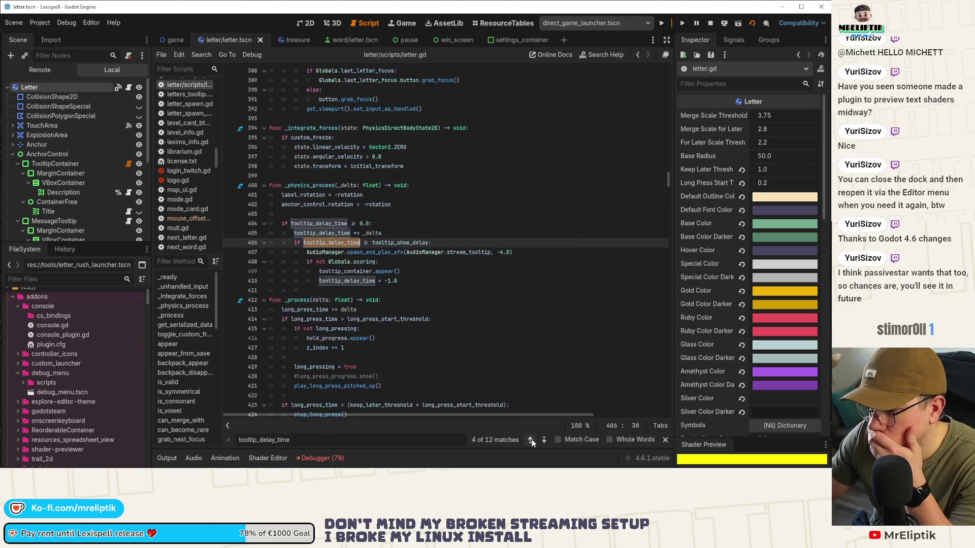
left_click(531, 440)
left_click(532, 441)
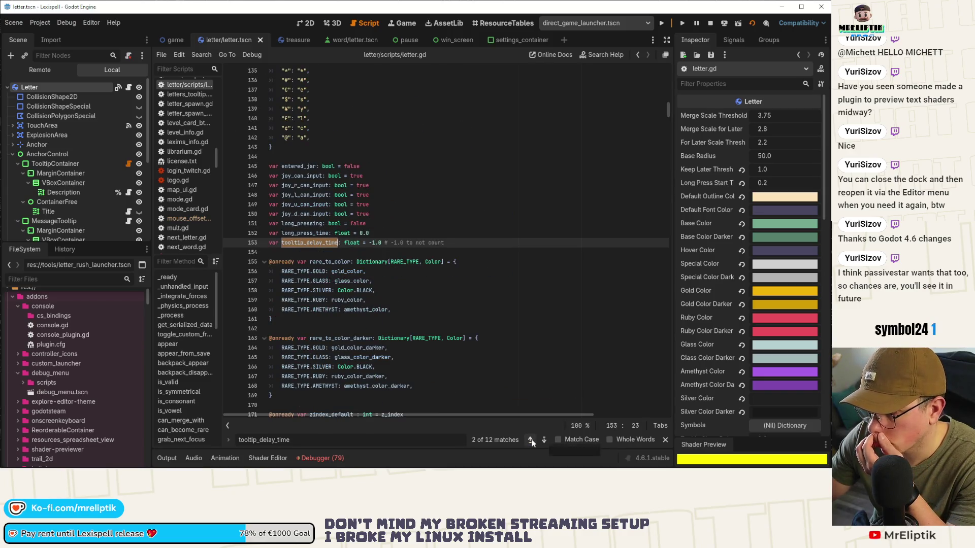
left_click(531, 440)
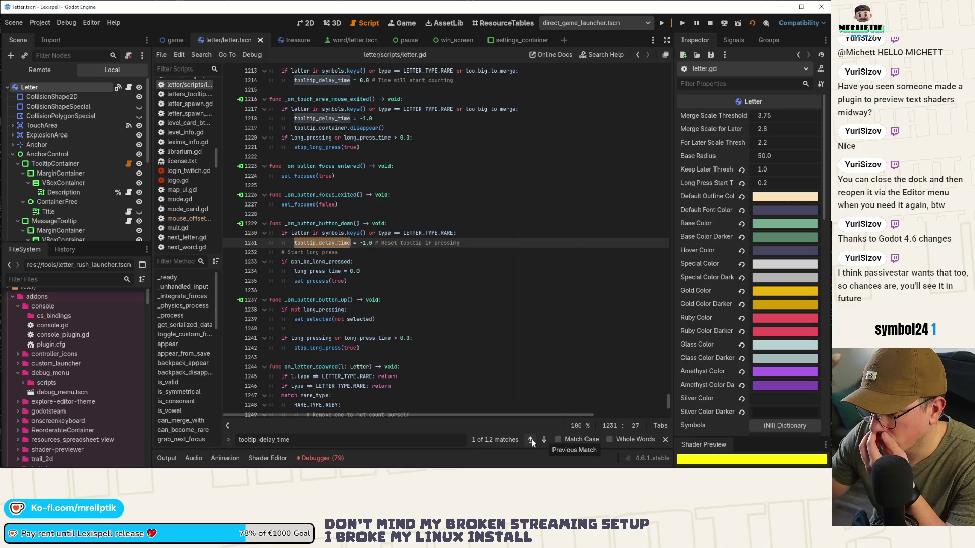
left_click(531, 441)
left_click(532, 441)
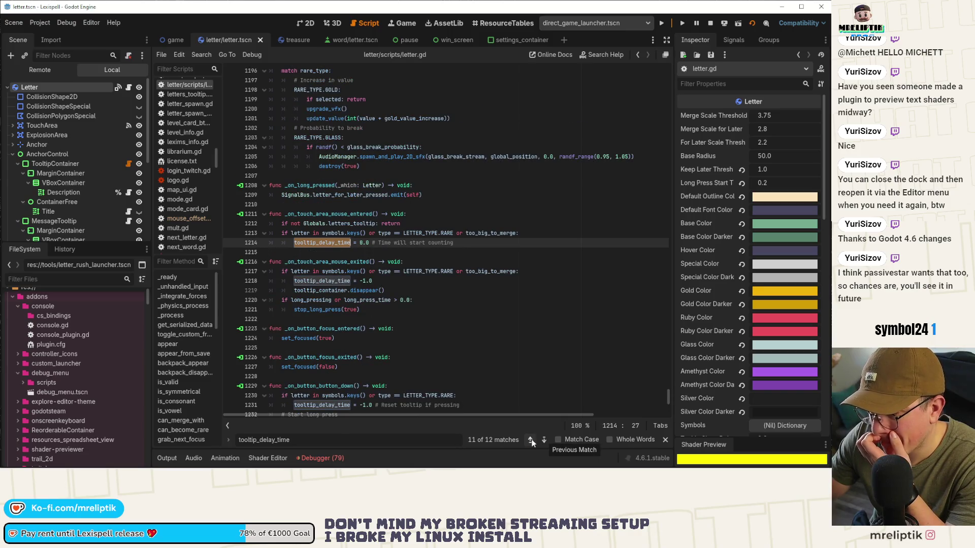
left_click(532, 441)
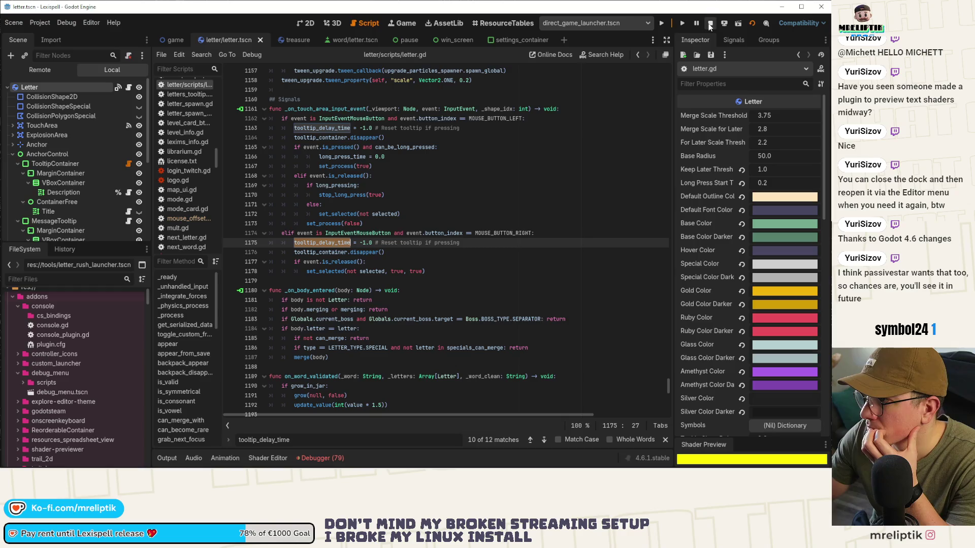
left_click(401, 23)
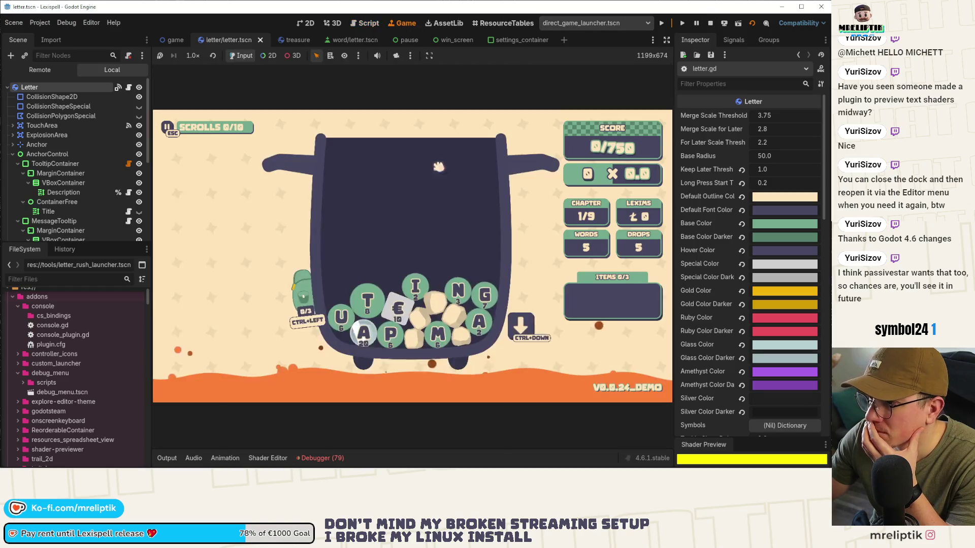
Try submitting the € tile, open the game's pause settings, then switch to VS Code.
left_click(402, 314)
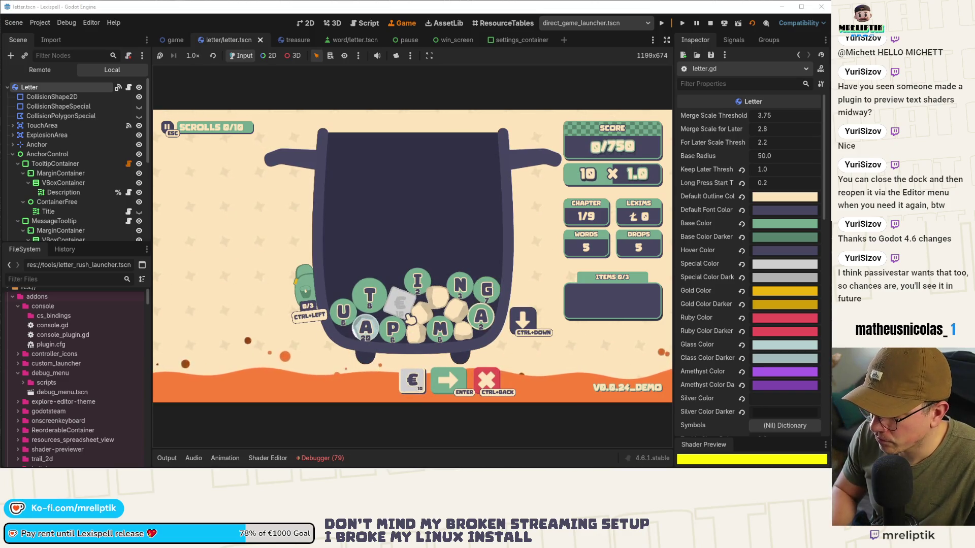
key("Return")
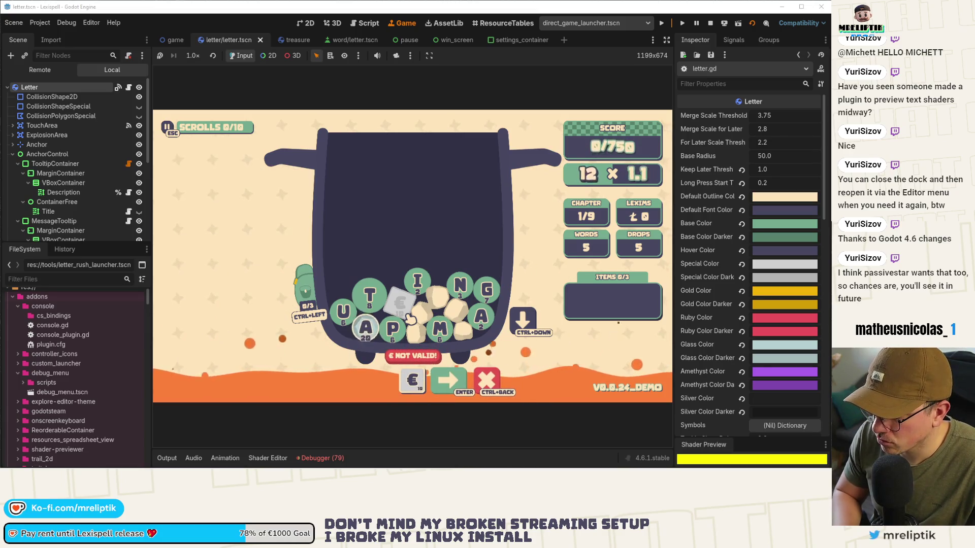
key("Escape")
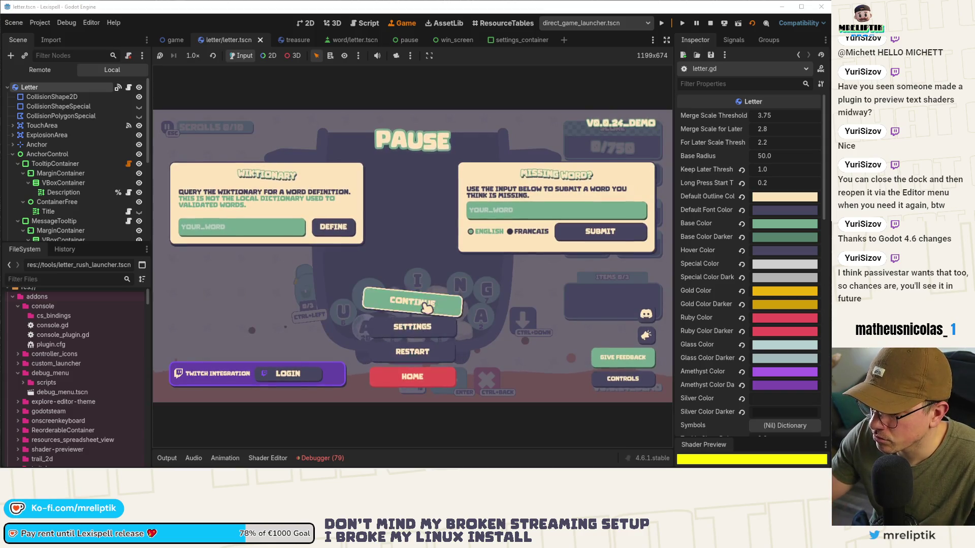
left_click(424, 331)
key("alt+Tab")
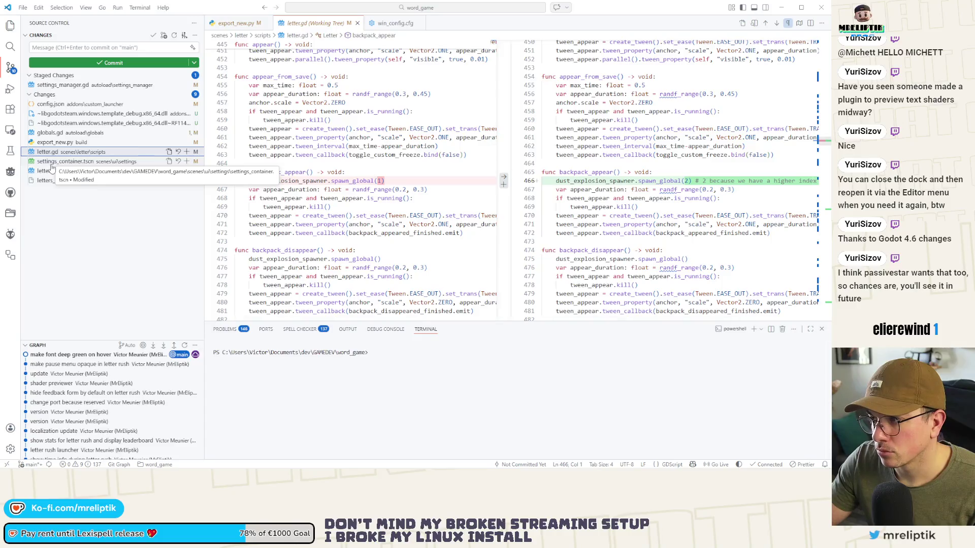
Stage letter.gd, settings_container.tscn, the letters_tooltip files and globals.gd.
left_click(187, 152)
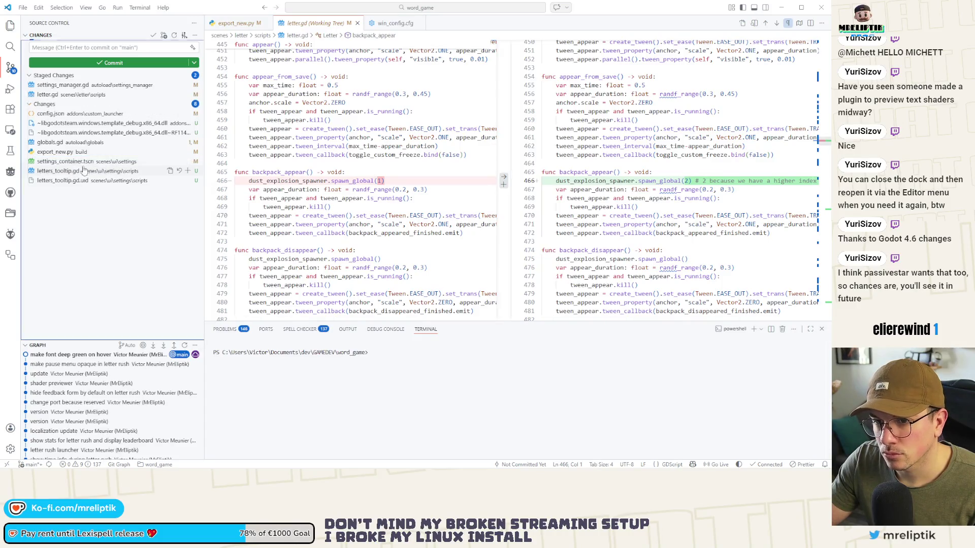
left_click(72, 161)
left_click(71, 179)
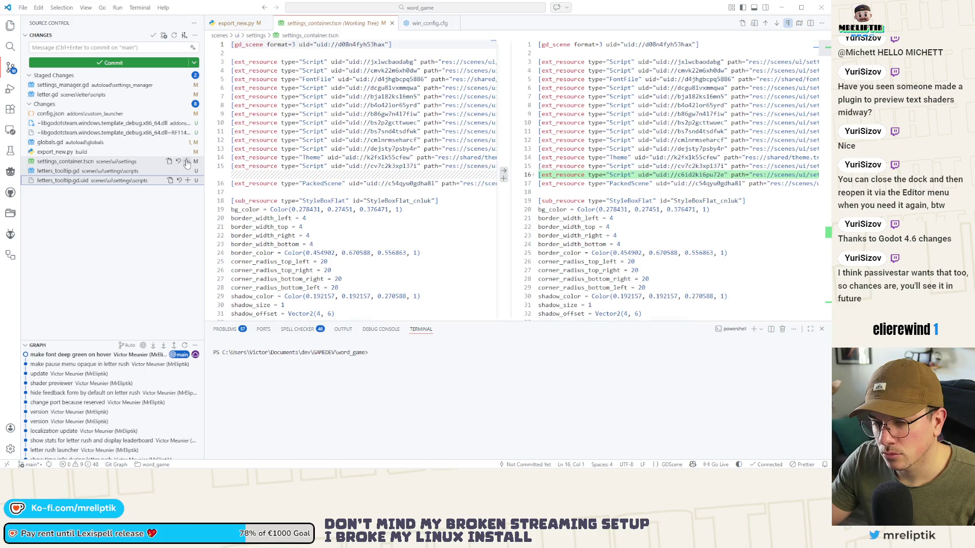
left_click(187, 162)
left_click(183, 172)
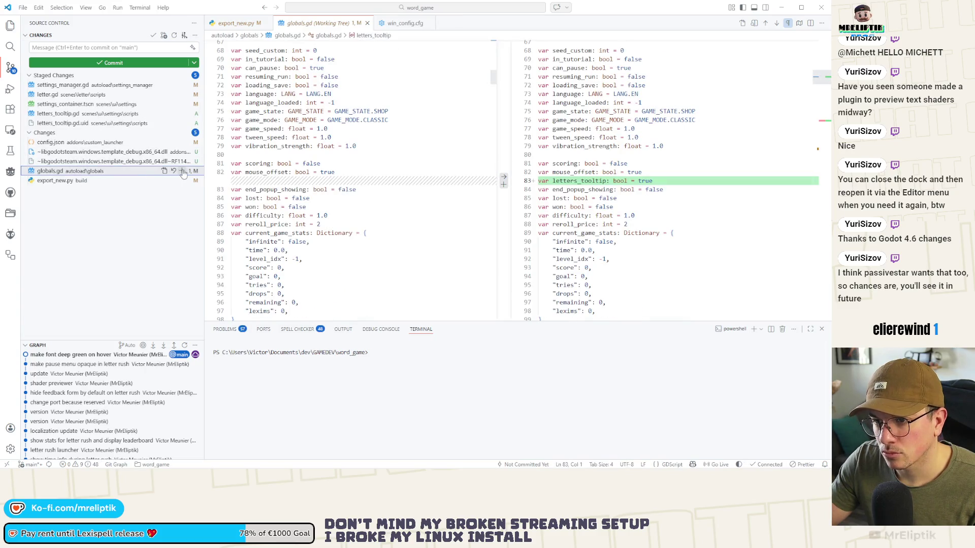
left_click(182, 171)
Commit the staged changes as 'setting to hide letters tooltip' and minimize VS Code.
left_click(76, 47)
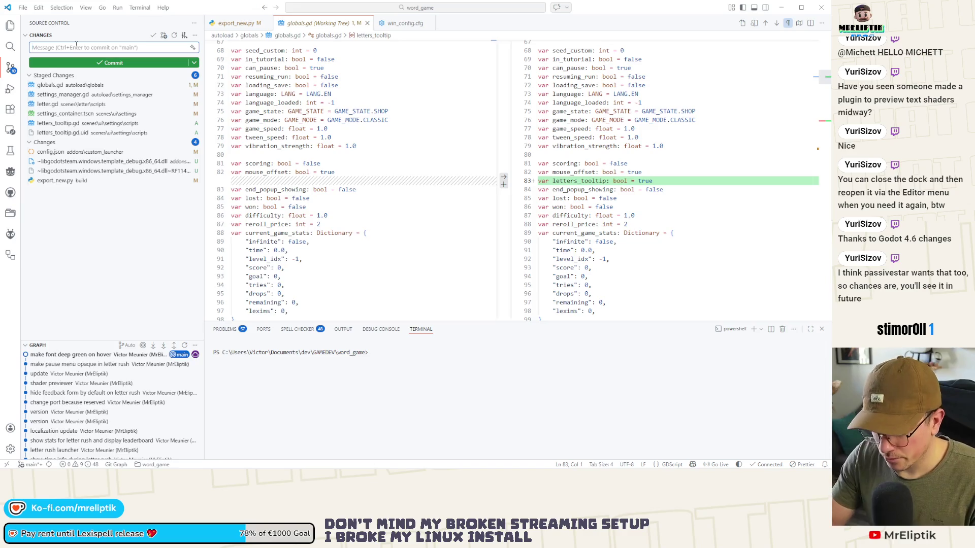
type("lett")
type("set")
type(" hide ")
type("ers tooltip")
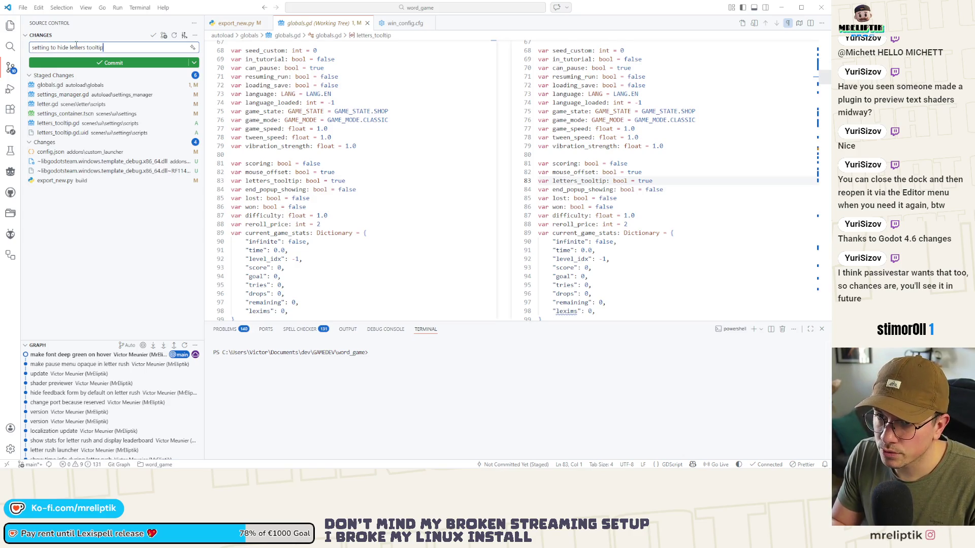
key("ctrl+Return")
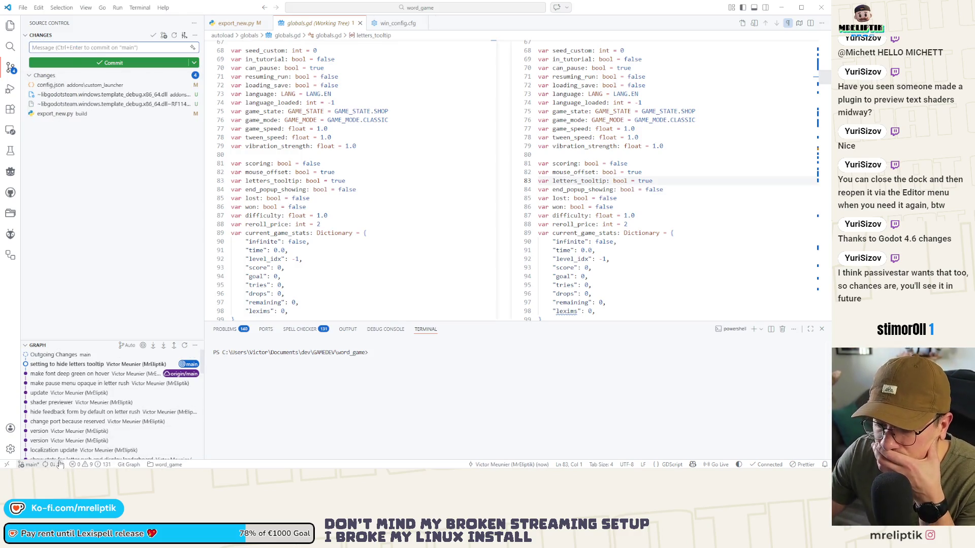
left_click(781, 7)
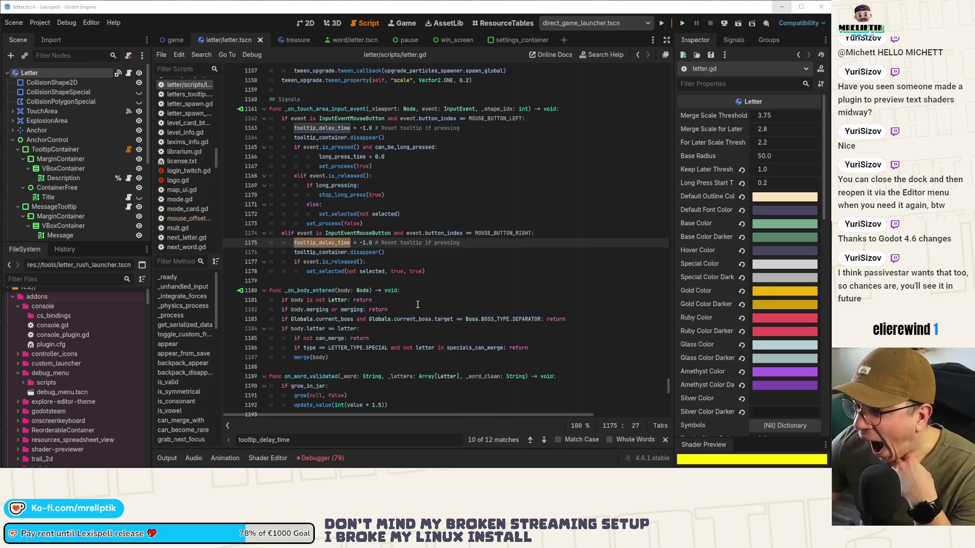
left_click(362, 224)
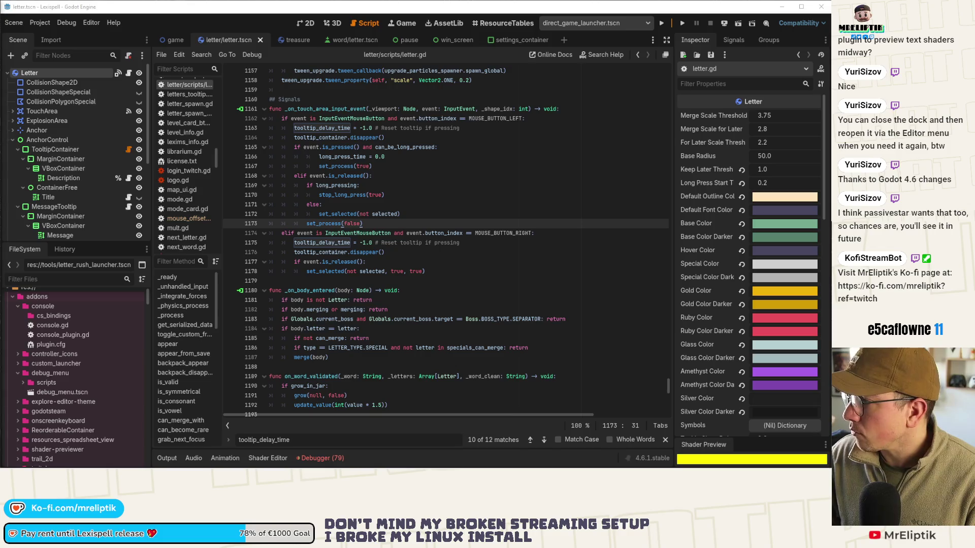
Show game.tscn in the 2D view with the root Game node selected and a wider viewport.
left_click(175, 39)
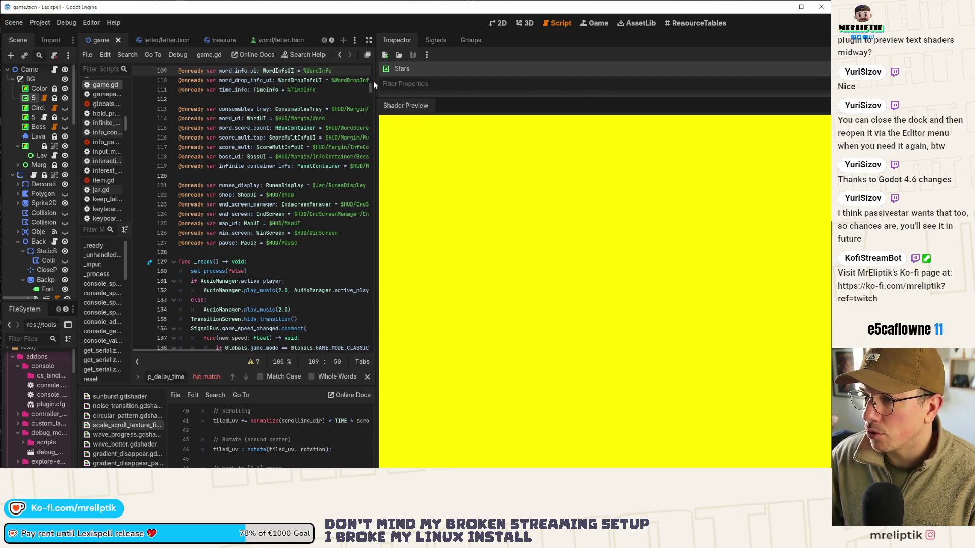
left_click(501, 23)
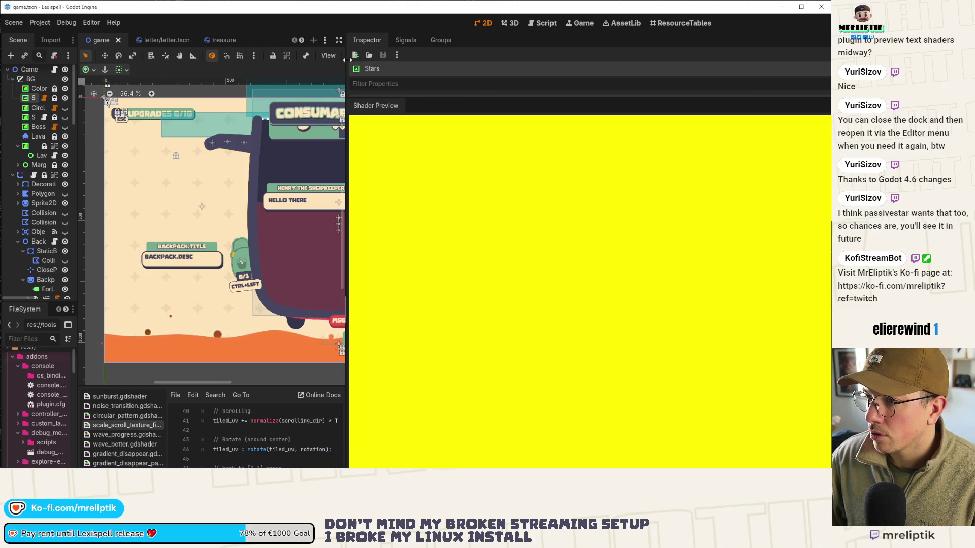
left_click(33, 76)
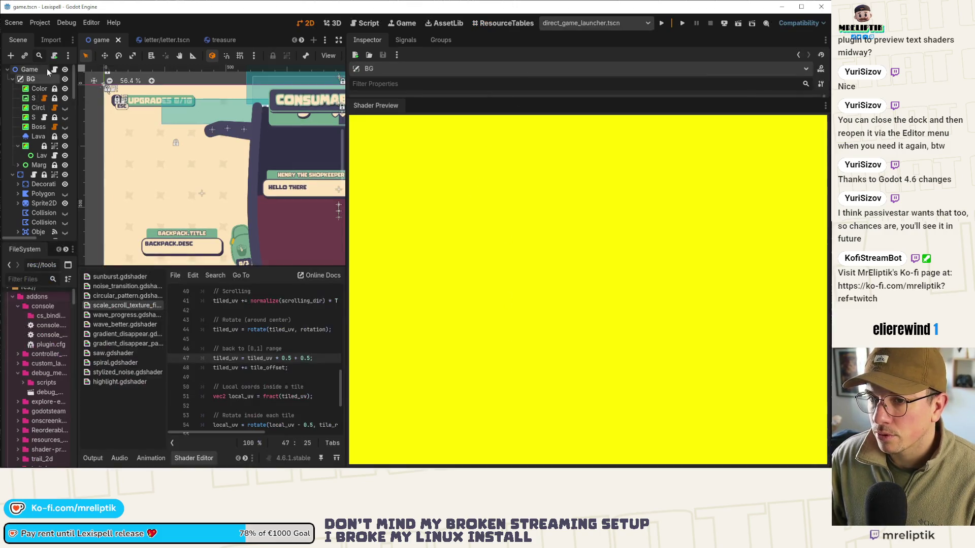
left_click(29, 72)
left_click_drag(347, 113, 449, 116)
Close the Shader Preview dock, collapse the Shader Editor, save, and widen the viewport and scene tree.
left_click(825, 105)
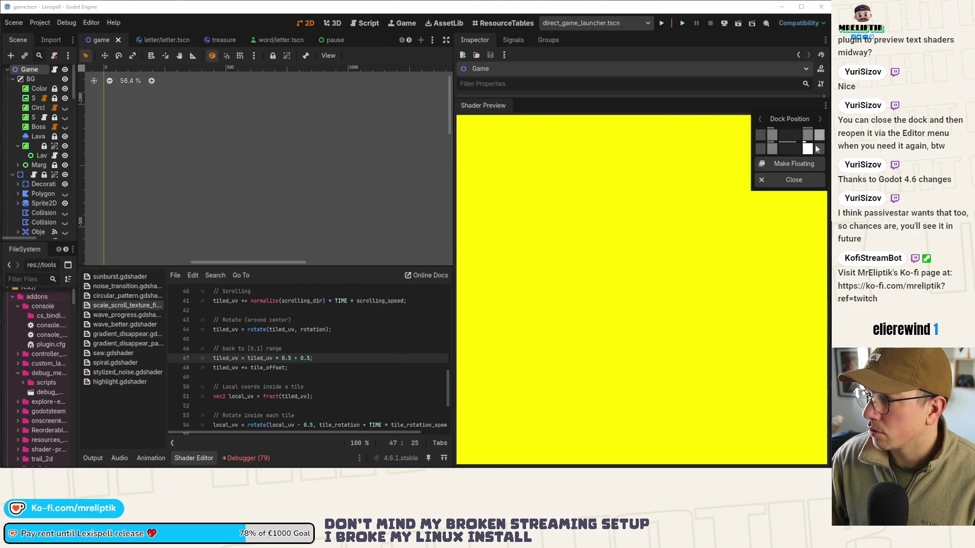
left_click(791, 183)
left_click_drag(459, 75, 708, 77)
left_click(100, 459)
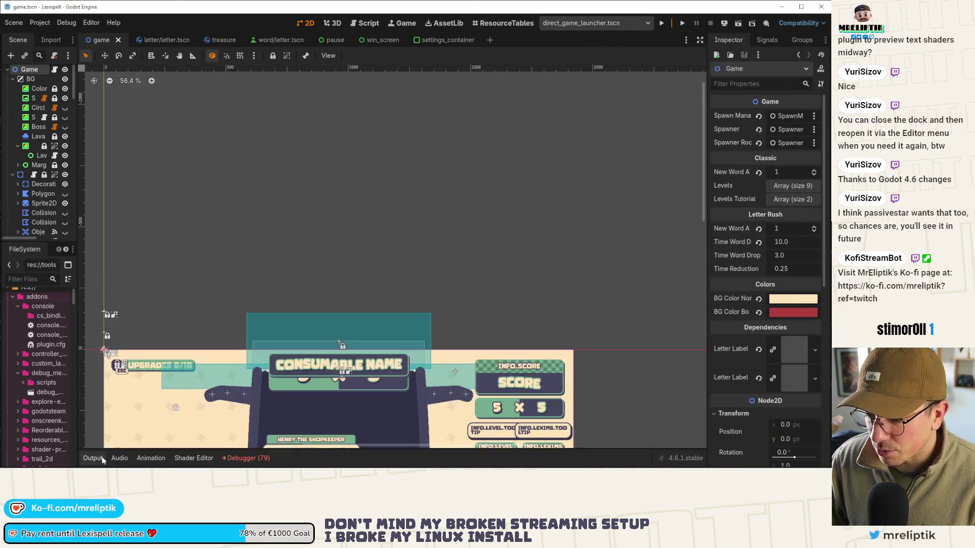
key("ctrl+s")
scroll(256, 282, "down", 1)
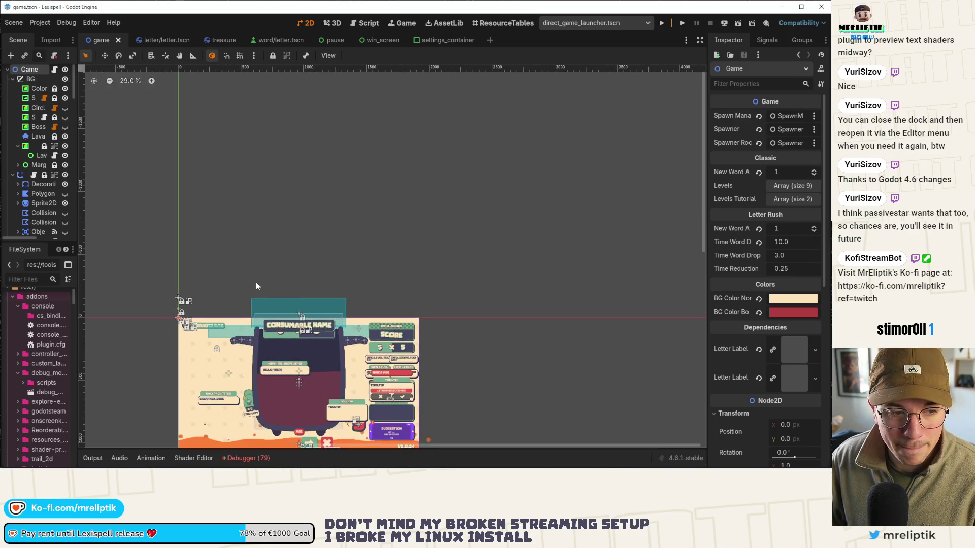
scroll(325, 154, "down", 6)
scroll(325, 150, "up", 5)
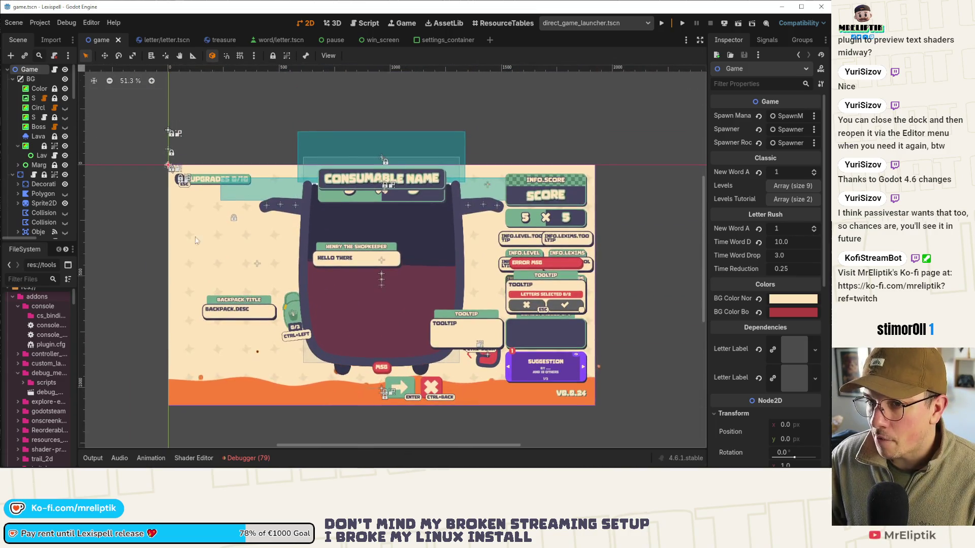
left_click_drag(86, 144, 138, 145)
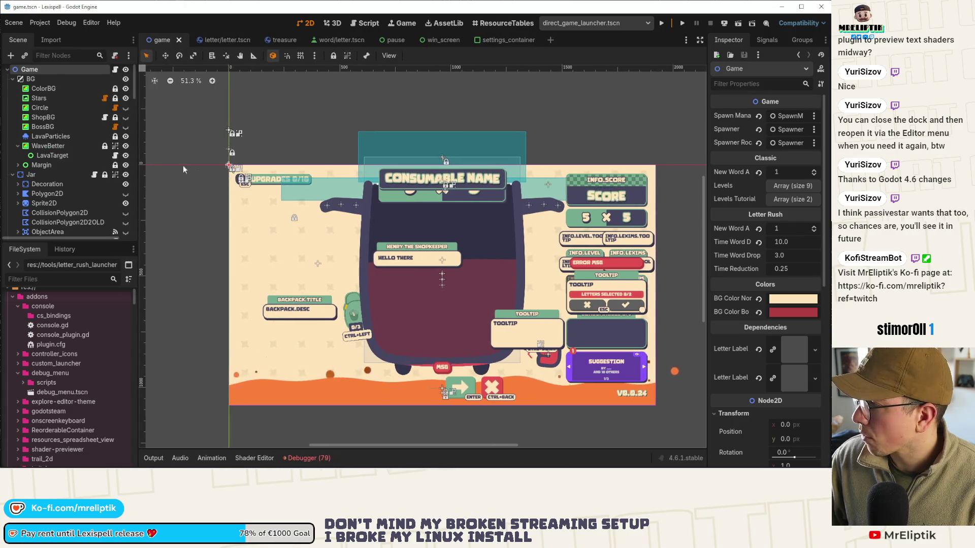
Open game.gd and search it for 'hoarder'.
left_click(117, 70)
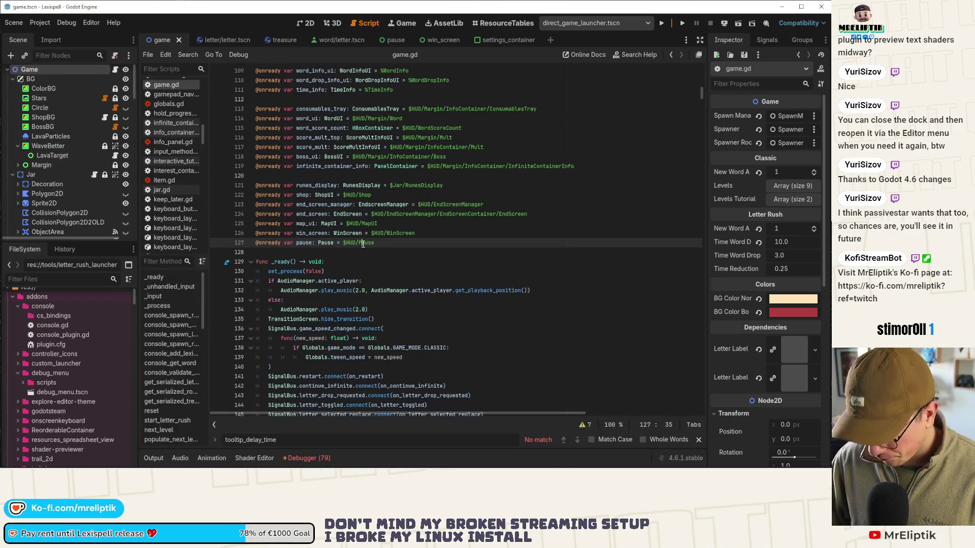
key("ctrl+f")
type("hoarder")
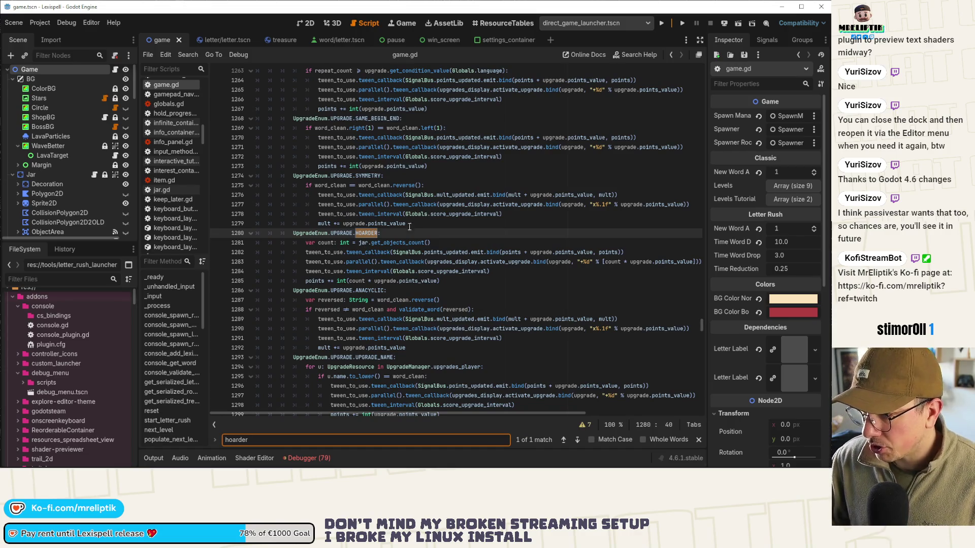
scroll(440, 243, "down", 2)
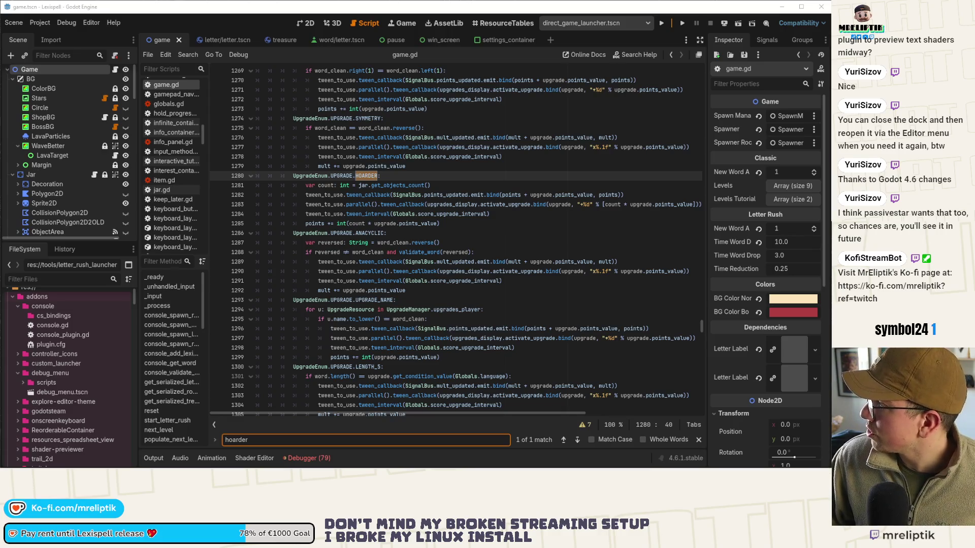
Run the project, return to game.gd for the line 1281 breakpoint, then bring up the game.
left_click(662, 23)
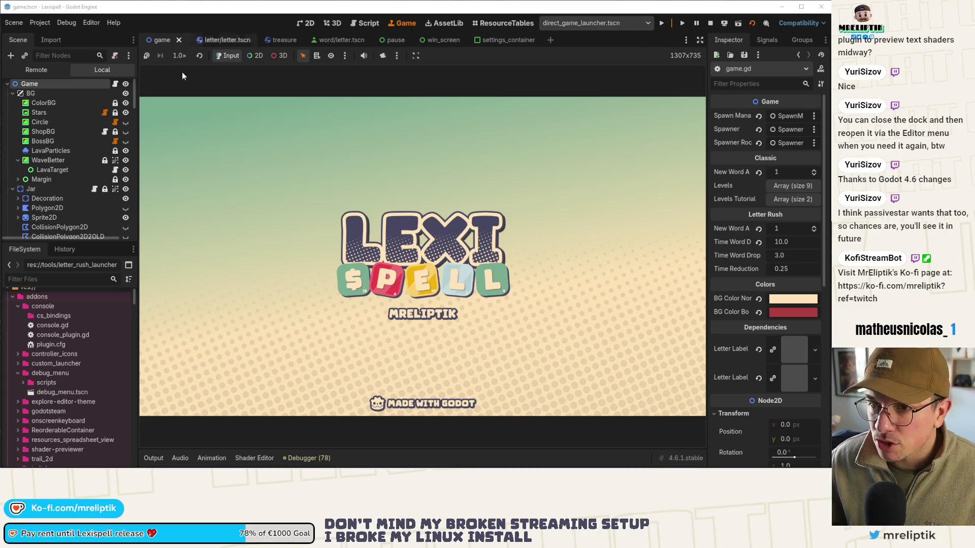
left_click(116, 84)
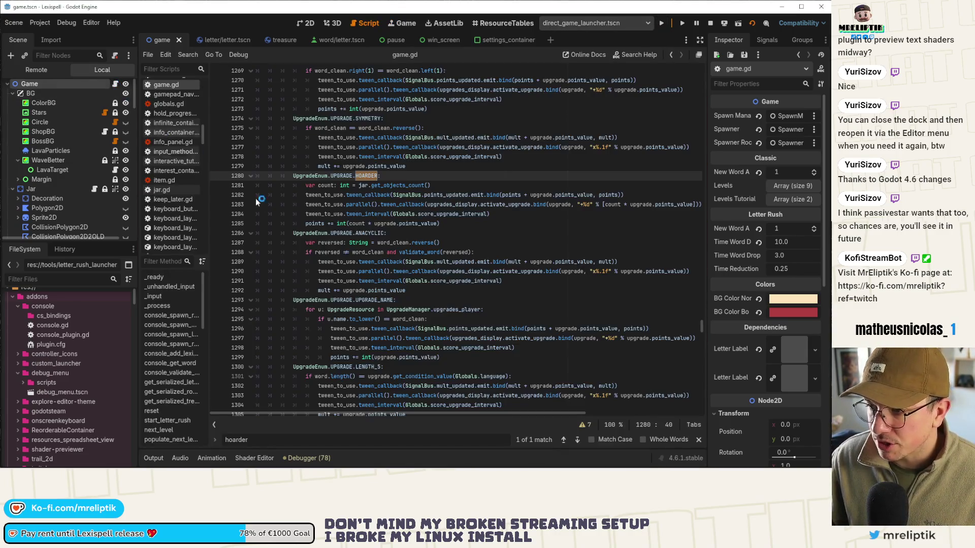
mouse_move(127, 464)
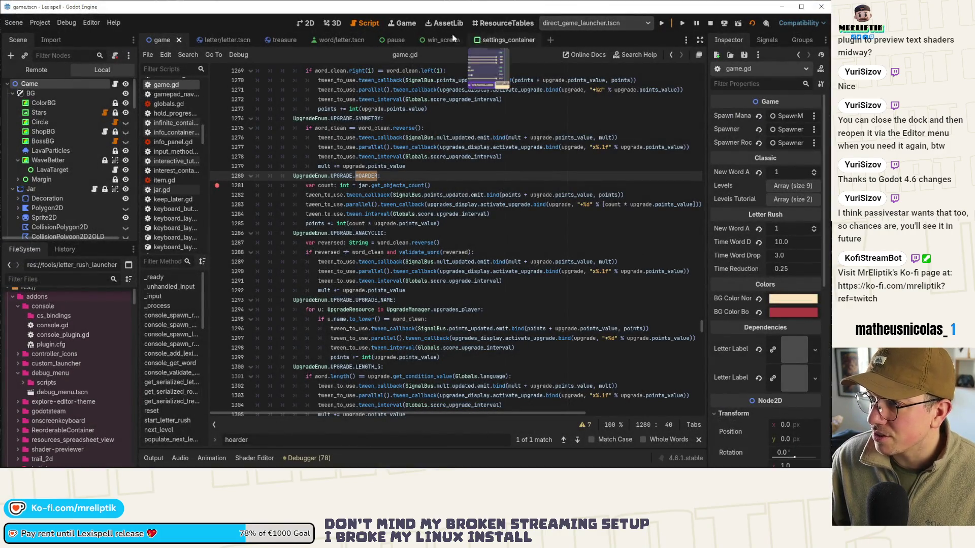
left_click(401, 23)
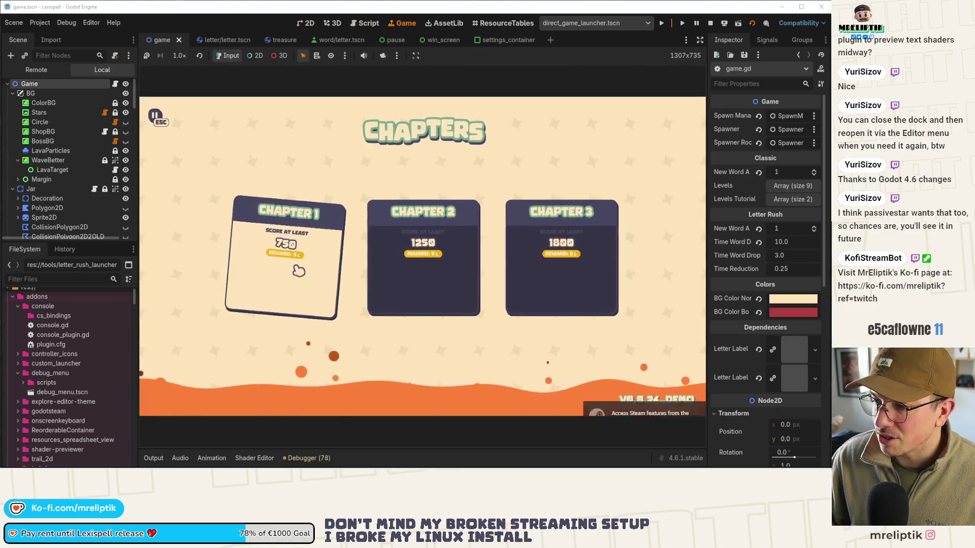
Activate the HOARDER modifier from the game's F3 debug panel.
key("Escape")
key("Escape")
key("F3")
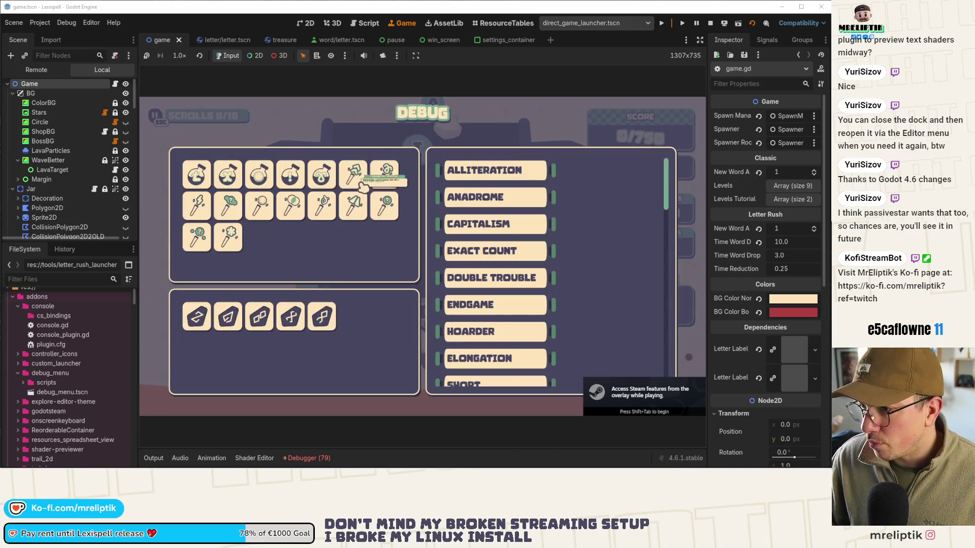
scroll(488, 189, "down", 5)
scroll(503, 282, "up", 5)
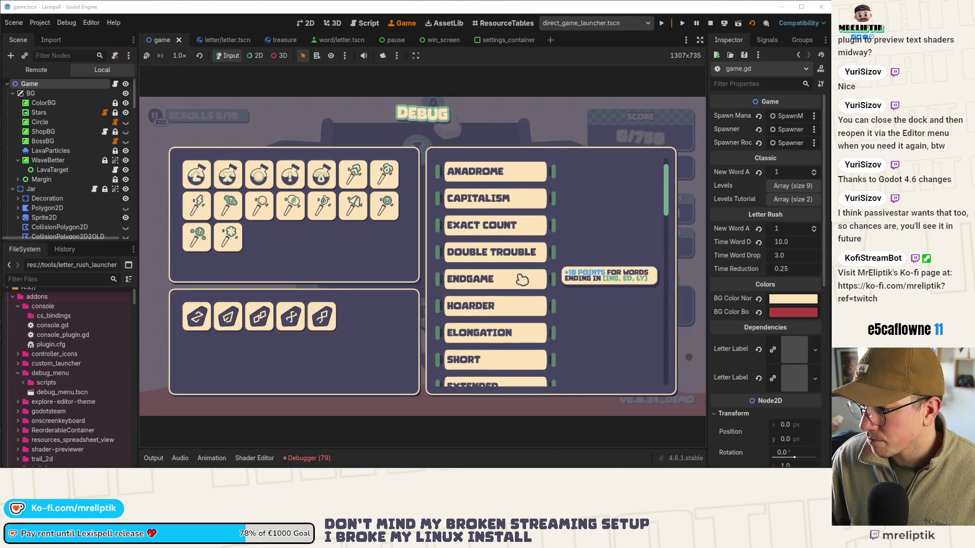
left_click(489, 310)
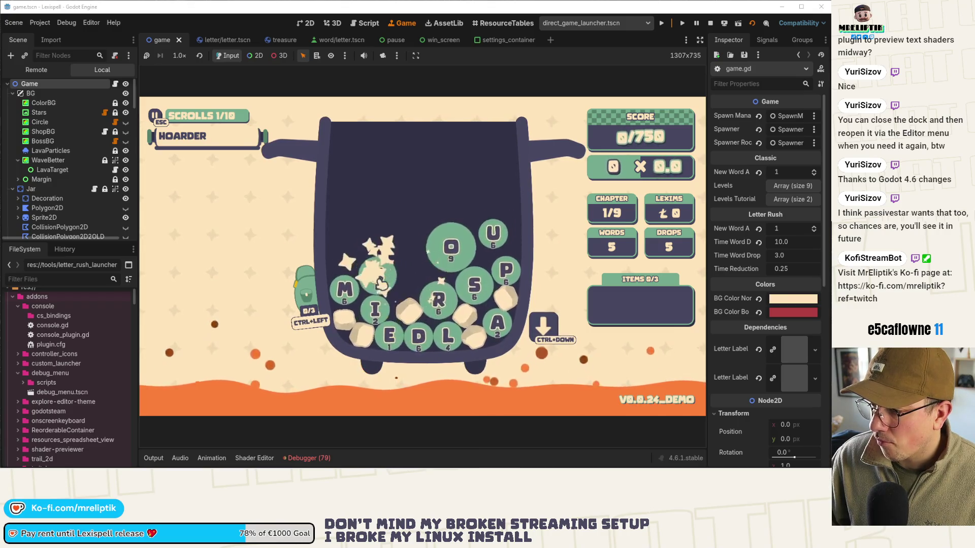
Play the word SIM (S, I, M) so execution halts at the line 1281 breakpoint.
left_click(382, 276)
left_click(373, 312)
left_click(349, 294)
key("Return")
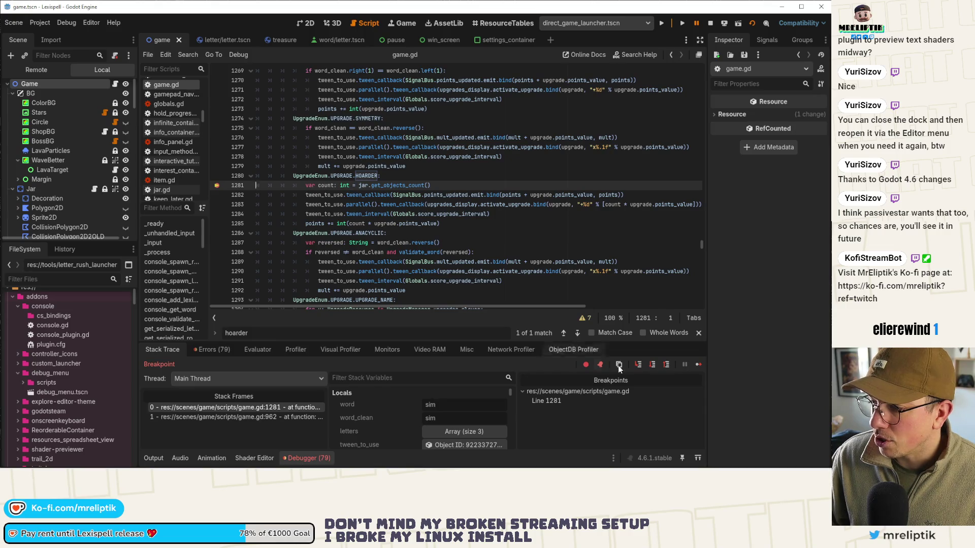
Step twice through the Hoarder code, check count on line 1283, and resume the game.
left_click(638, 365)
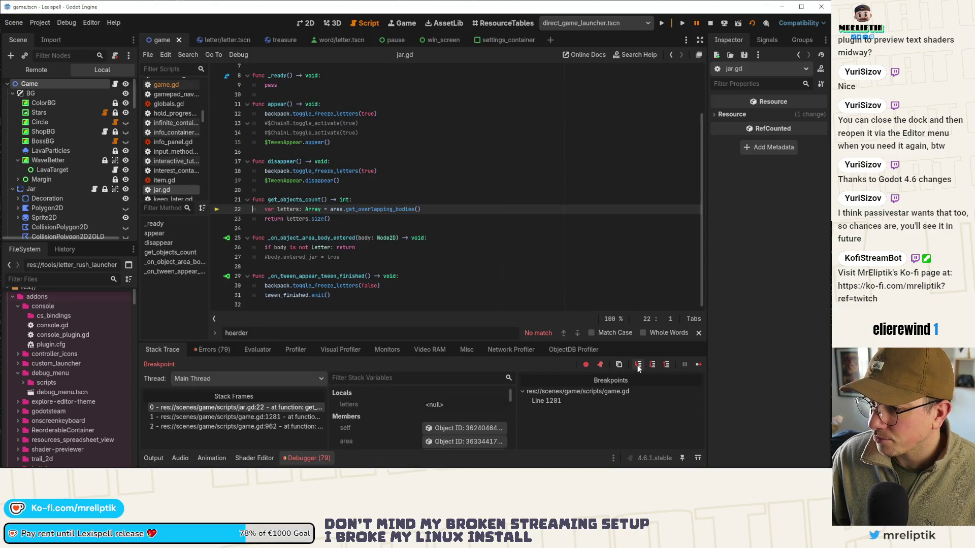
left_click(638, 365)
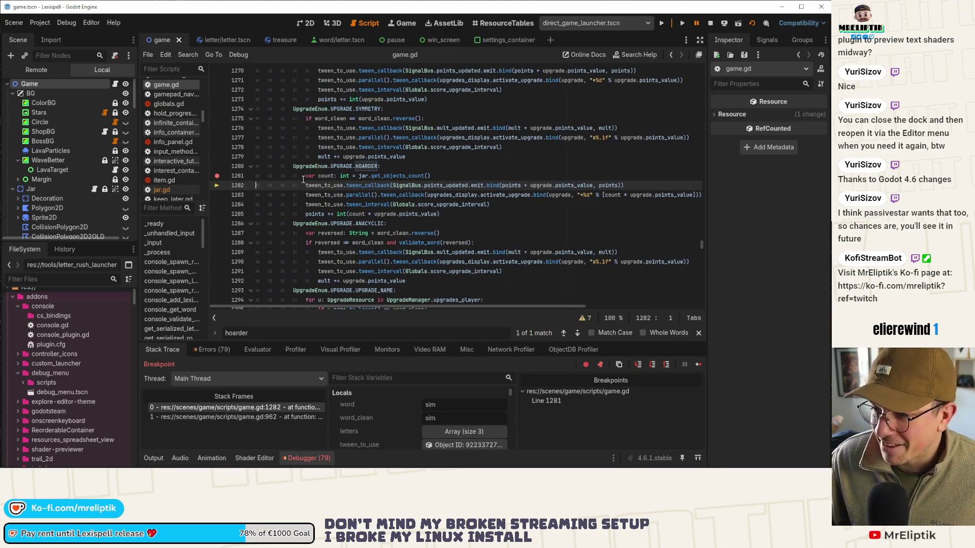
mouse_move(325, 178)
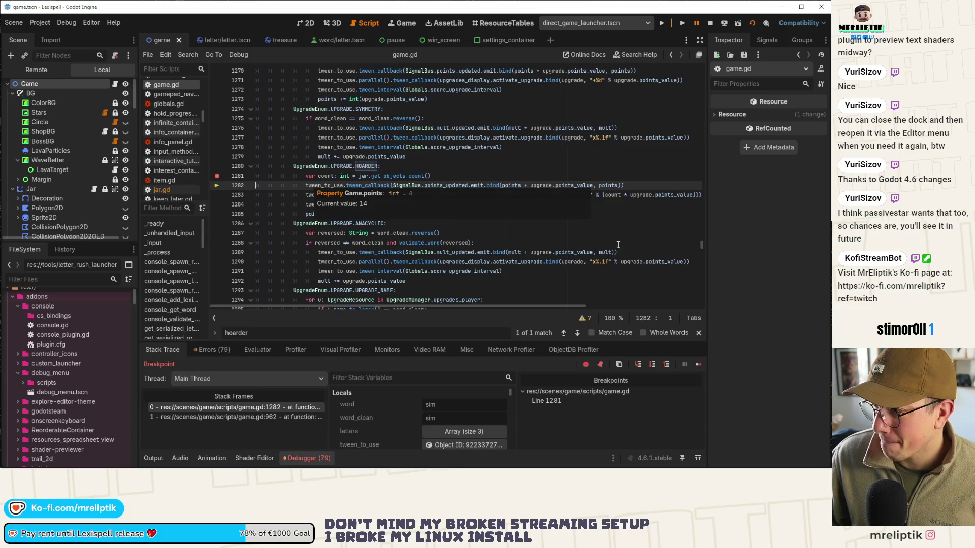
left_click_drag(605, 196, 621, 195)
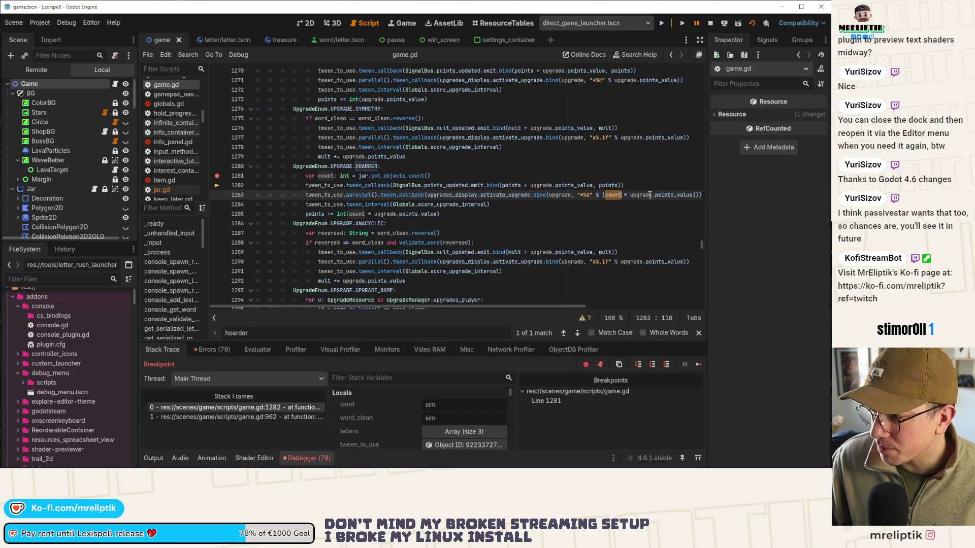
left_click(698, 364)
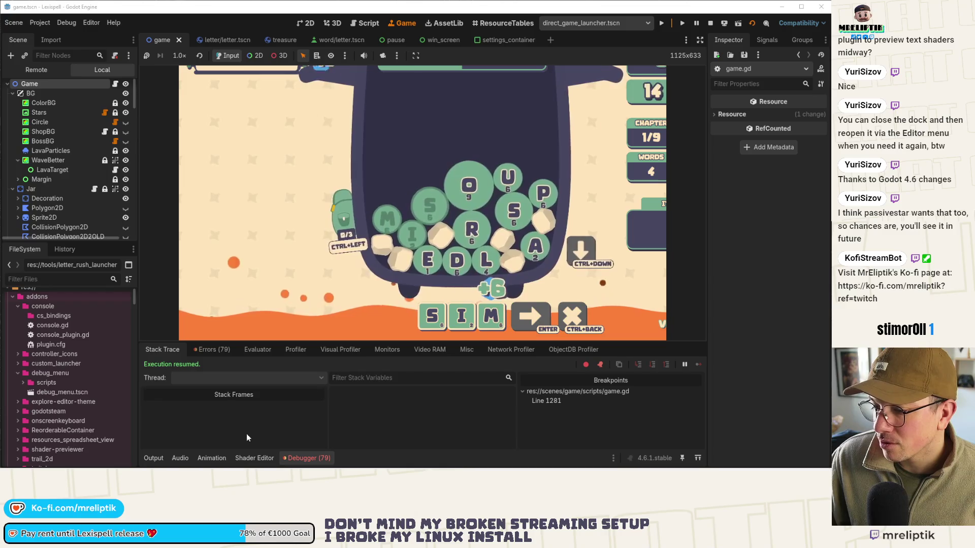
Submit the word MADE in Lexispell to hit the line 1281 breakpoint again.
left_click(157, 458)
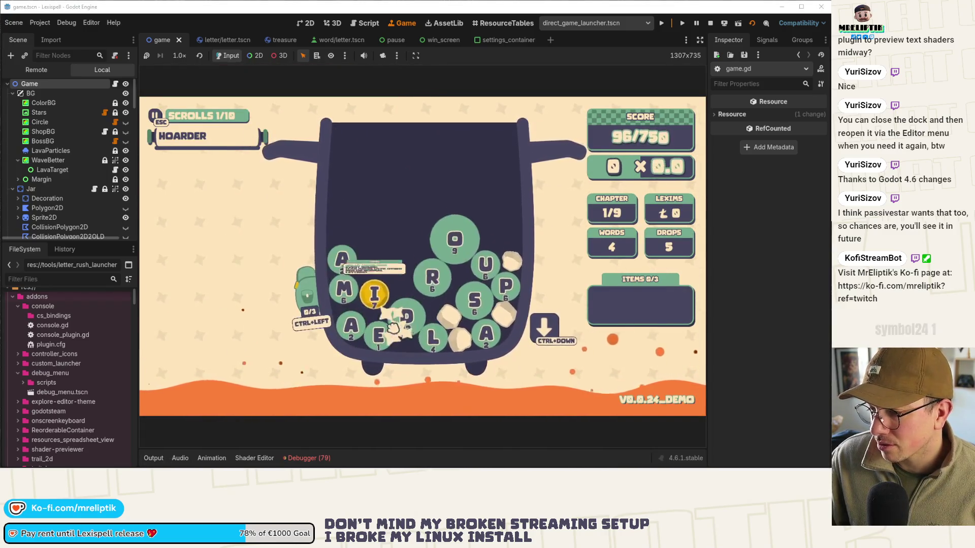
type("mad")
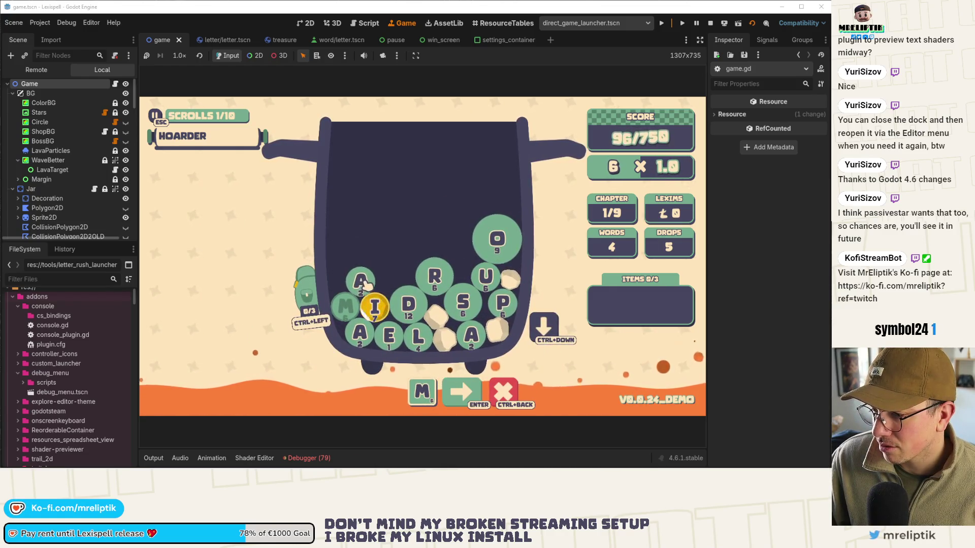
left_click(390, 343)
key("Return")
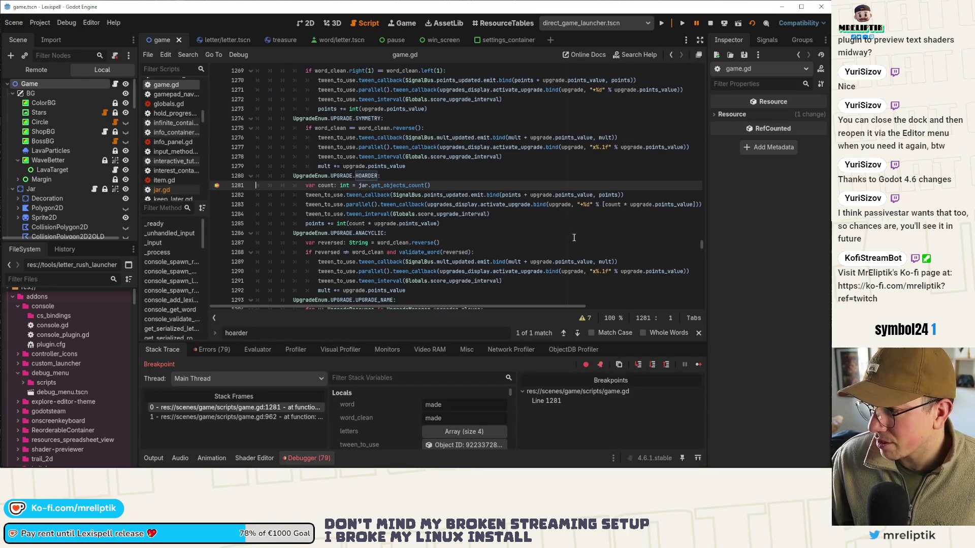
On line 1282, emit points + (count * upgrade.points_value) and save game.gd.
left_click(628, 205)
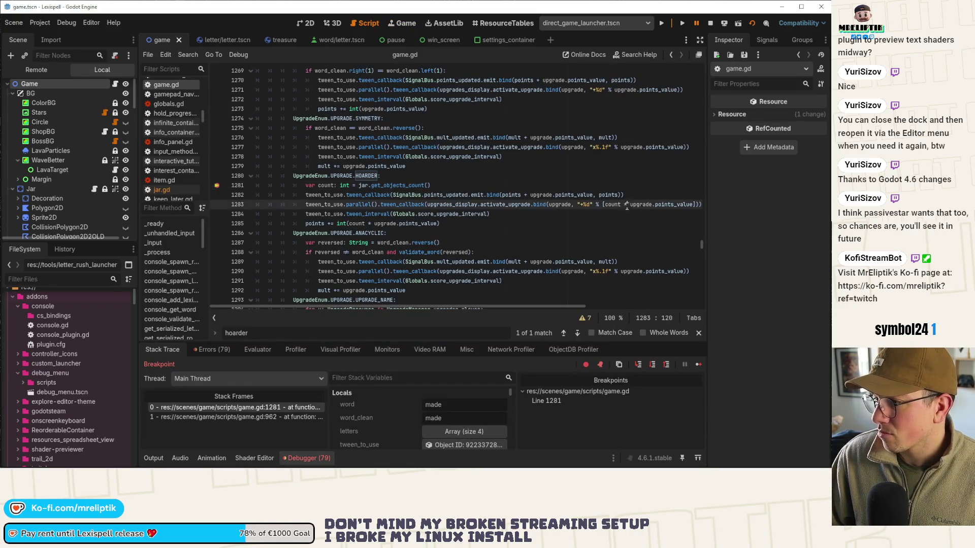
left_click(533, 195)
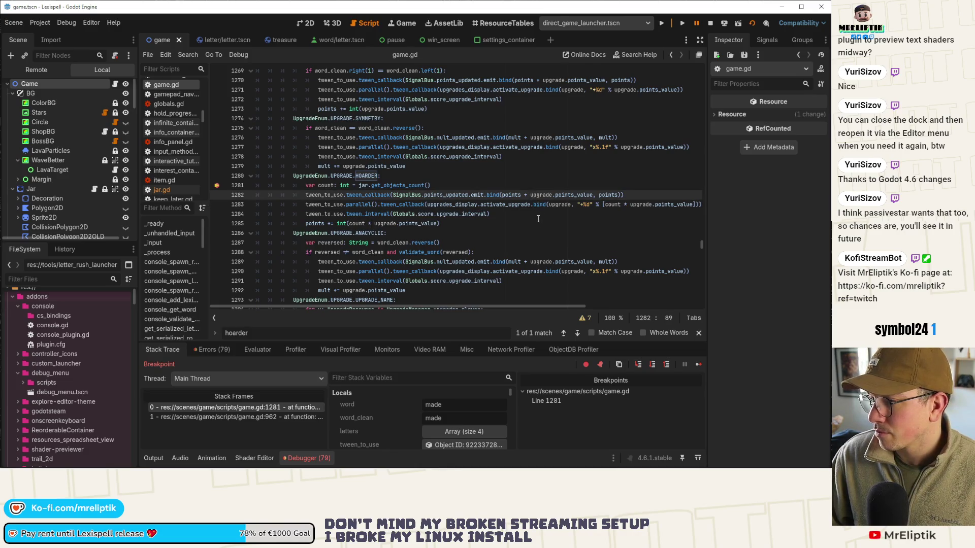
type("[count *")
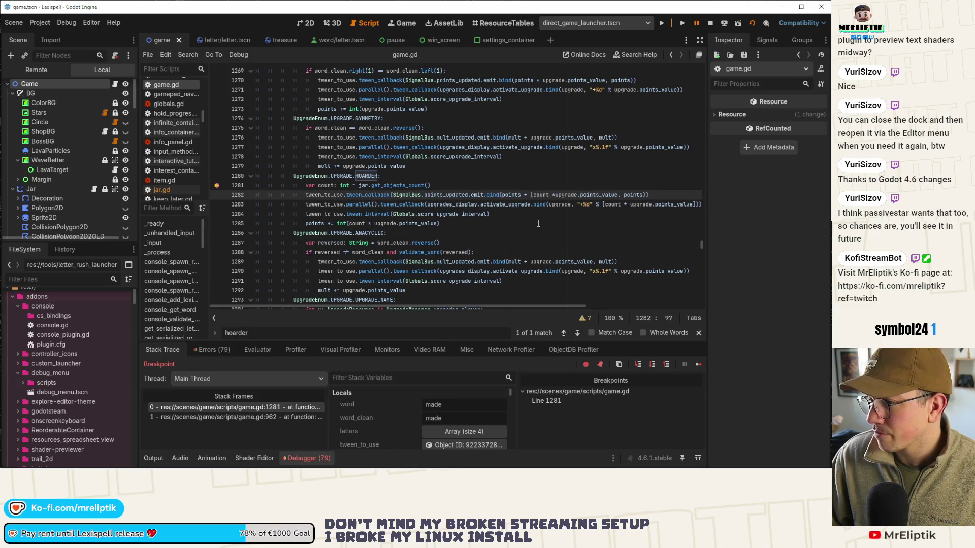
left_click(534, 195)
key("BackSpace")
type("(")
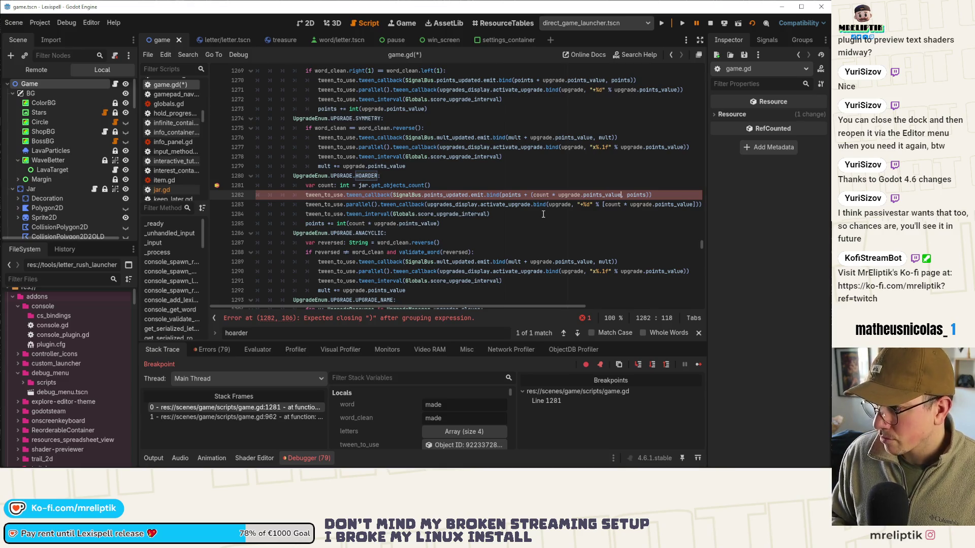
type(")")
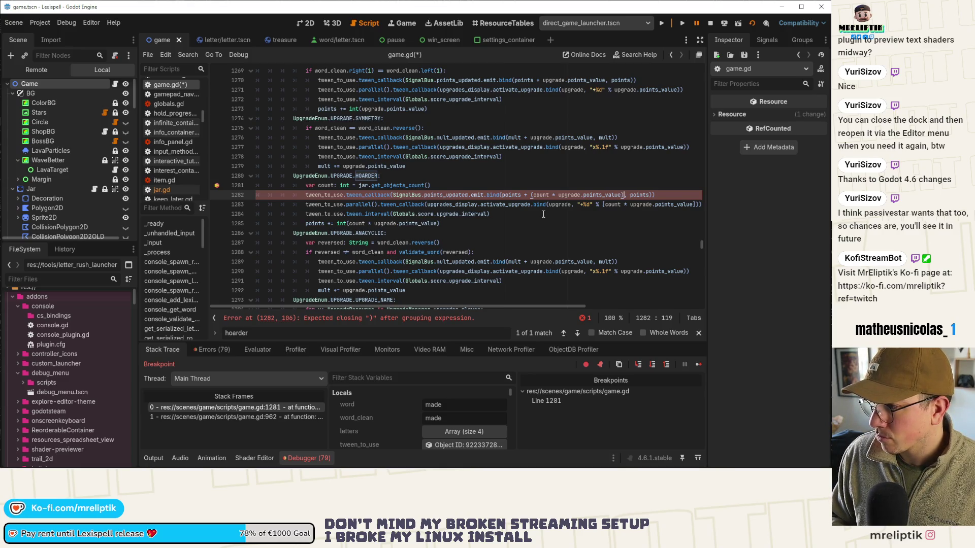
key("ctrl+s")
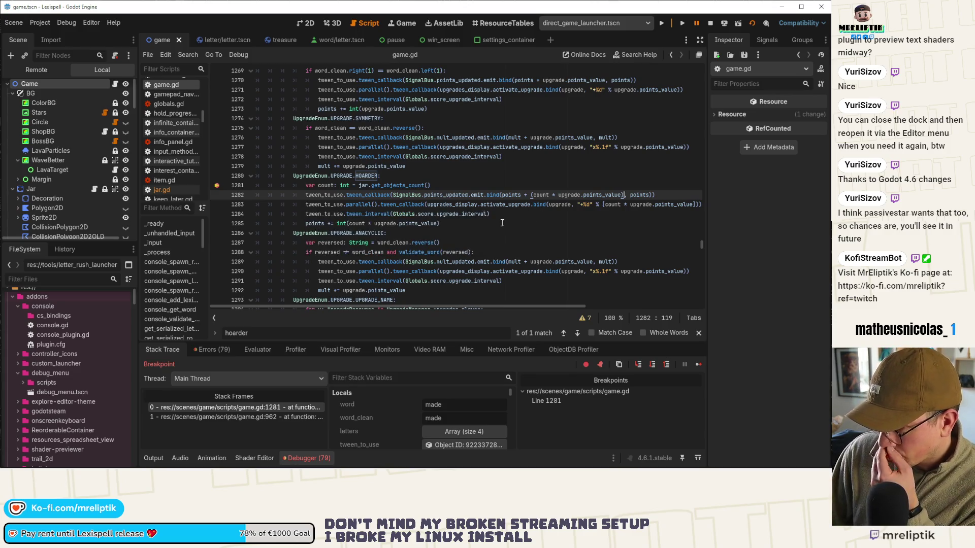
Highlight count, points_value, points_updated, points and upgrade to review the Hoarder branch.
double_click(352, 222)
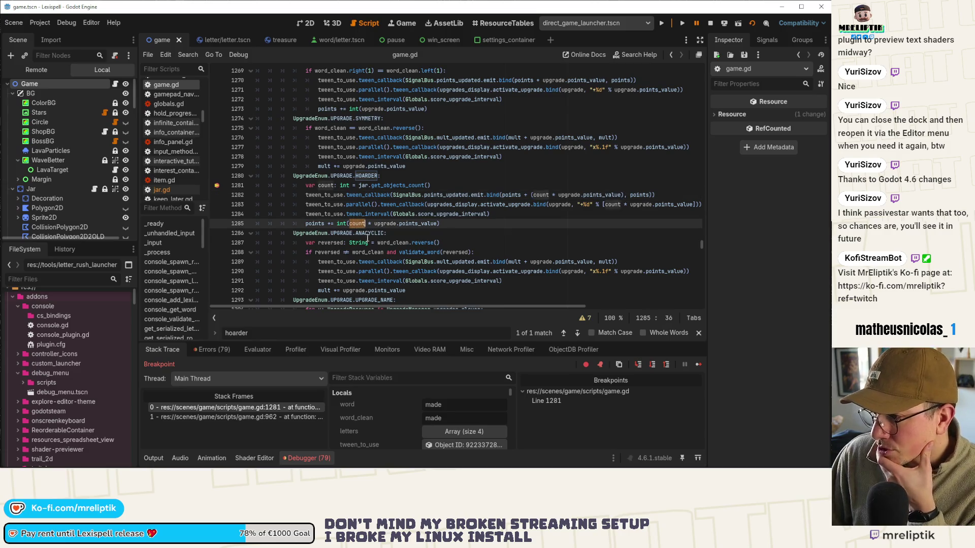
double_click(418, 224)
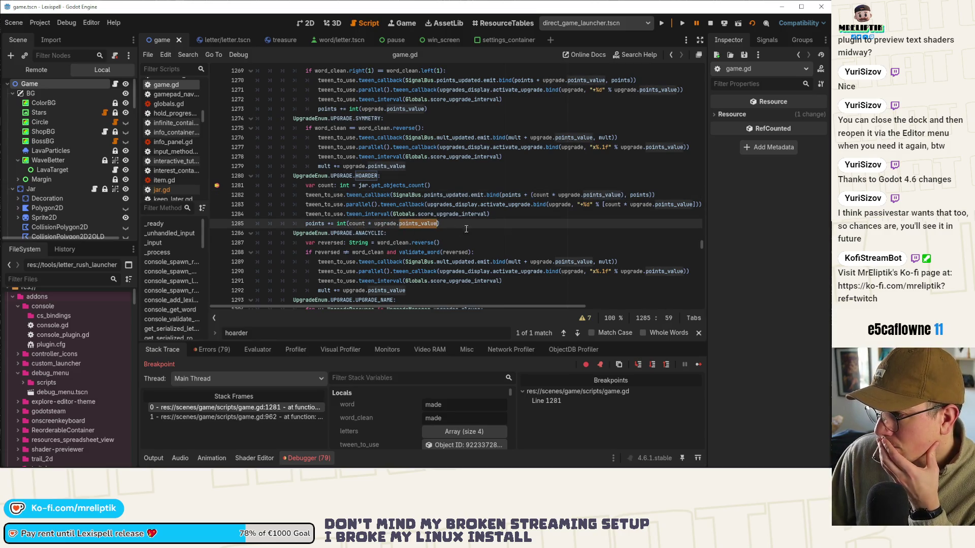
double_click(448, 195)
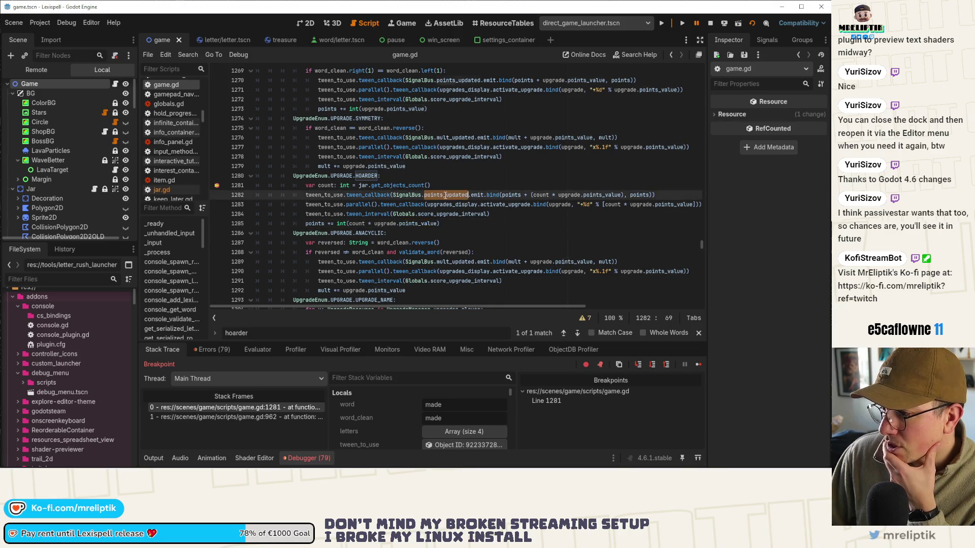
double_click(312, 224)
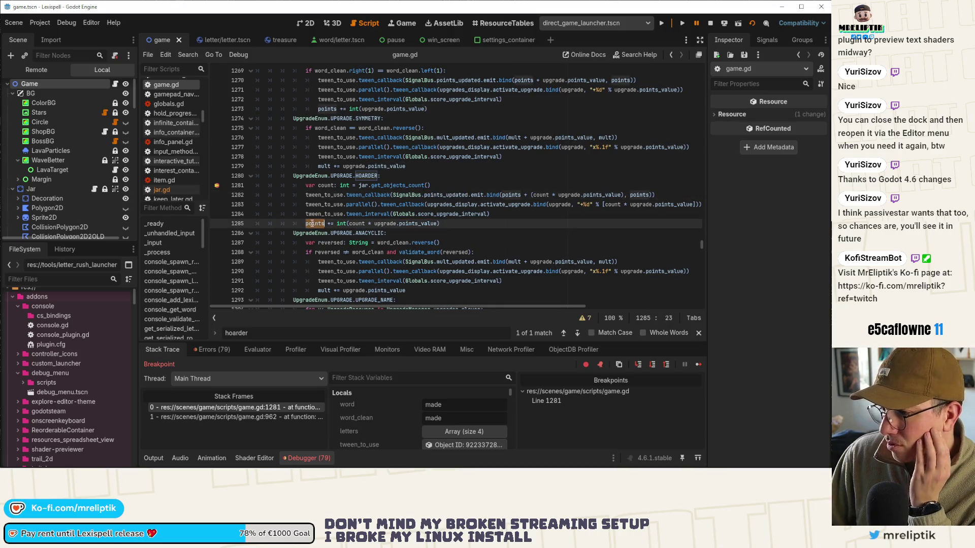
double_click(459, 194)
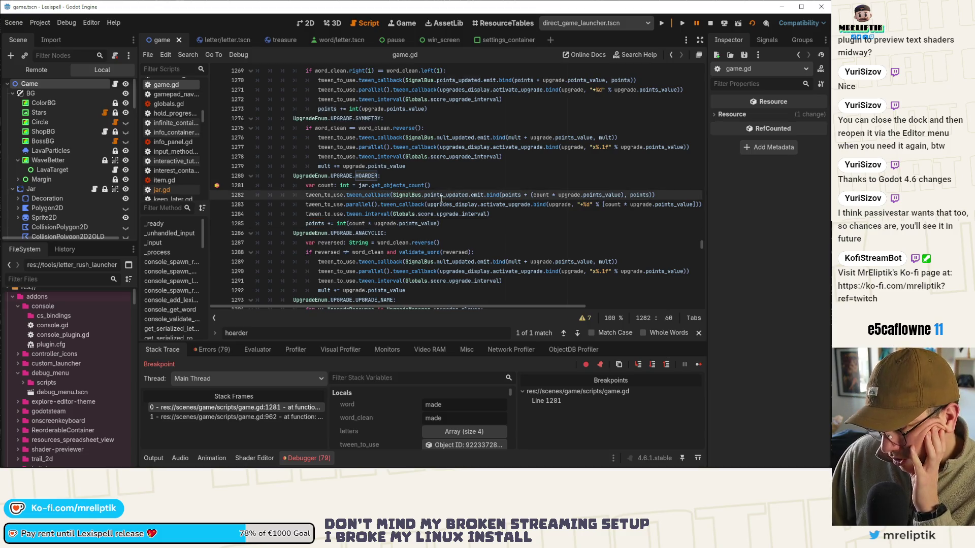
double_click(356, 223)
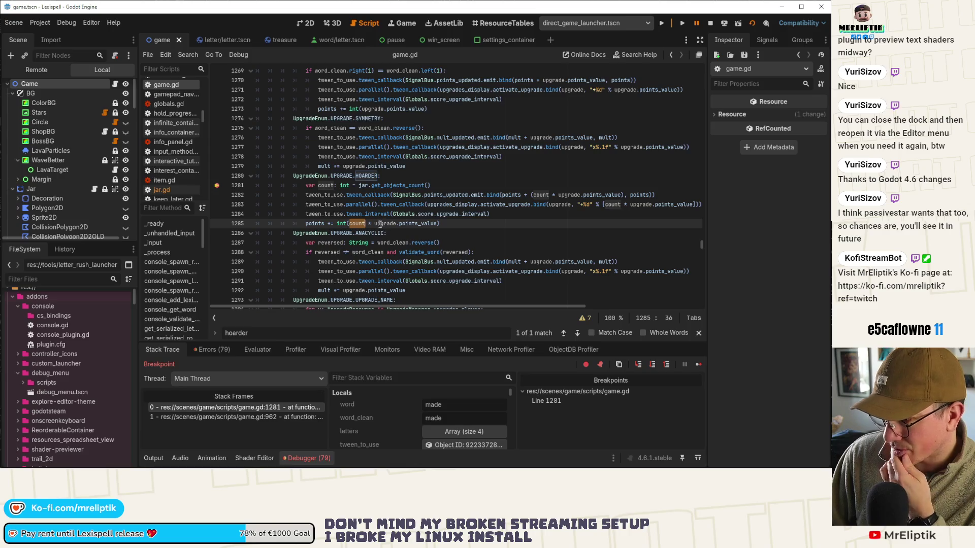
double_click(382, 224)
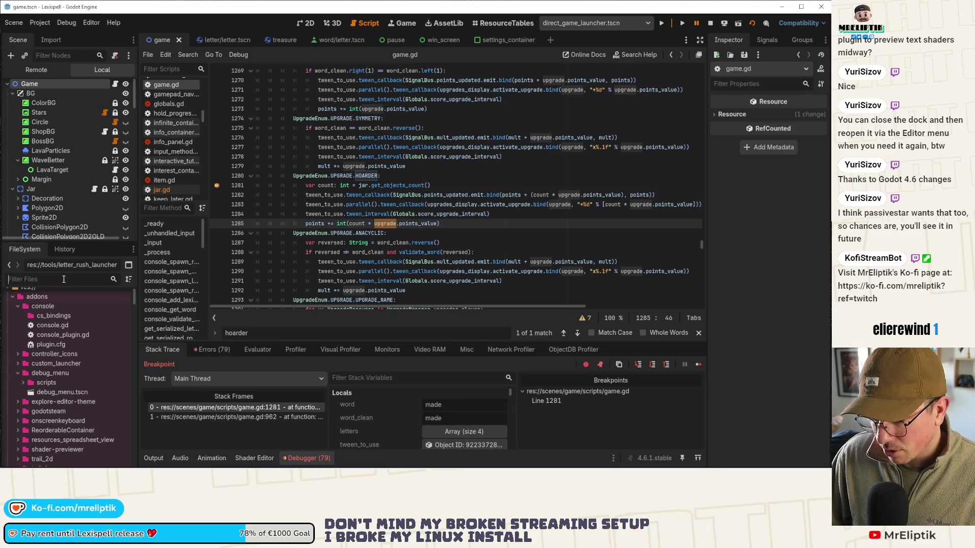
Filter the FileSystem for 'hoar' and inspect upgrade_hoarder.tres in the Inspector.
type("haorder")
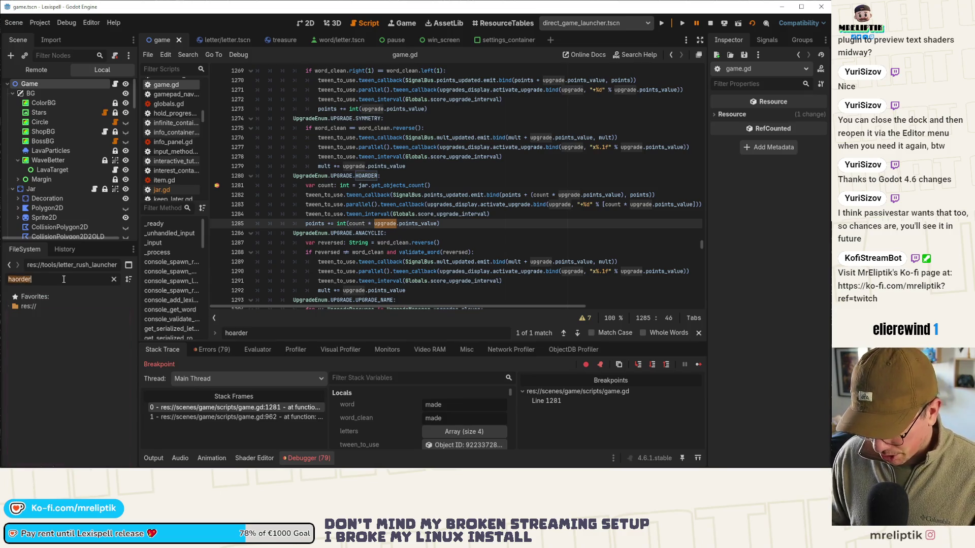
type("hoar")
left_click(66, 338)
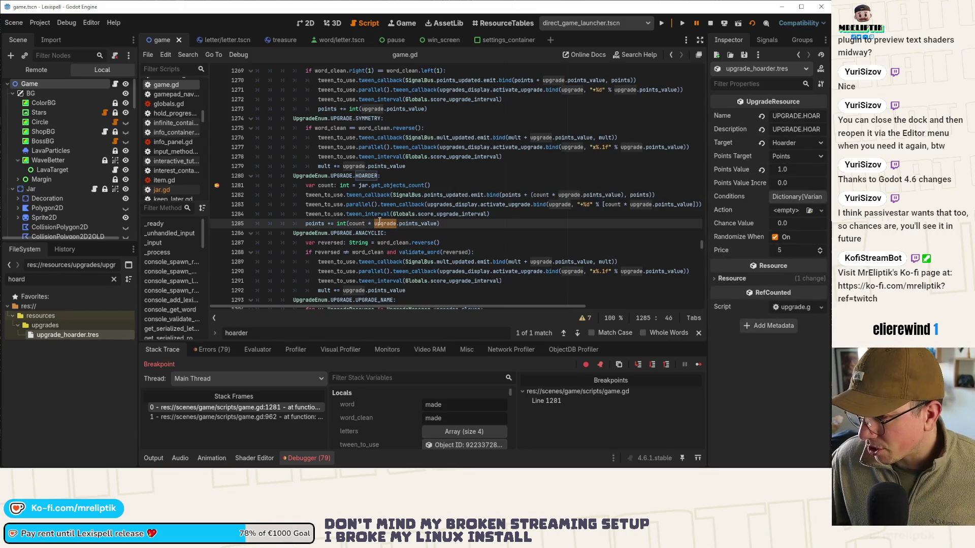
key("End")
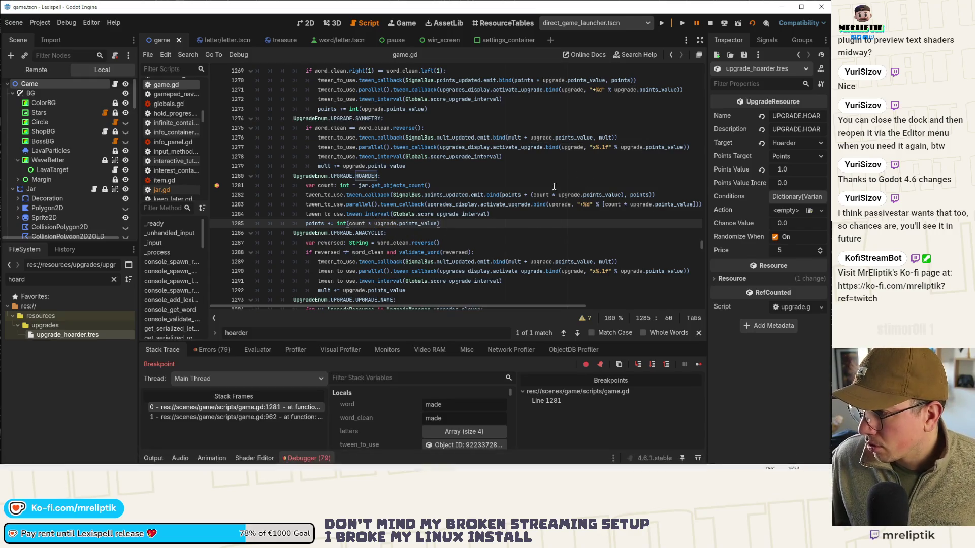
Re-check count, upgrade and points_value on line 1282, then switch to Visual Studio Code.
double_click(542, 195)
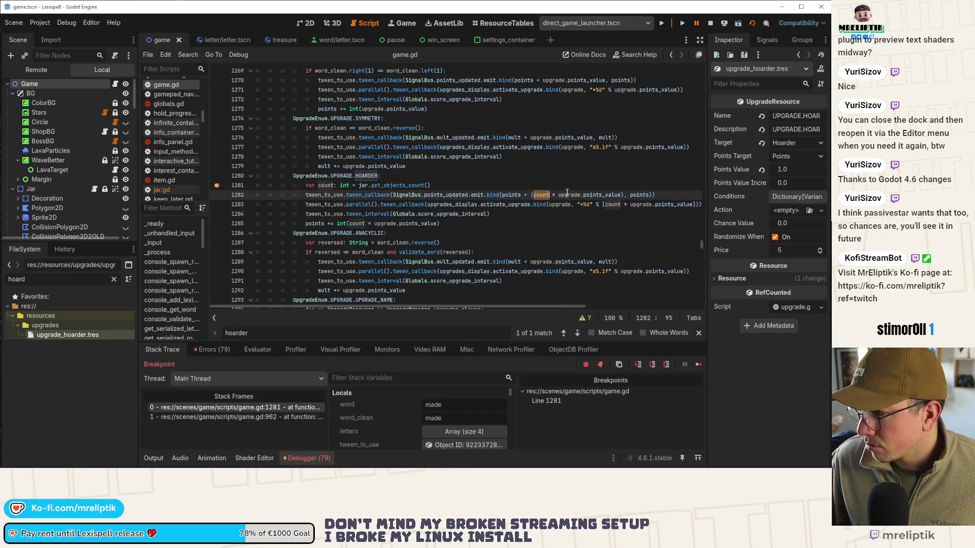
mouse_move(590, 194)
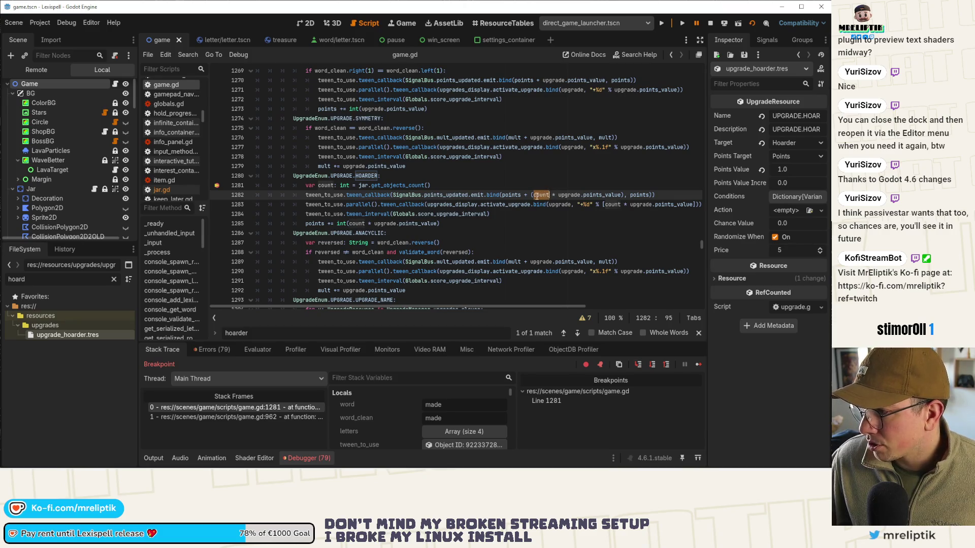
double_click(570, 194)
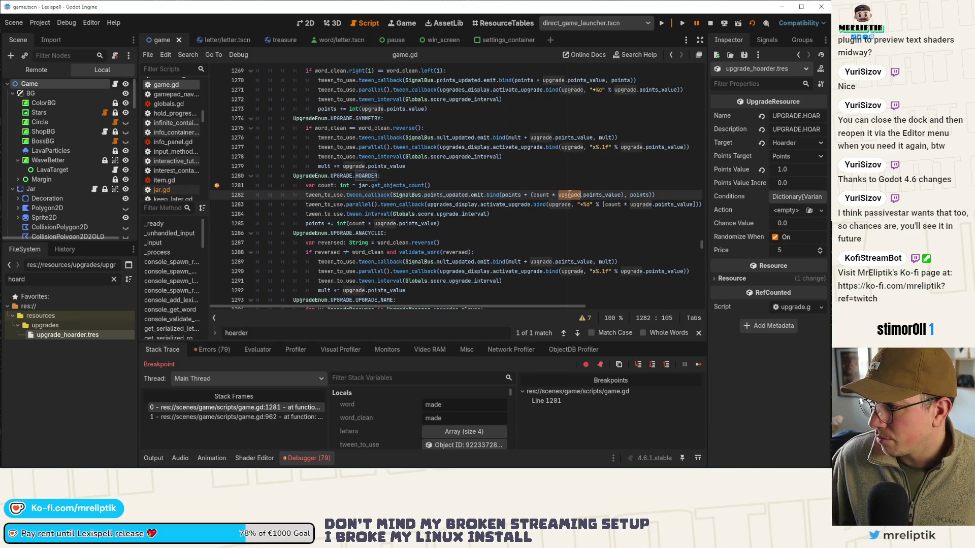
double_click(599, 195)
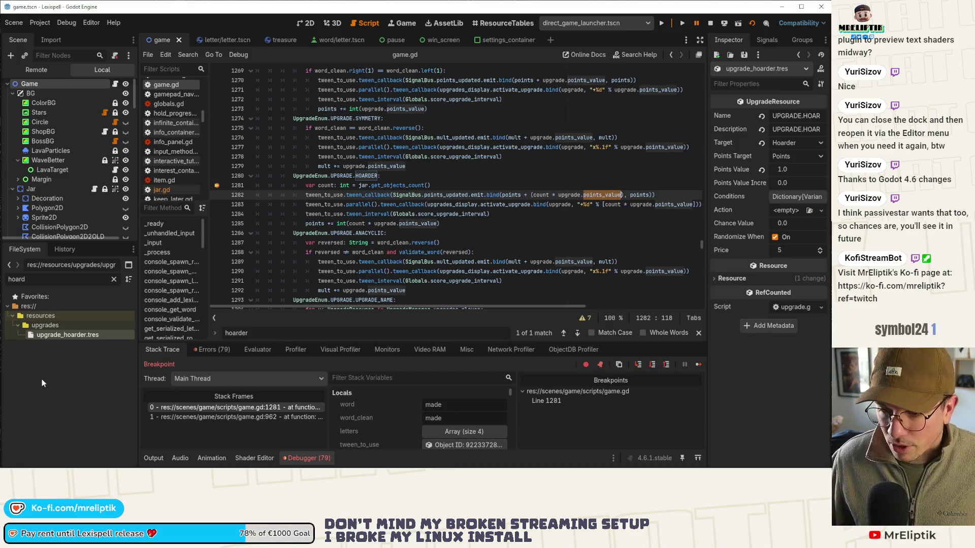
key("alt+Tab")
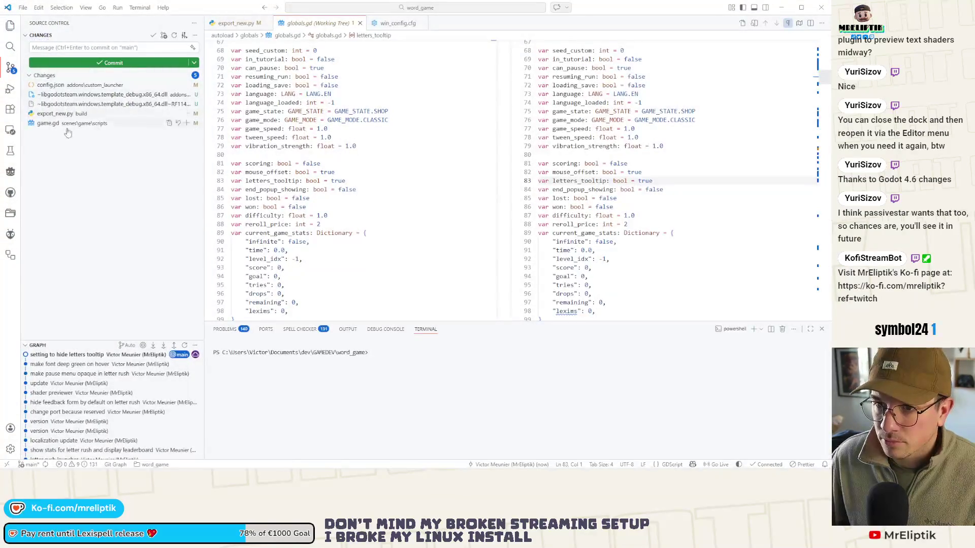
Stage game.gd, commit it as 'fix hoarder not showing points correctly', and return to Godot.
left_click(67, 124)
left_click(180, 123)
left_click(88, 47)
type("fix haorer nolt sho")
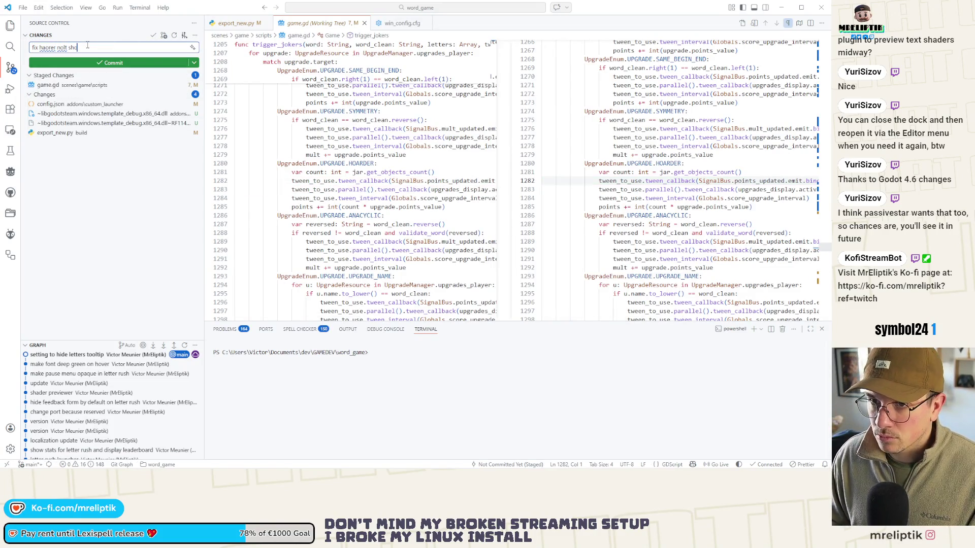
key("BackSpace")
key("ctrl+a")
type("fix")
type("rder not ")
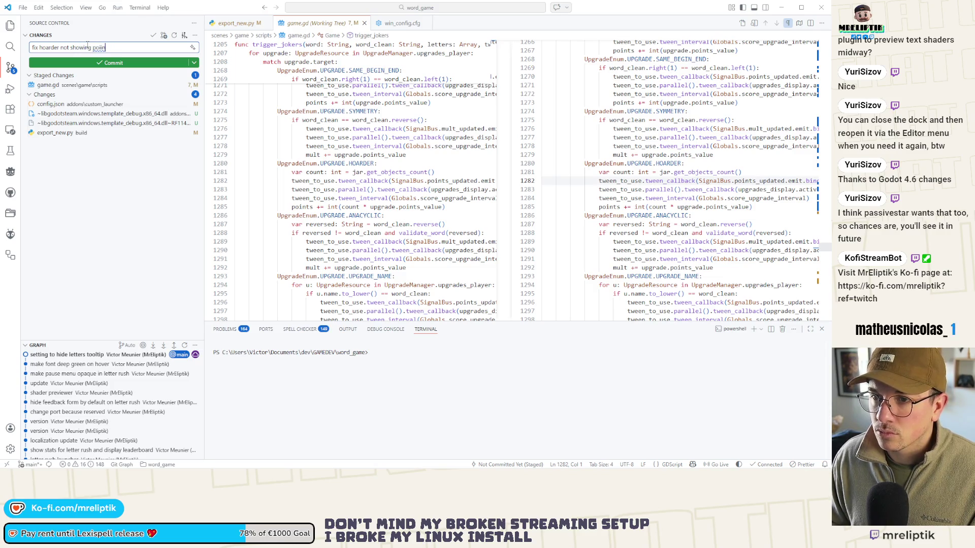
type("rectly")
key("ctrl+Return")
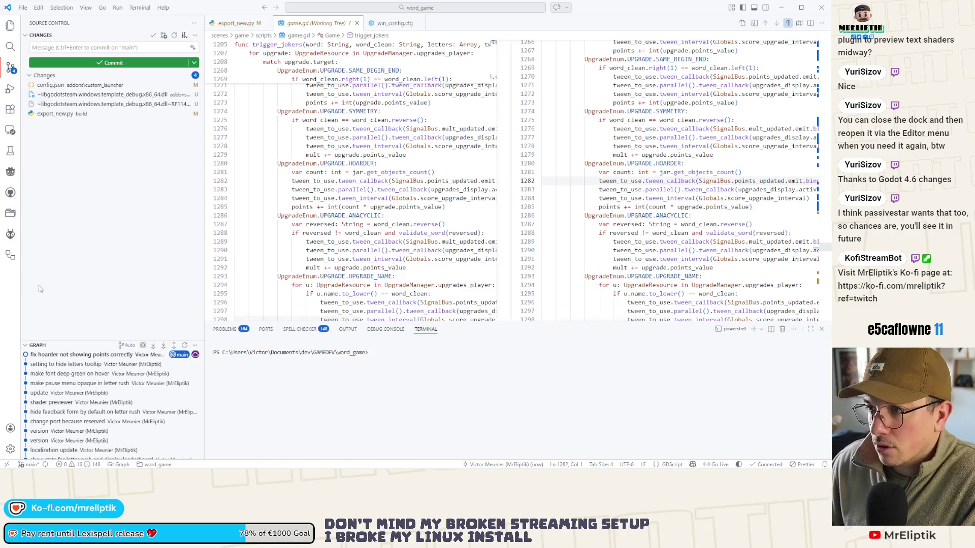
key("alt+Tab")
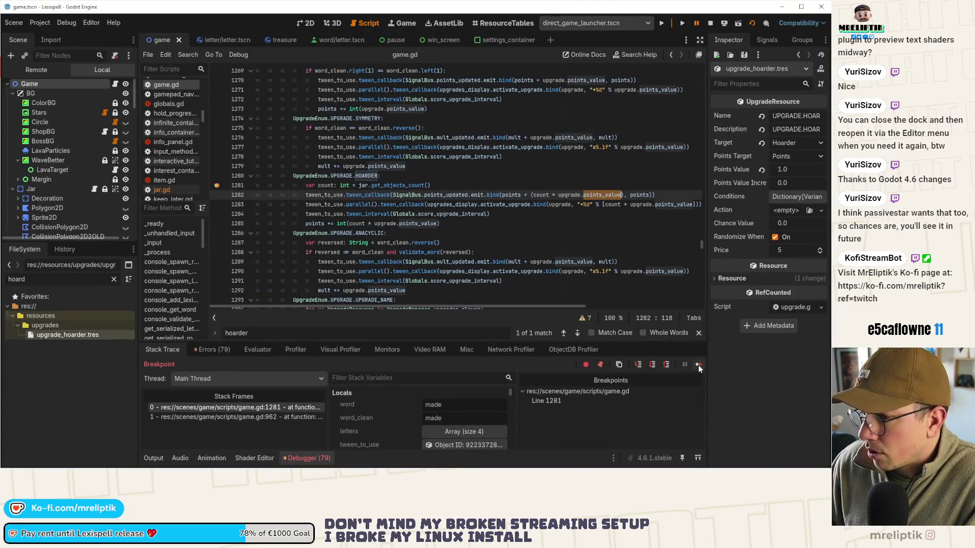
Remove the line 1281 breakpoint and let the game run until it closes.
left_click(216, 185)
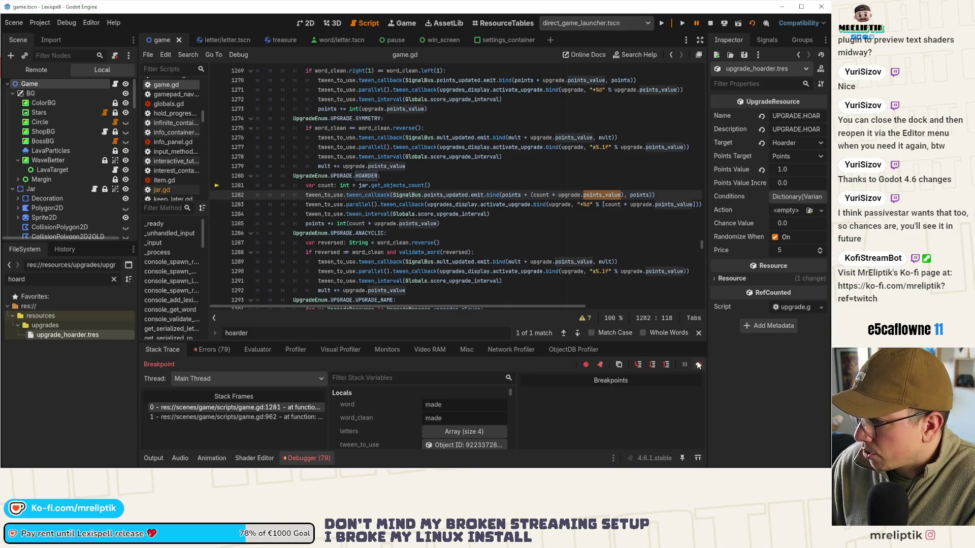
left_click(698, 366)
key("F8")
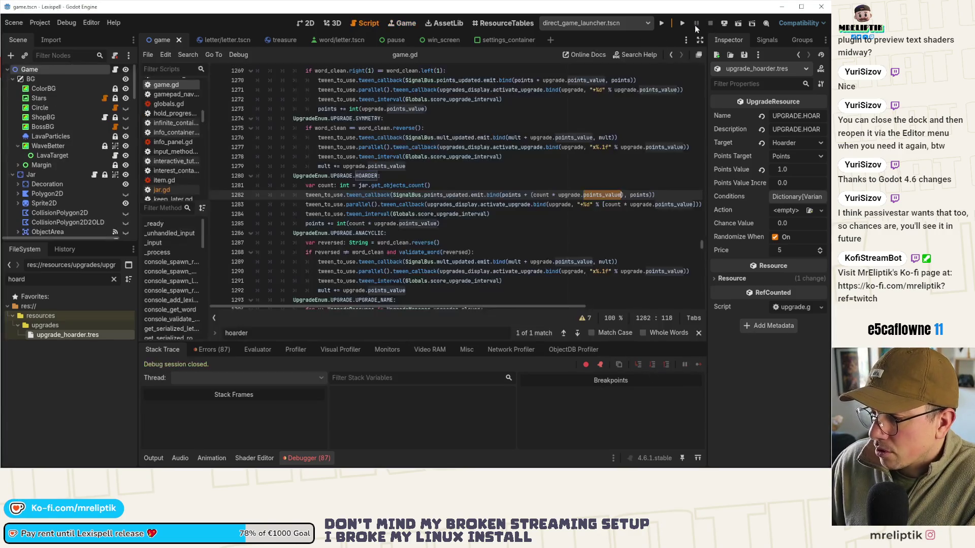
Clear the debugger's error list, empty the FileSystem filter, and collapse the Output panel.
left_click(153, 458)
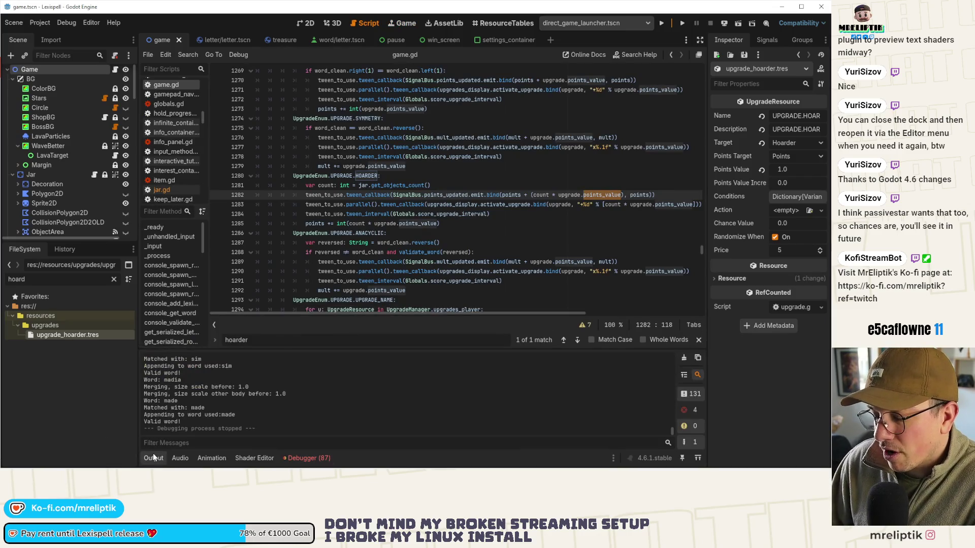
left_click(307, 458)
left_click(216, 350)
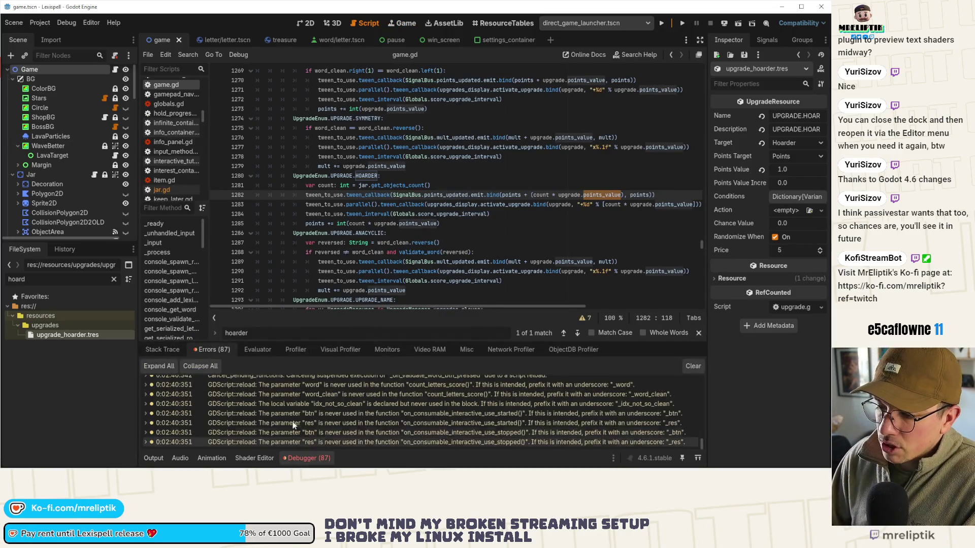
left_click(694, 366)
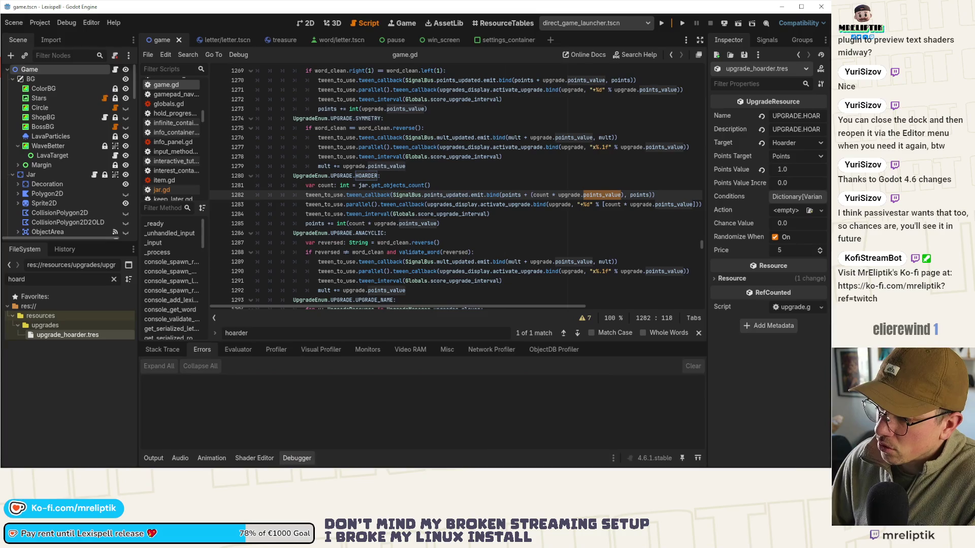
left_click(154, 458)
left_click(114, 281)
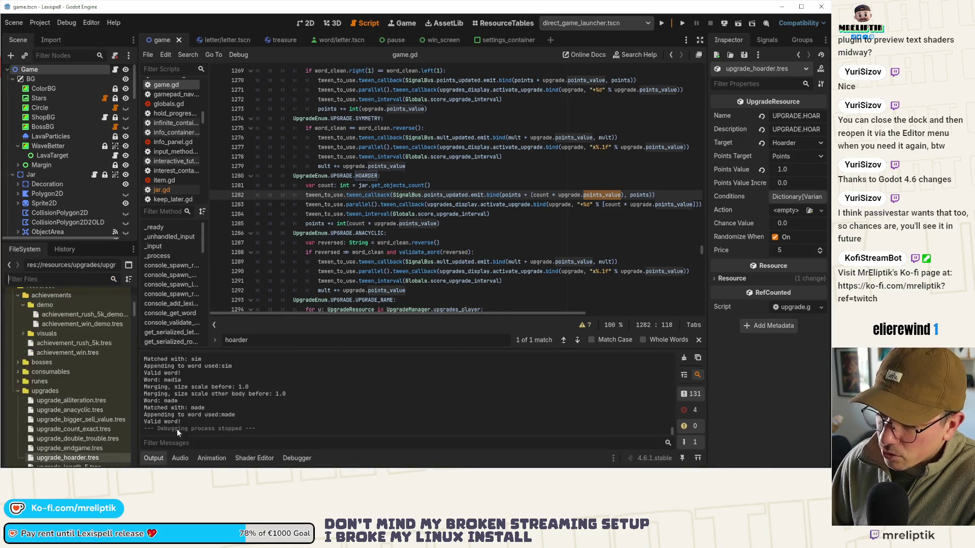
left_click(153, 458)
left_click(59, 275)
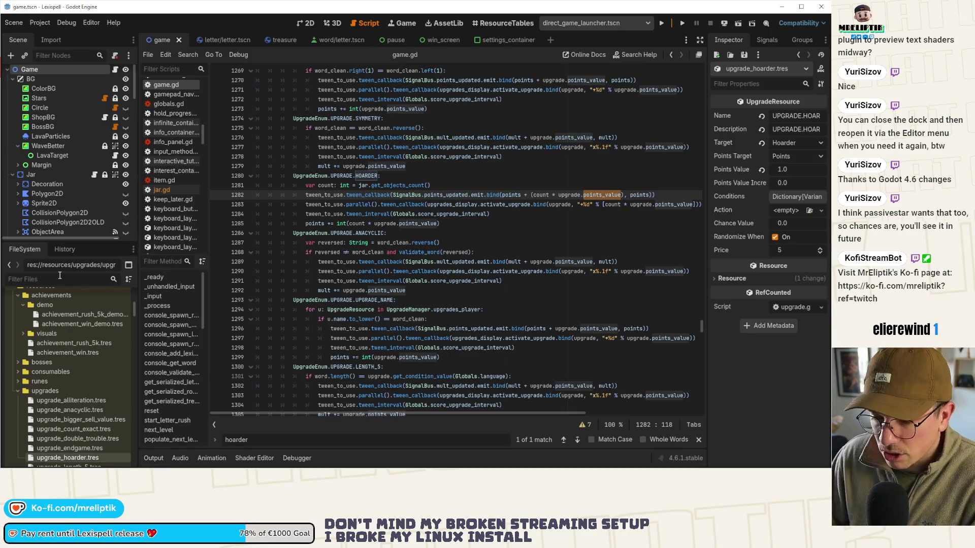
Filter the FileSystem for 'sell' and inspect upgrade_sell_mult.tres in a widened Inspector.
type("sellou")
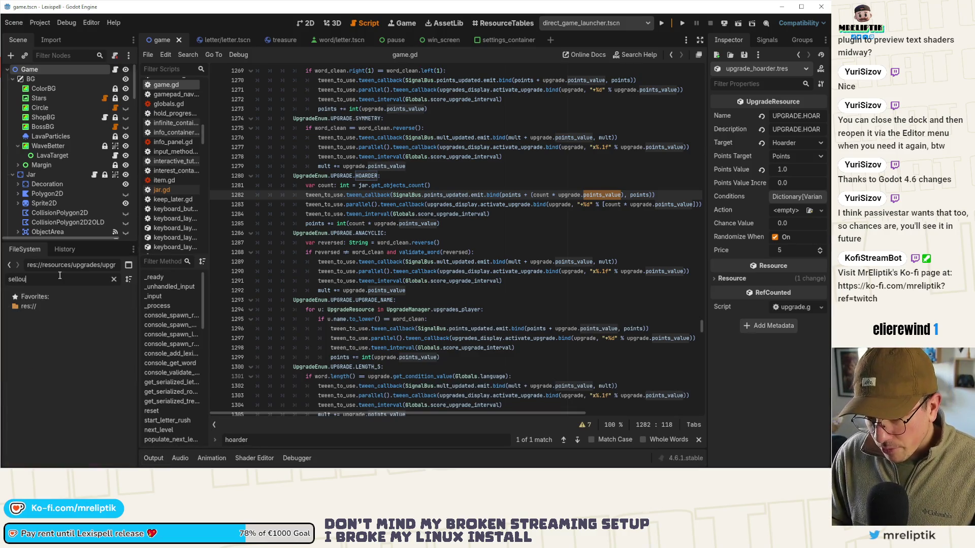
key("BackSpace")
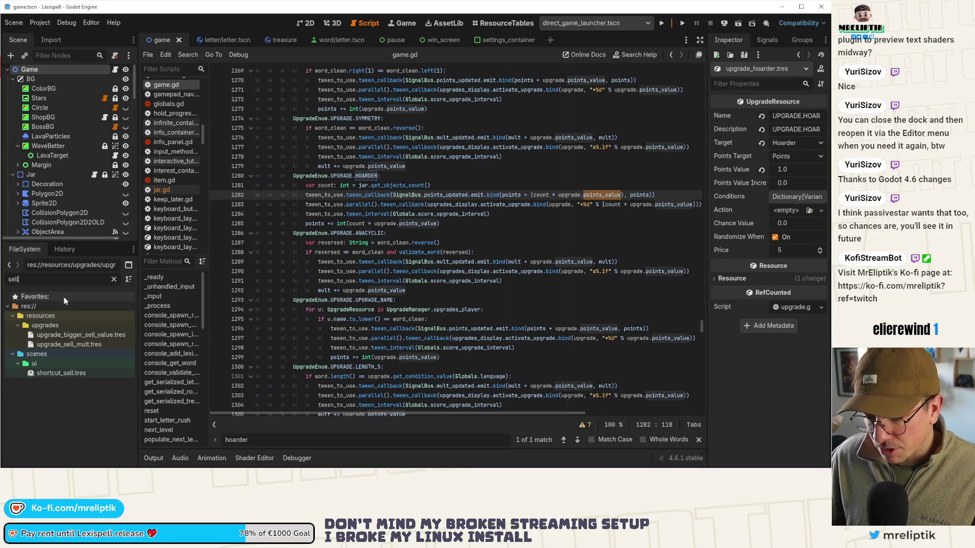
left_click(68, 346)
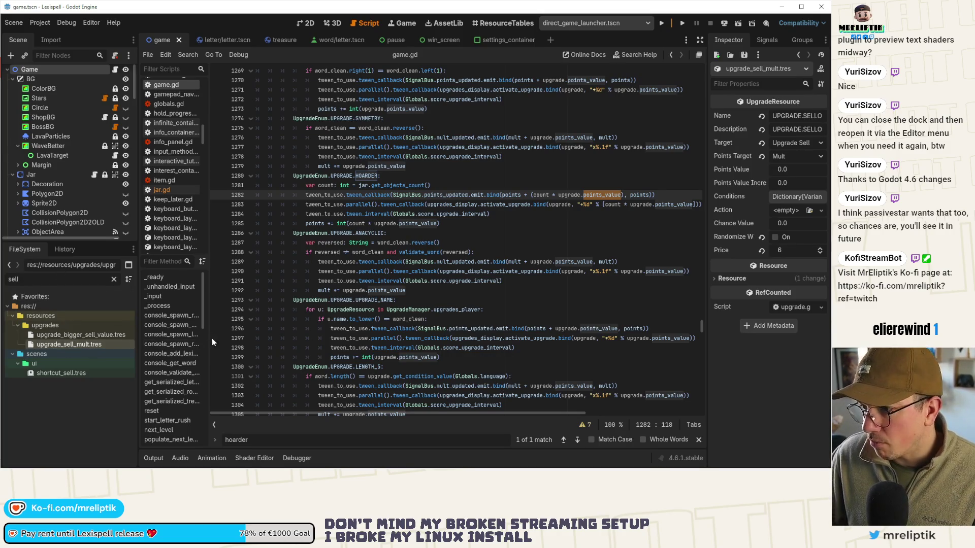
left_click_drag(707, 250, 607, 249)
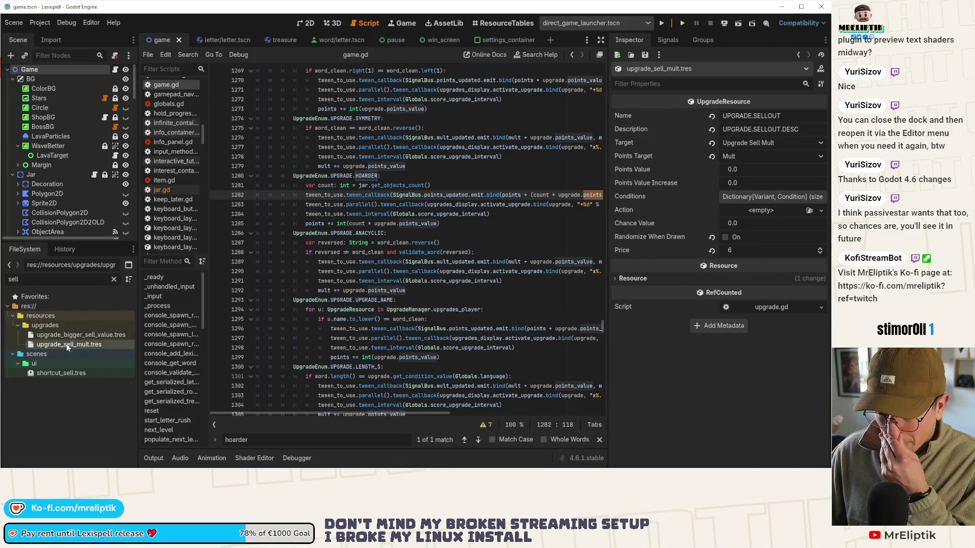
Filter the FileSystem for 'upgrade' and open upgrade.gd in the script editor.
double_click(54, 280)
type("upgrade")
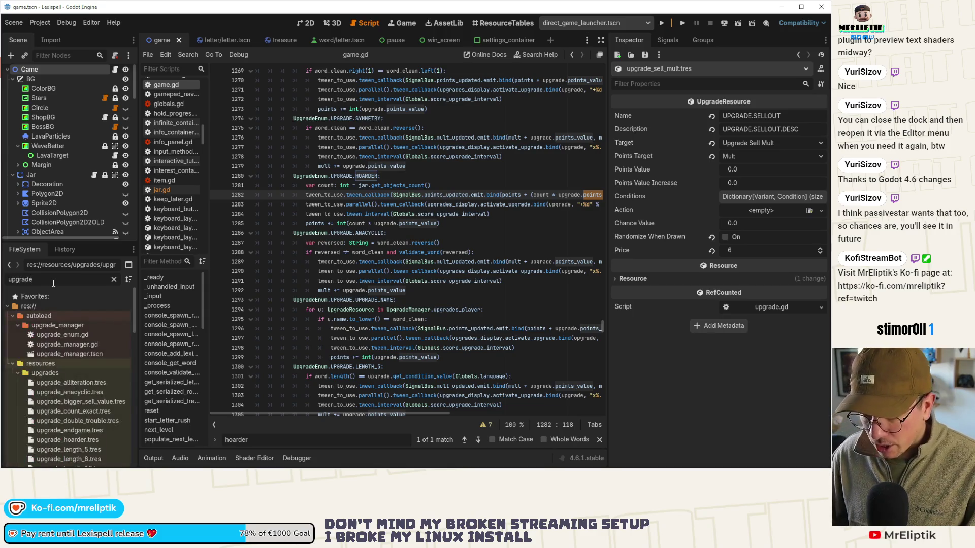
scroll(105, 391, "down", 10)
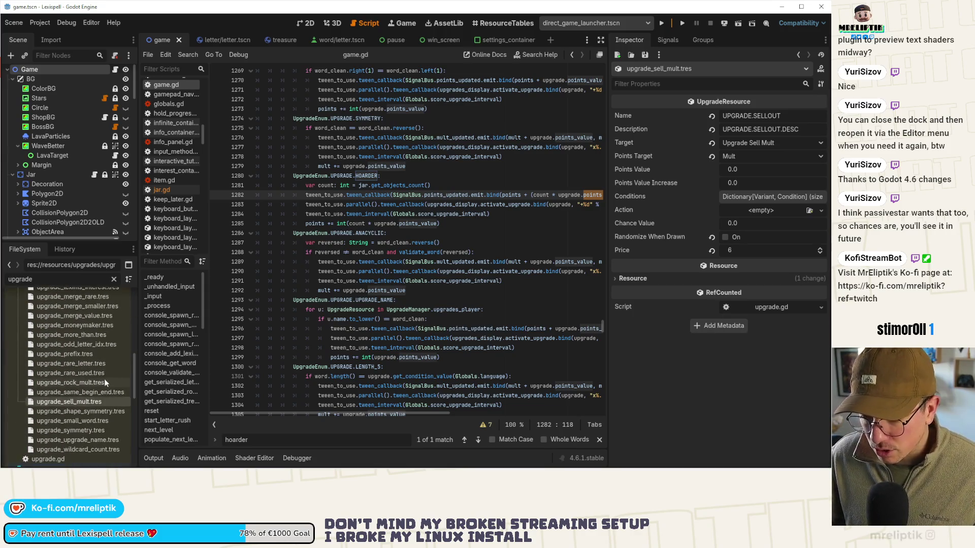
scroll(103, 388, "down", 3)
double_click(65, 352)
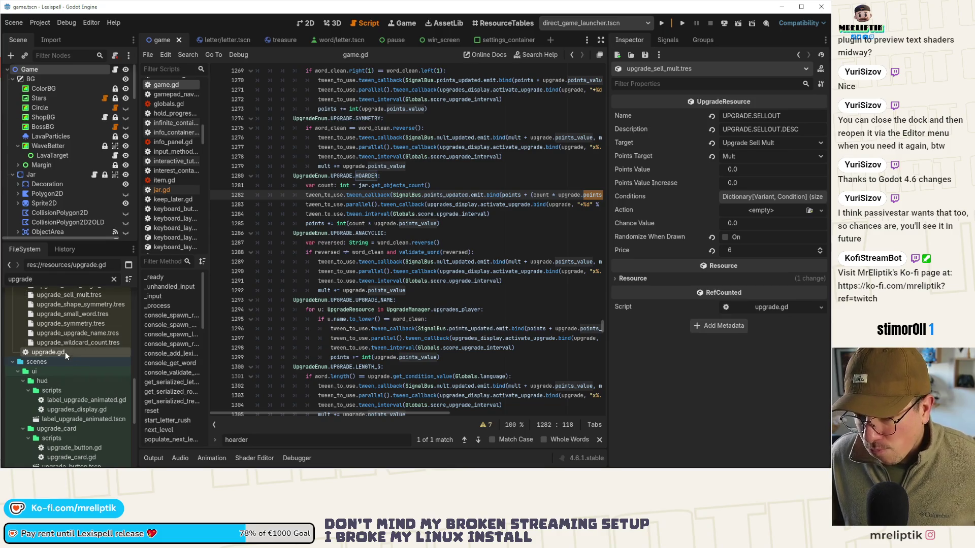
left_click(468, 188)
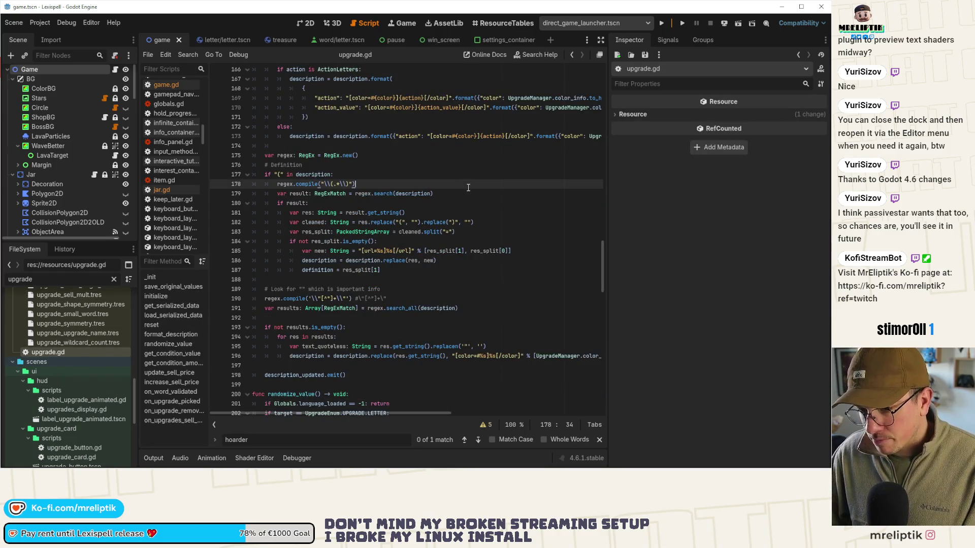
Search upgrade.gd for 'sell_mult' to show the UPGRADE_SELL_MULT handlers.
key("ctrl+f")
type("sell_mult")
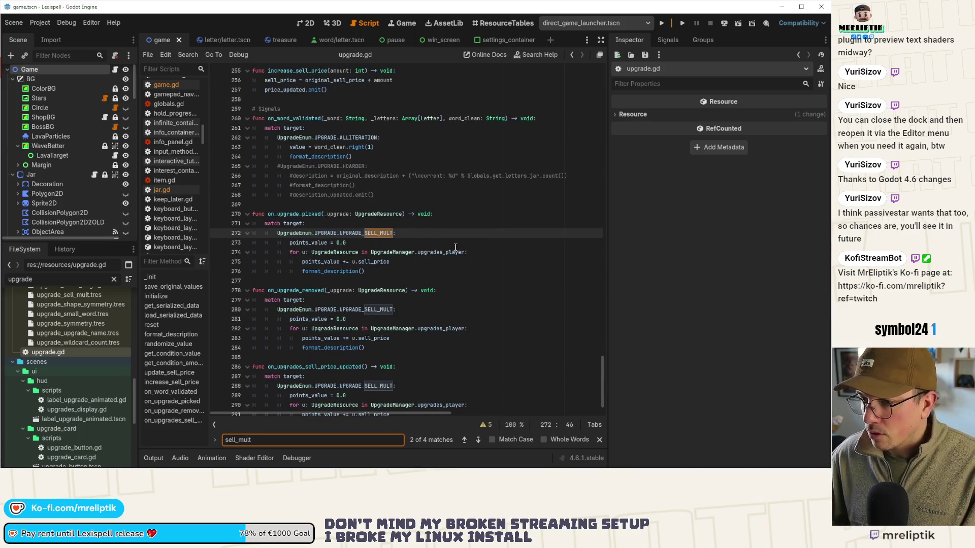
scroll(455, 247, "down", 1)
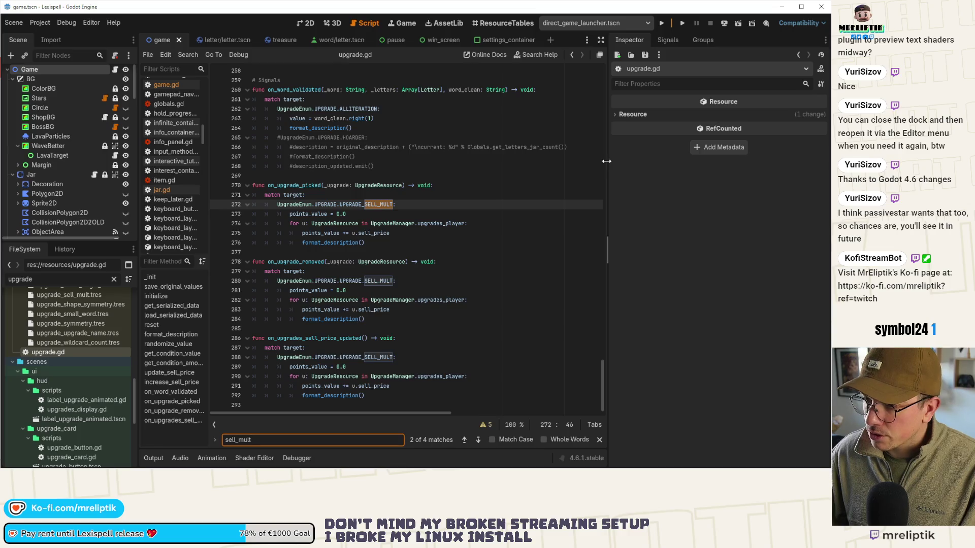
left_click_drag(606, 161, 659, 160)
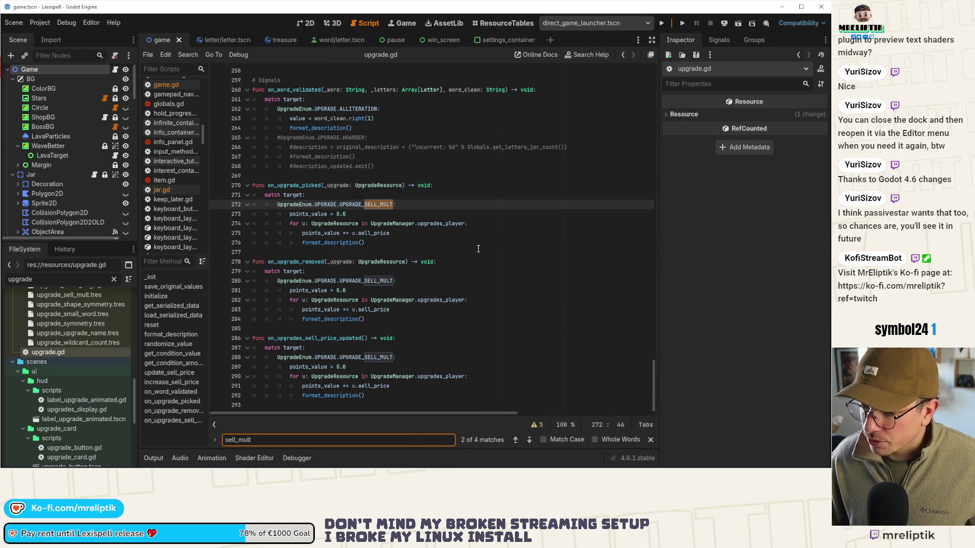
scroll(66, 344, "up", 5)
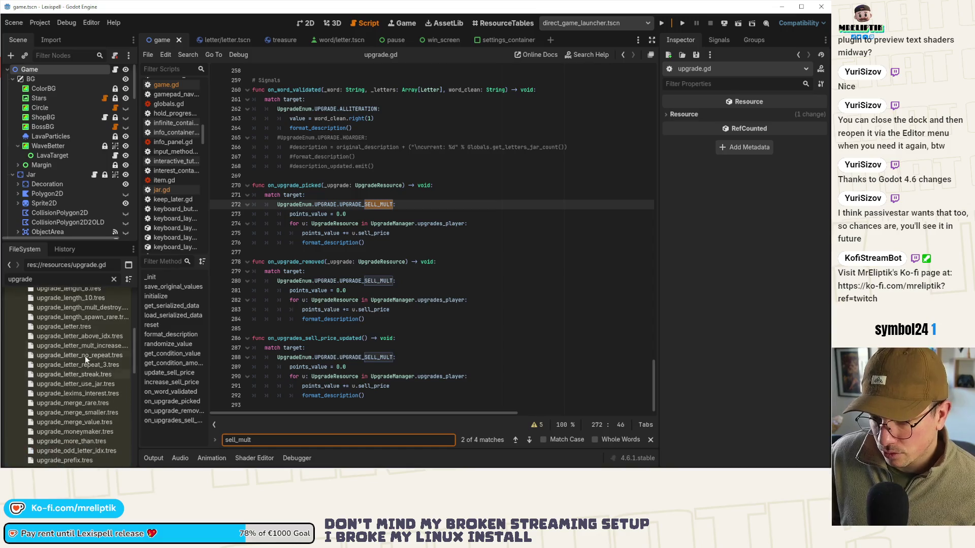
Filter for 'sell' and compare upgrade_sell_mult.tres with upgrade_bigger_sell_value.tres.
double_click(68, 282)
type("sell")
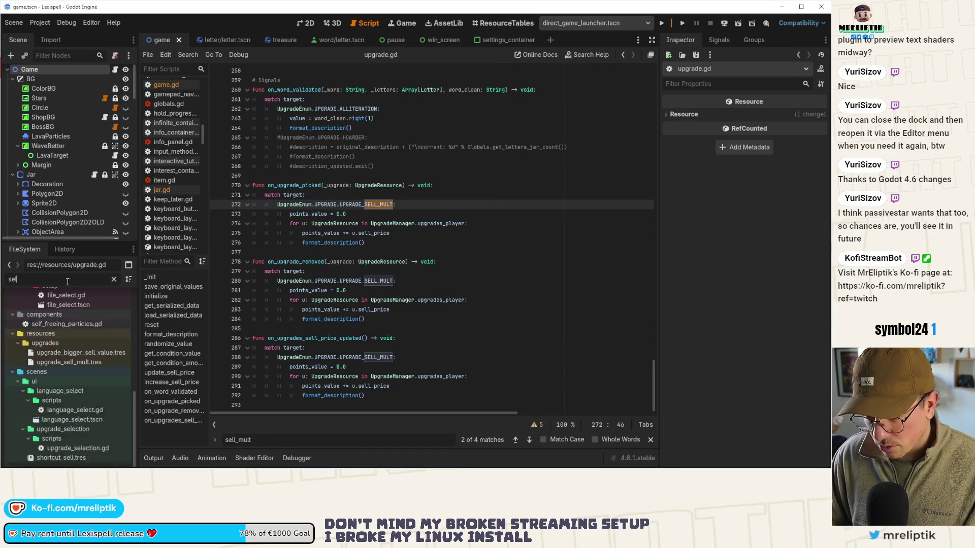
left_click(77, 344)
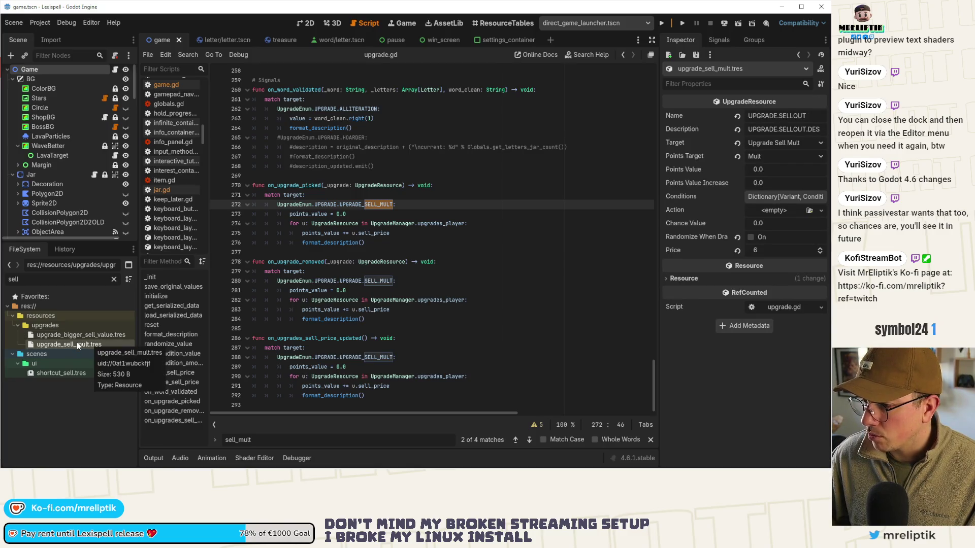
left_click(86, 335)
double_click(85, 354)
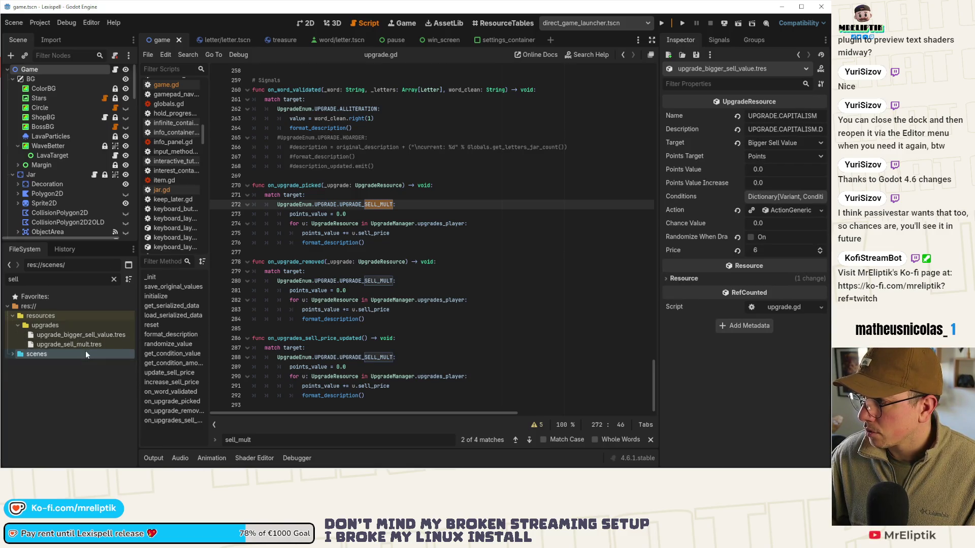
left_click(86, 345)
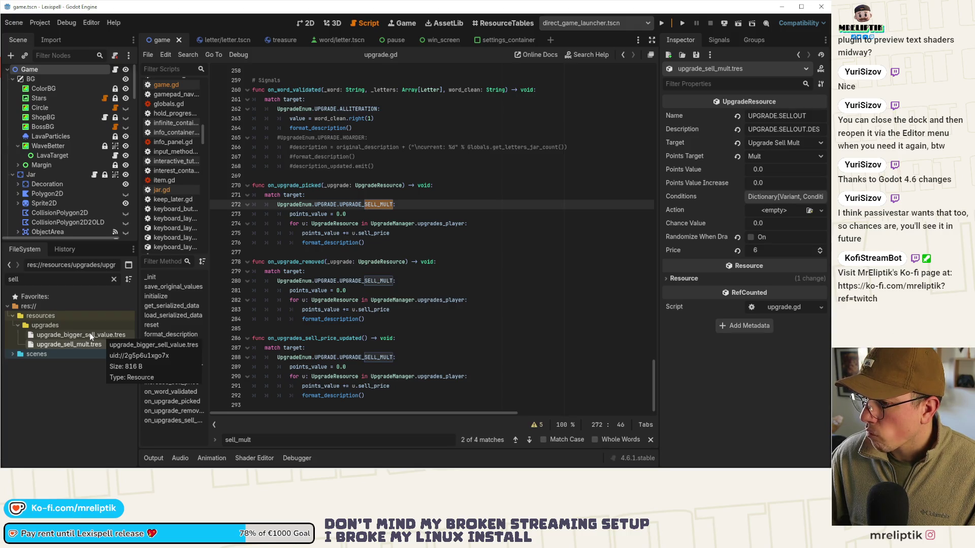
left_click(91, 335)
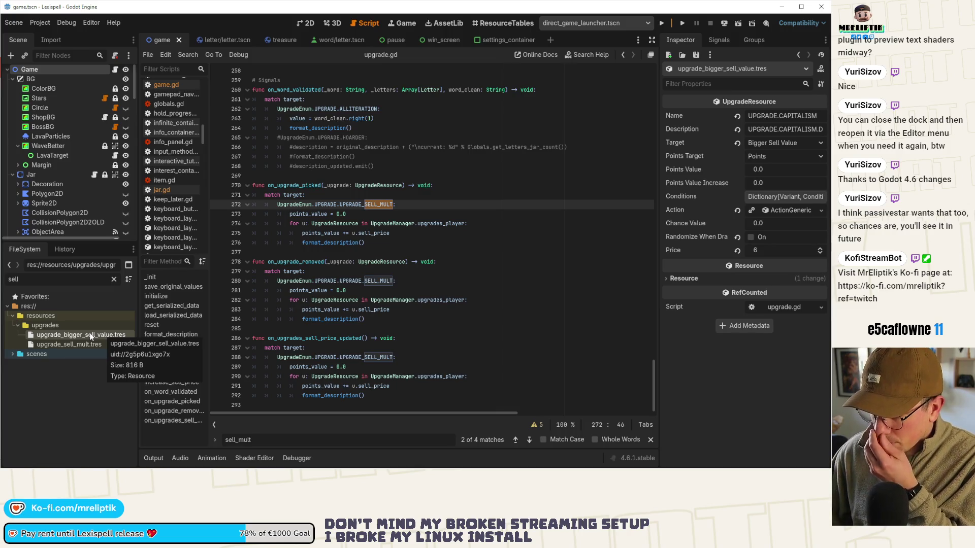
left_click(89, 345)
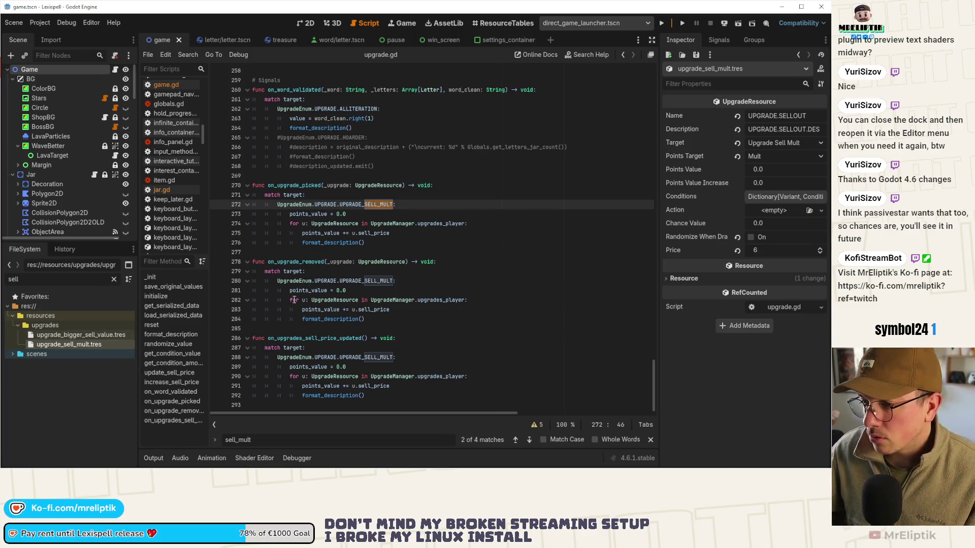
left_click(371, 216)
double_click(290, 186)
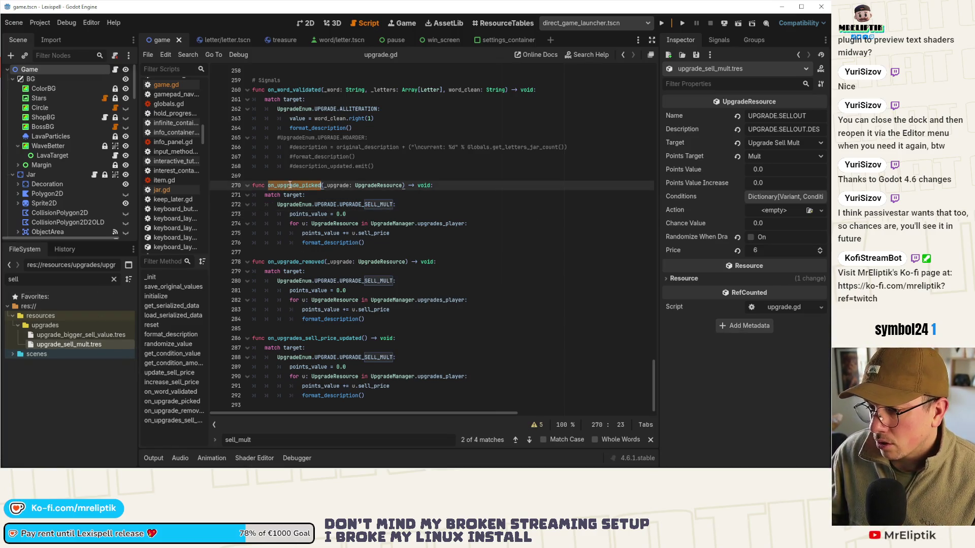
double_click(309, 262)
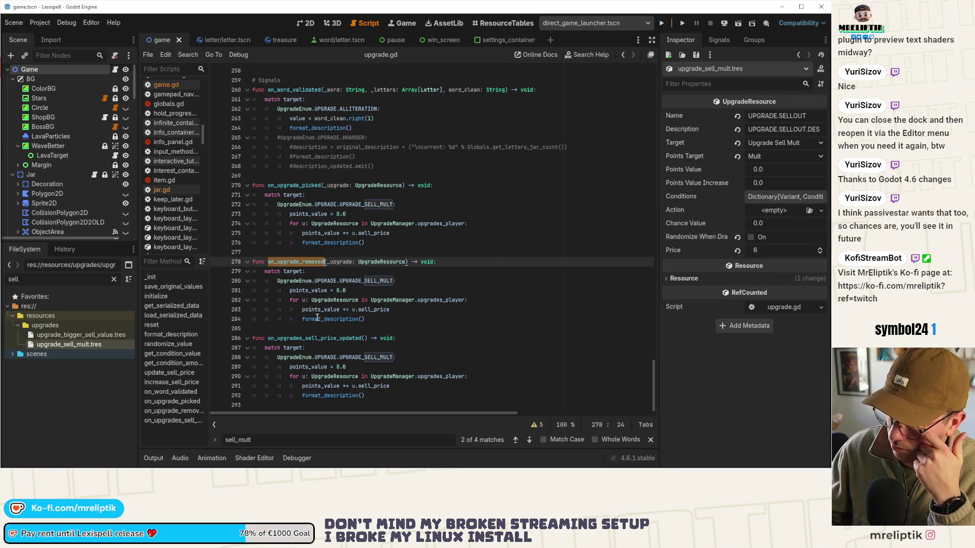
mouse_move(333, 318)
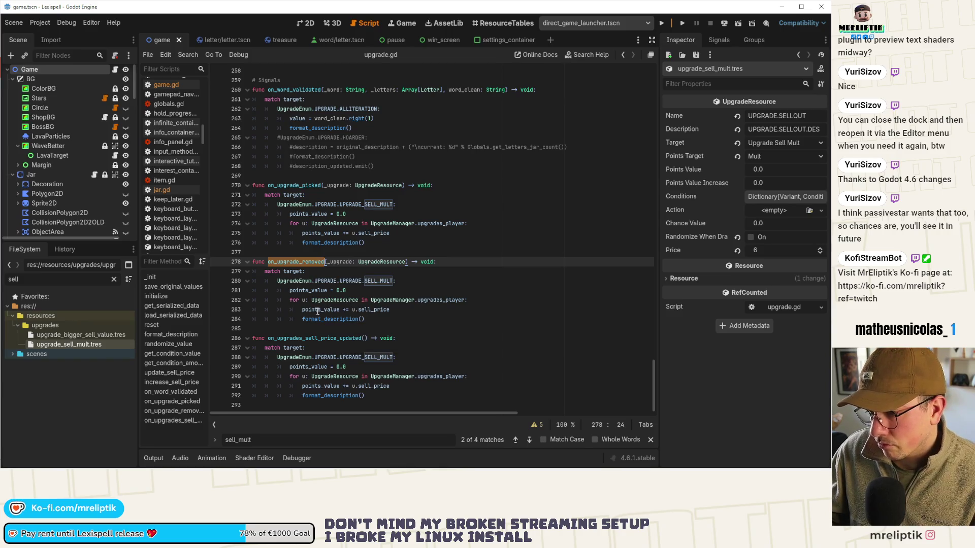
double_click(431, 301)
left_click(389, 319)
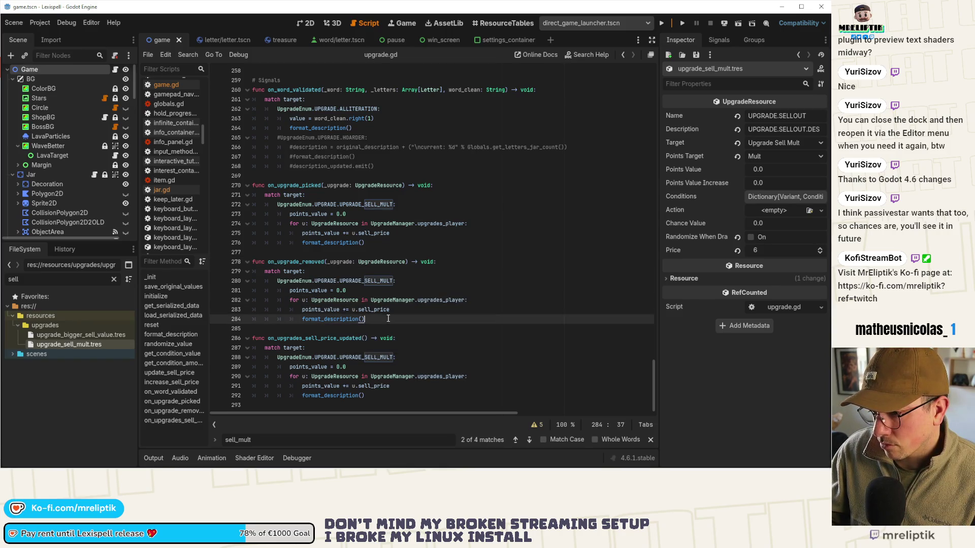
double_click(297, 262)
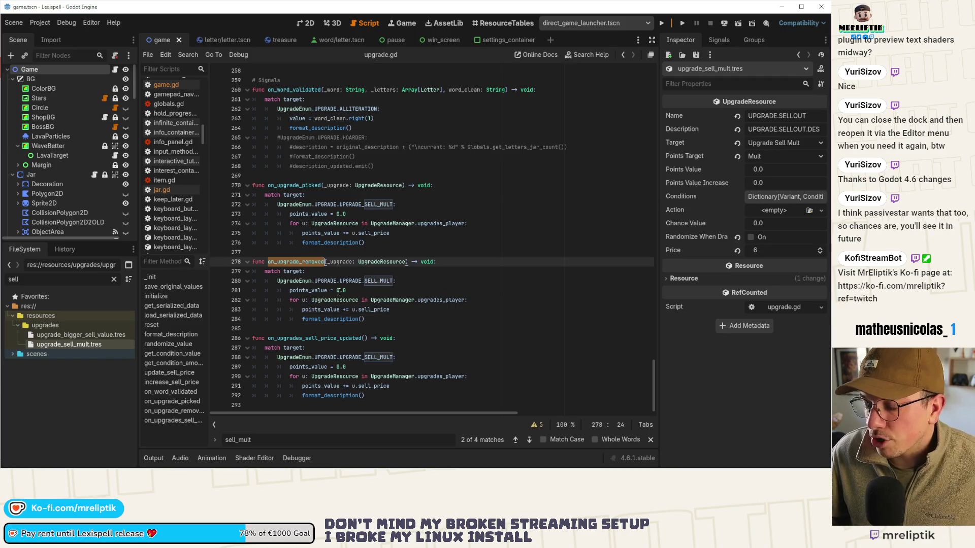
left_click(299, 185)
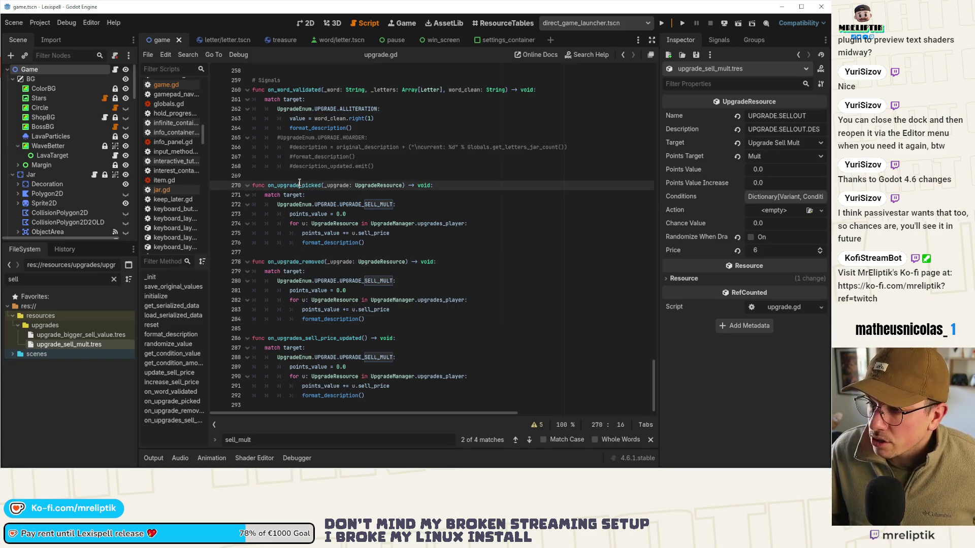
double_click(300, 185)
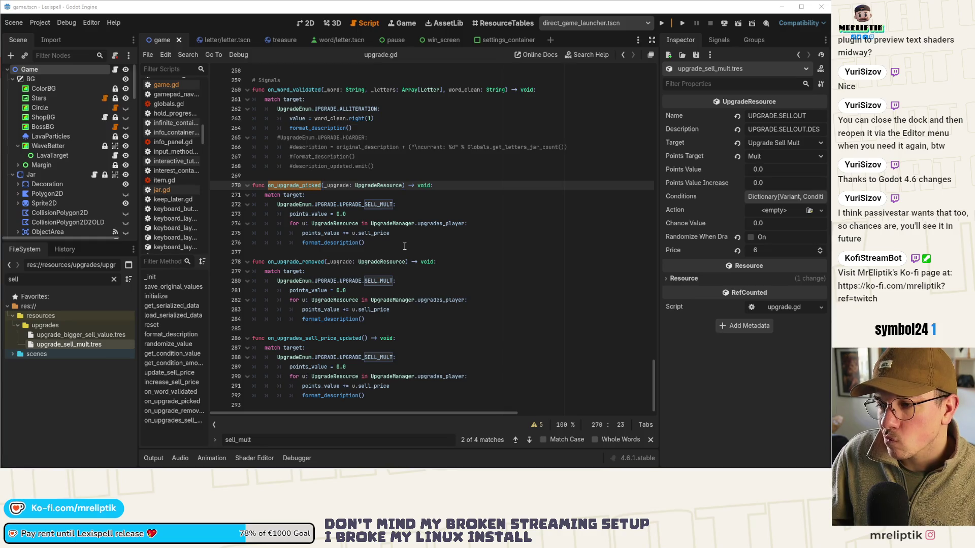
scroll(399, 242, "up", 5)
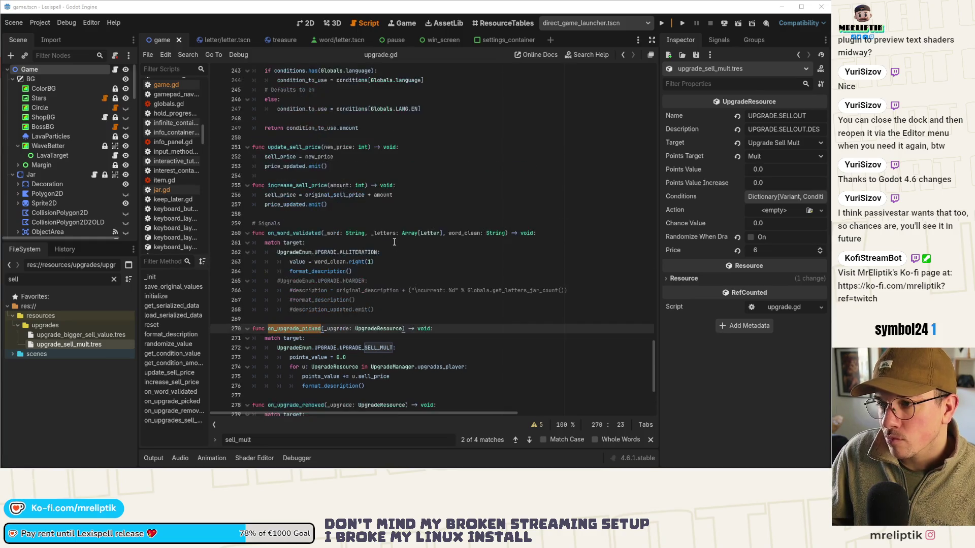
scroll(391, 245, "down", 4)
left_click(372, 270)
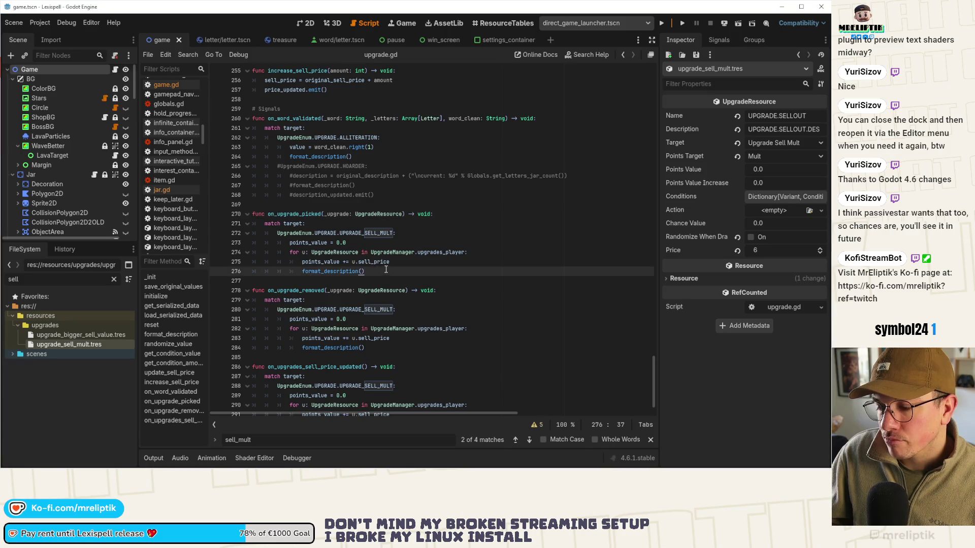
mouse_move(277, 234)
left_mouse_down()
mouse_move(396, 272)
mouse_move(264, 223)
left_mouse_up()
right_click(293, 235)
Copy the SELL_MULT match block and navigate to the reset() function via the method list.
left_click(324, 288)
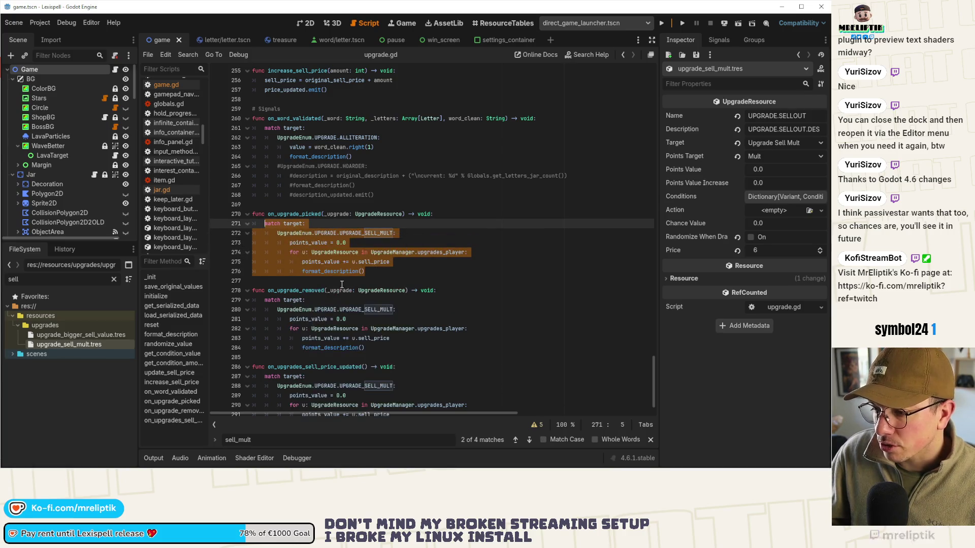
scroll(349, 187, "up", 5)
scroll(349, 191, "up", 11)
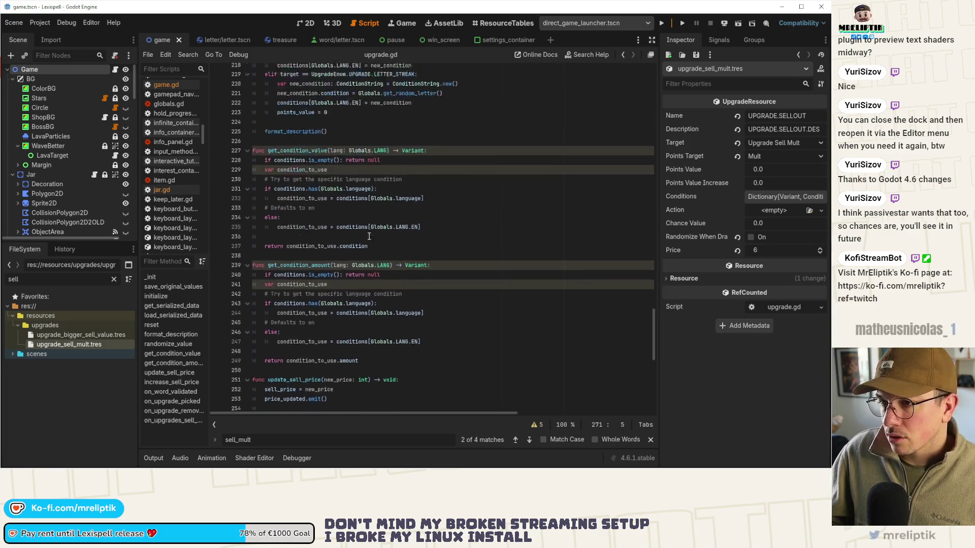
left_click(152, 325)
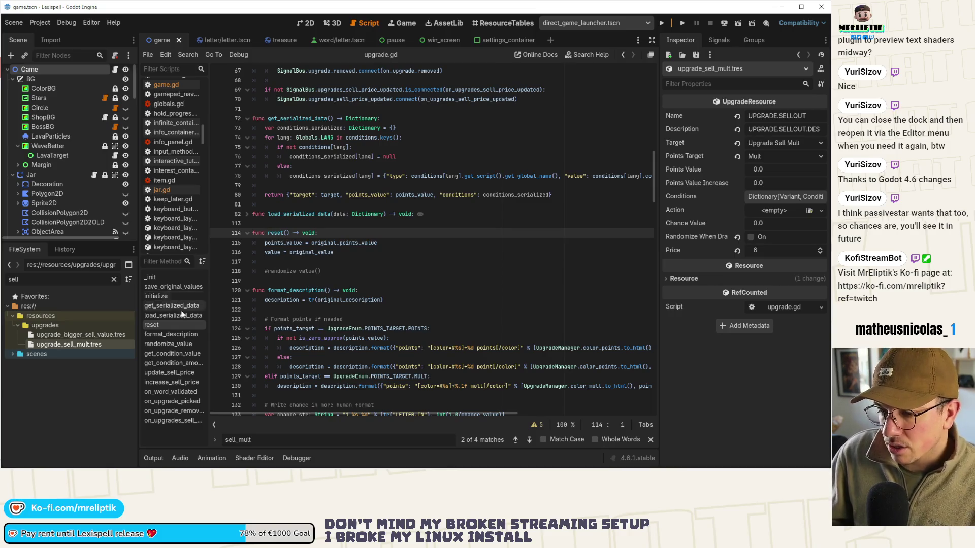
left_click(172, 299)
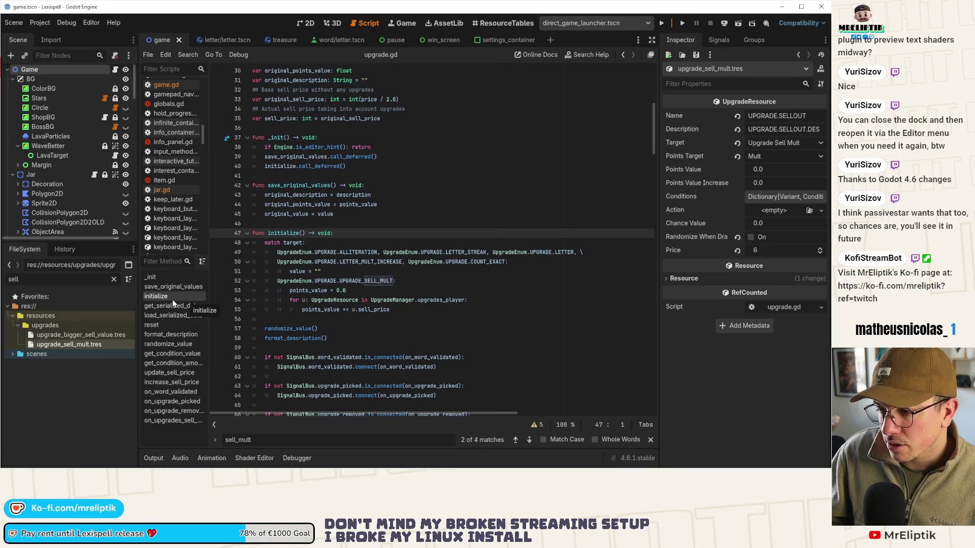
left_click(176, 324)
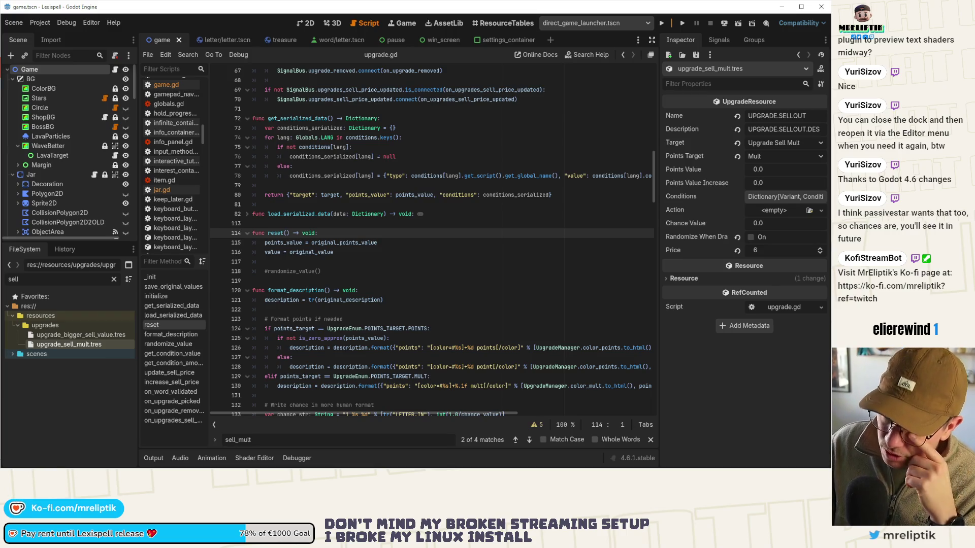
Paste the block into reset(), delete it again, save upgrade.gd, and bring up the scene picker.
left_click(343, 252)
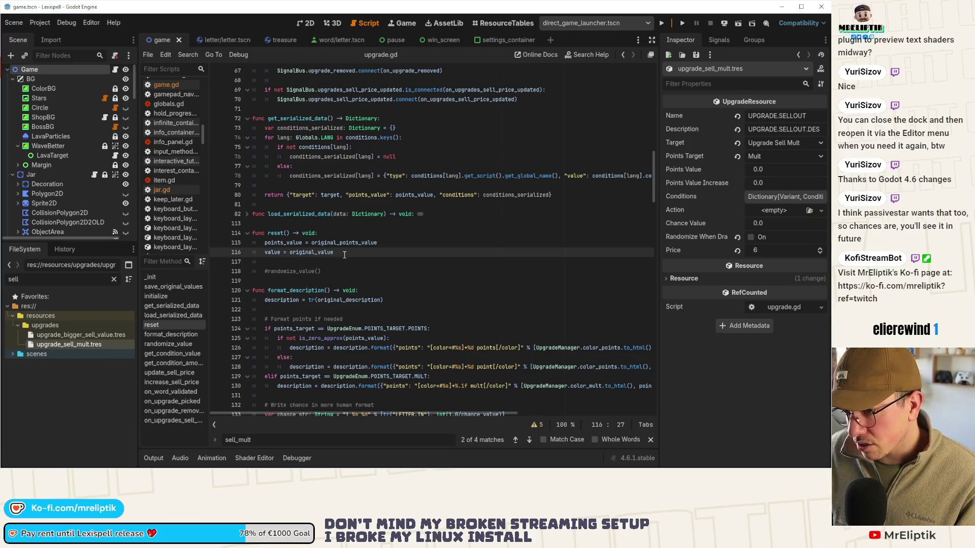
key("Down")
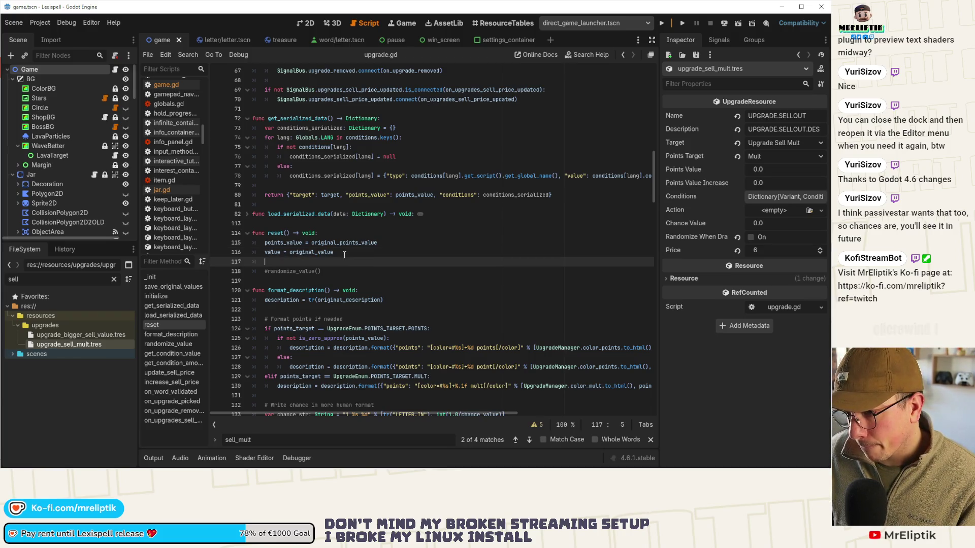
key("ctrl+v")
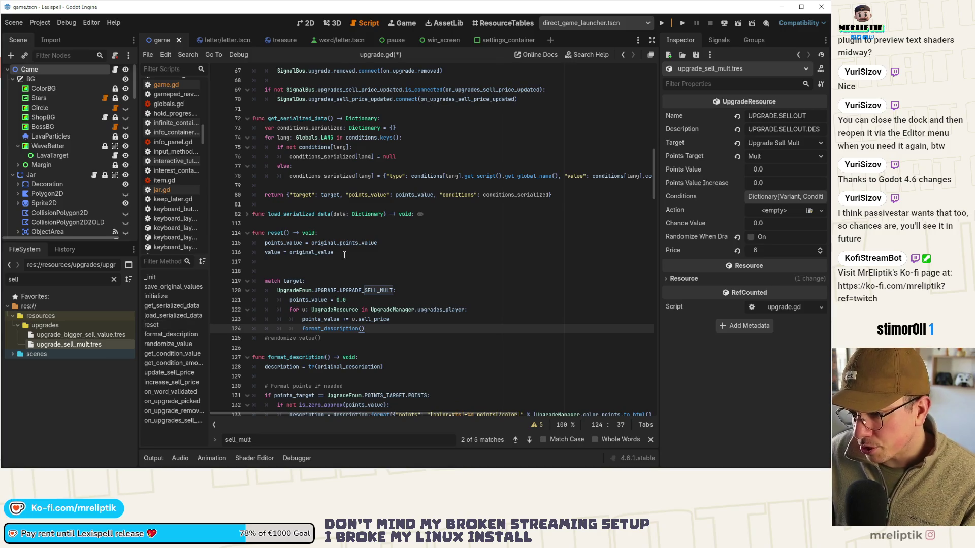
mouse_move(381, 309)
left_mouse_down()
mouse_move(325, 307)
mouse_move(215, 279)
left_mouse_up()
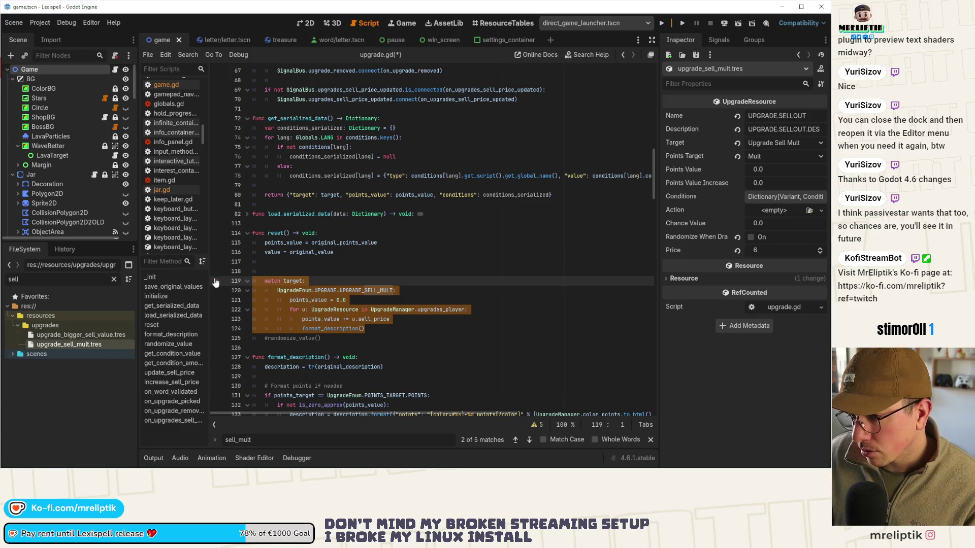
key("BackSpace")
key("BackSpace")
key("BackSpace")
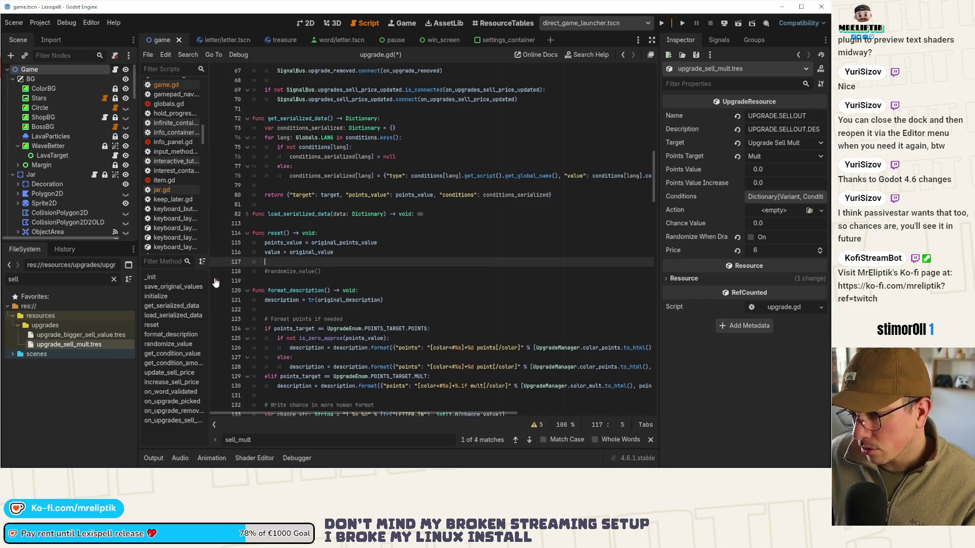
key("ctrl+s")
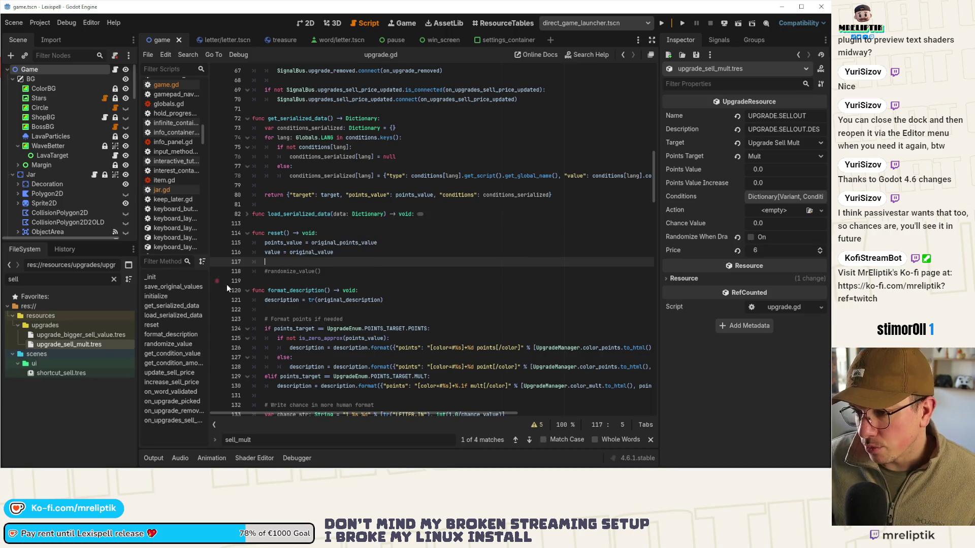
double_click(277, 233)
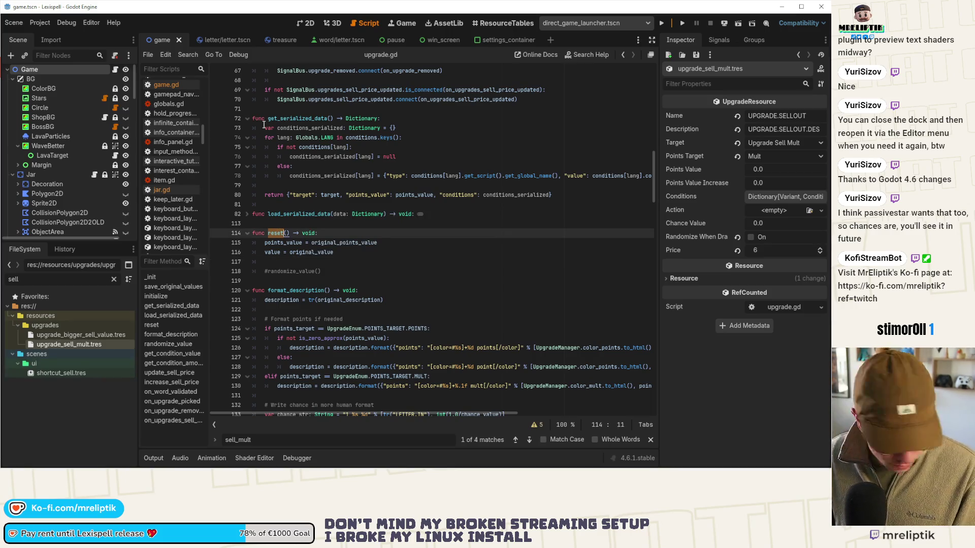
key("ctrl+shift+o")
Open upgrade_manager.tscn from the scene picker filtered by 'upgra'.
type("upgra")
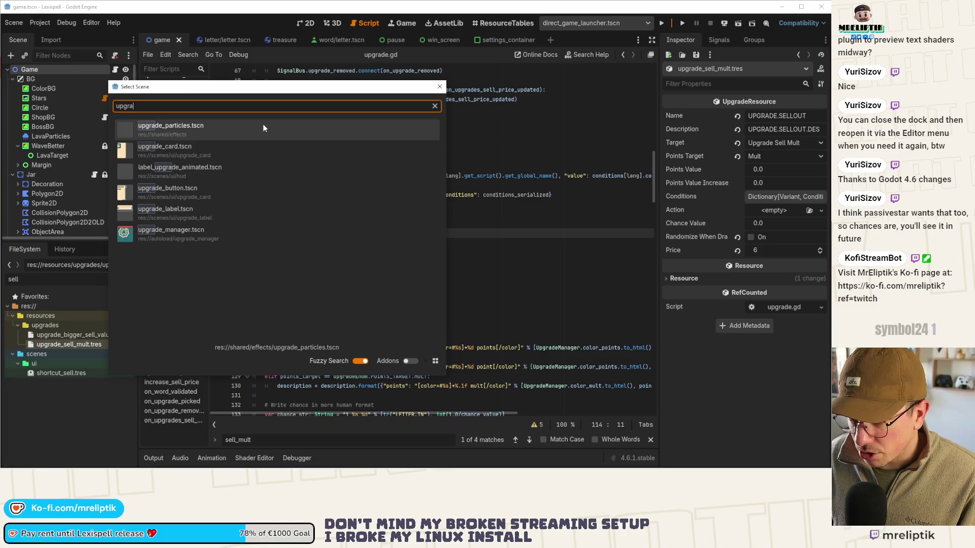
key("Down")
key("Down")
key("Down")
key("Return")
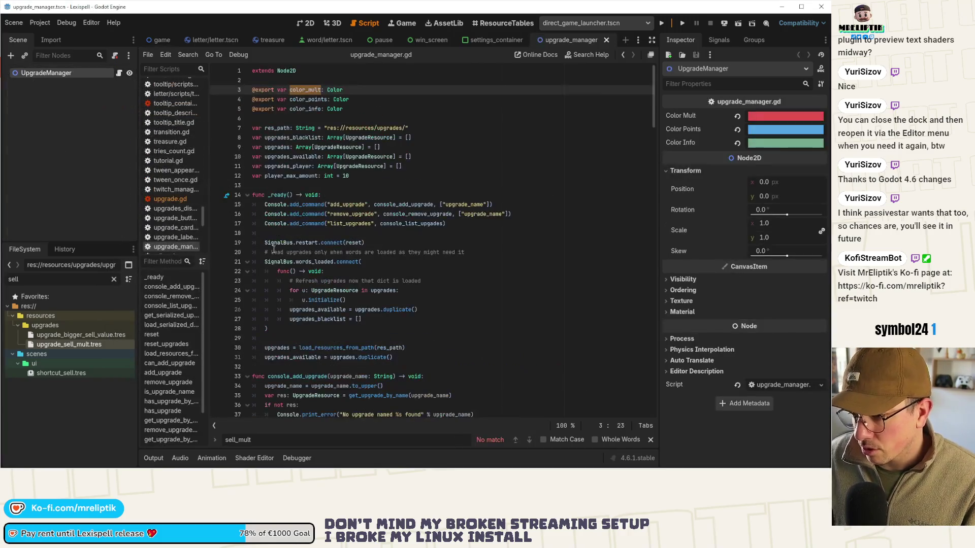
Find the u.reset() call in reset_upgrades, then go back to upgrade.gd's reset().
key("ctrl+f")
type("reset")
key("Return")
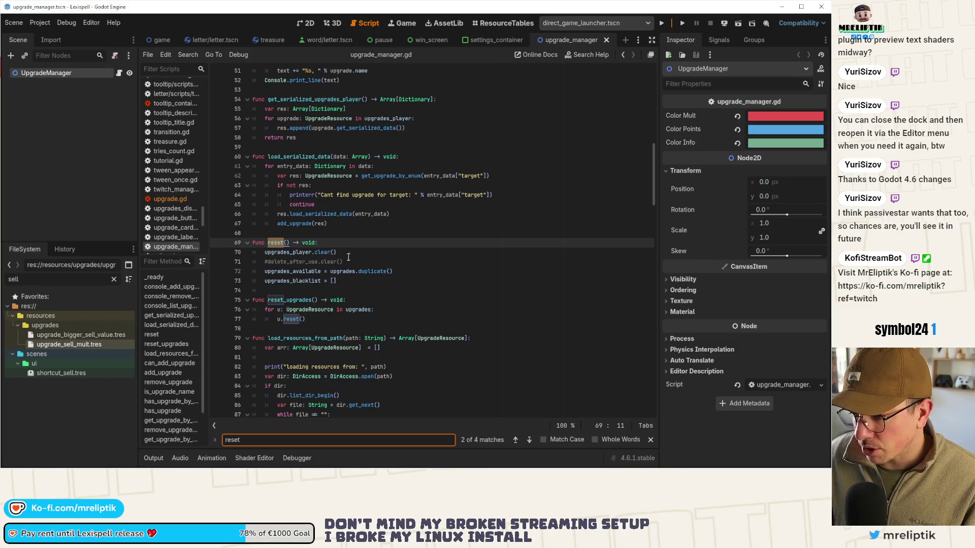
double_click(293, 316)
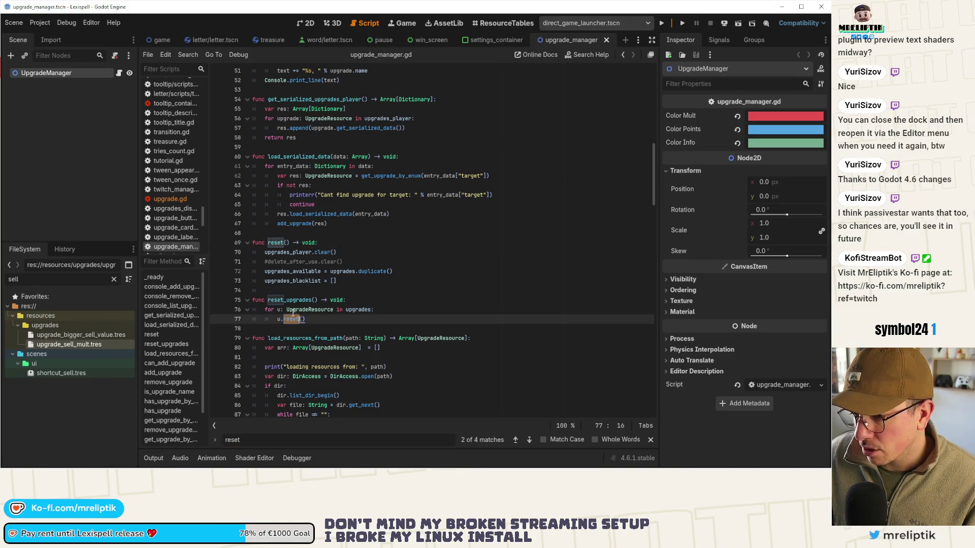
double_click(294, 301)
double_click(293, 319)
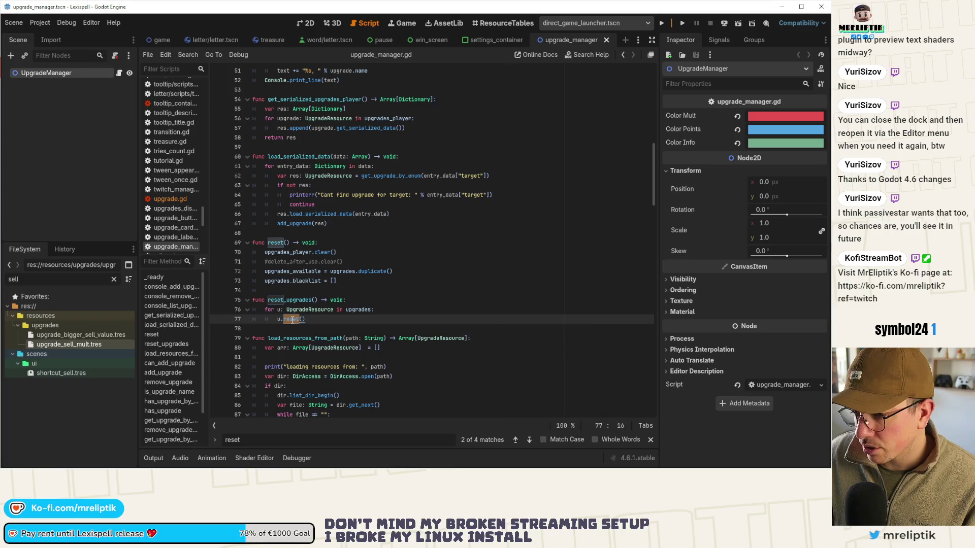
scroll(345, 320, "down", 2)
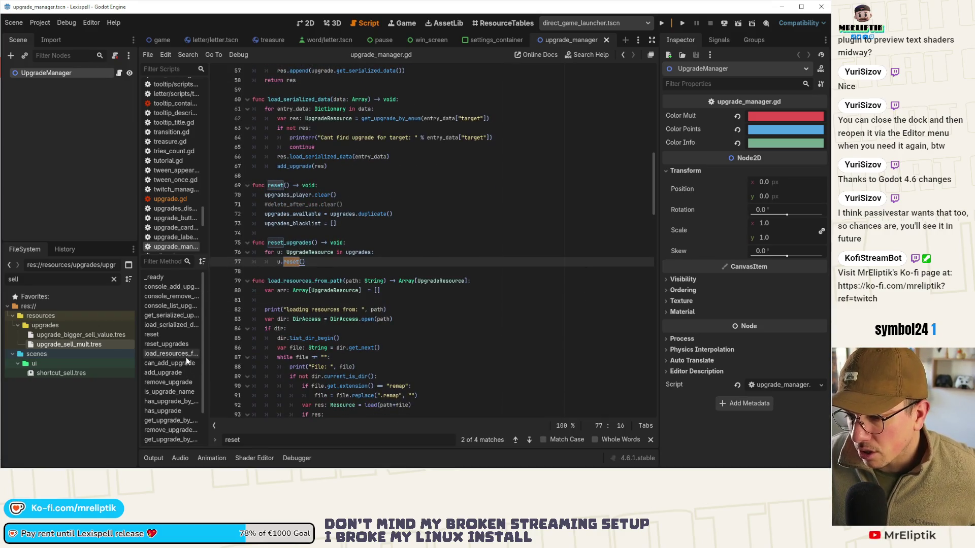
left_click(166, 345)
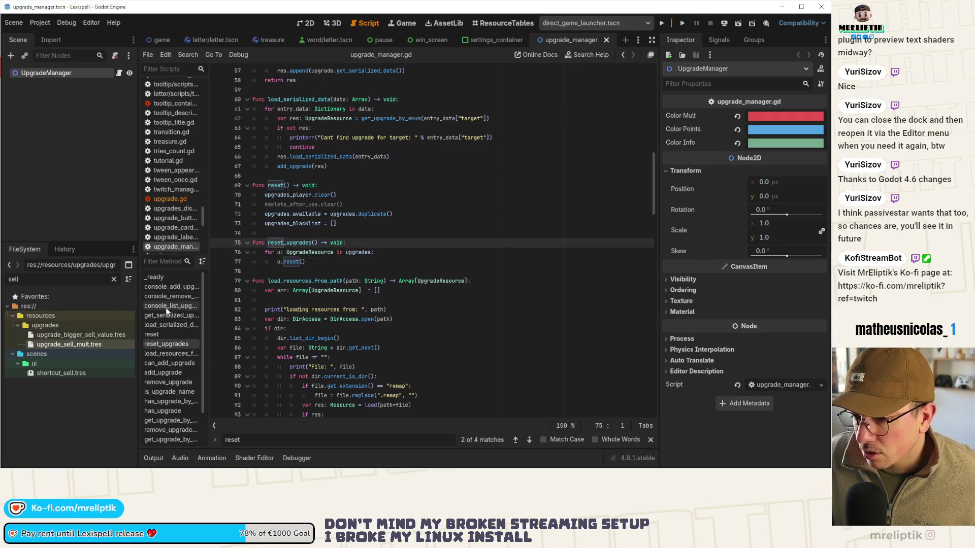
scroll(182, 328, "down", 2)
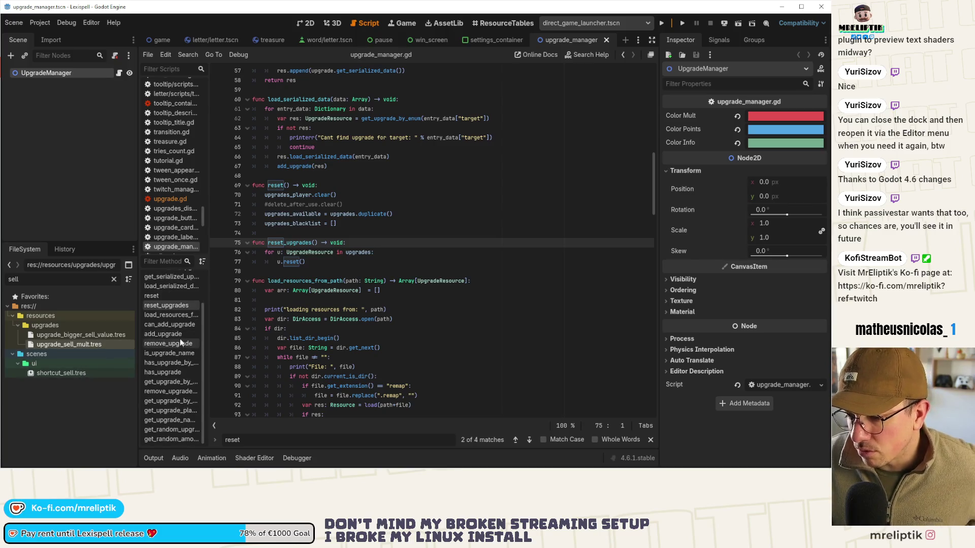
left_click(173, 199)
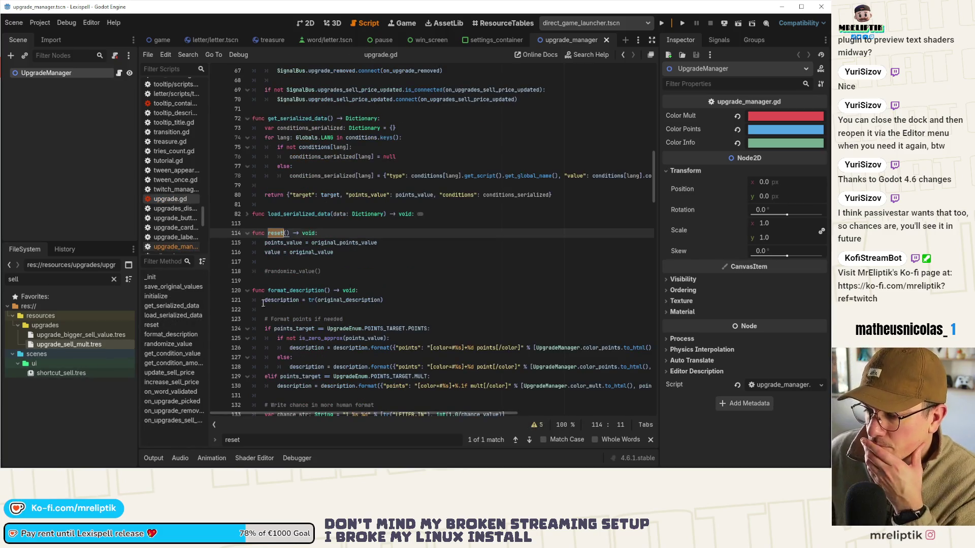
Add a format_desc parameter to upgrade.gd's reset() and save.
double_click(323, 290)
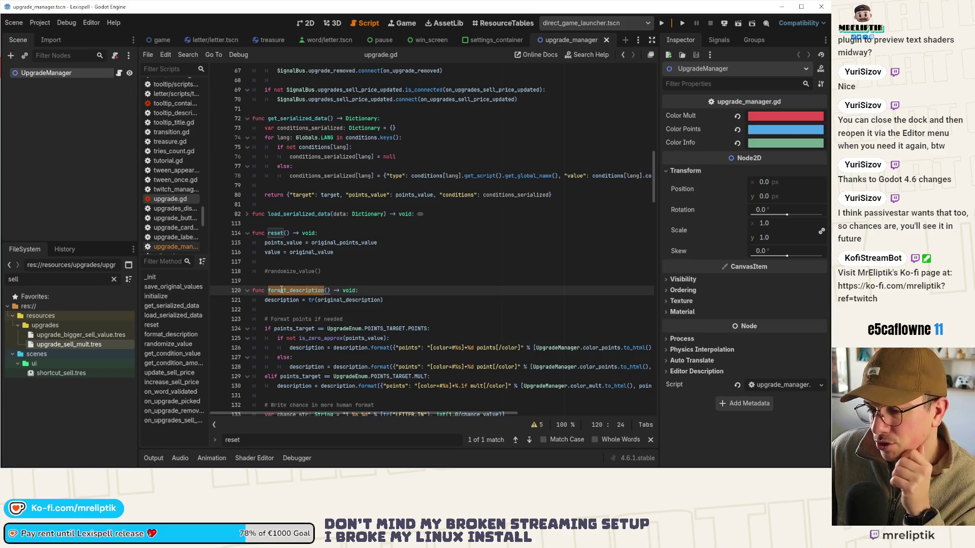
left_click(288, 233)
type("format_descri")
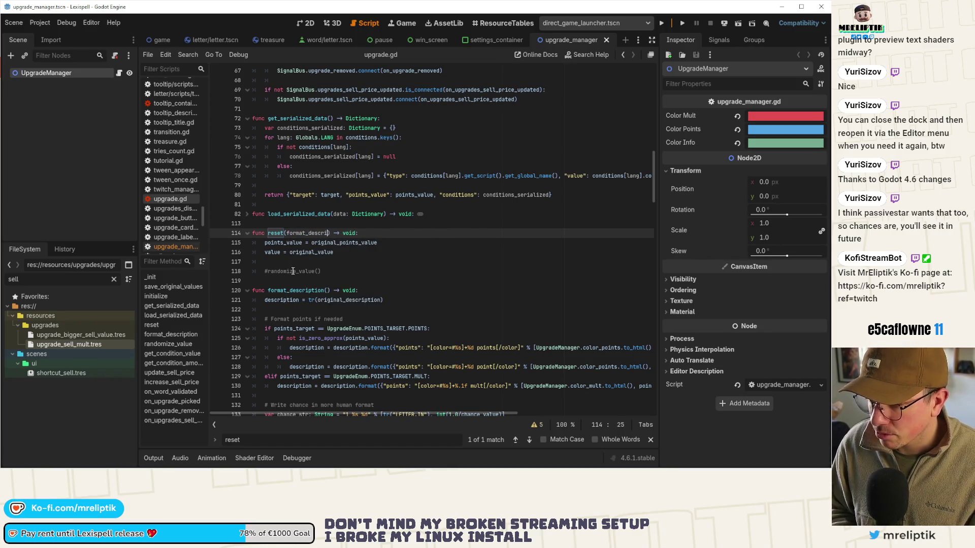
type("ption")
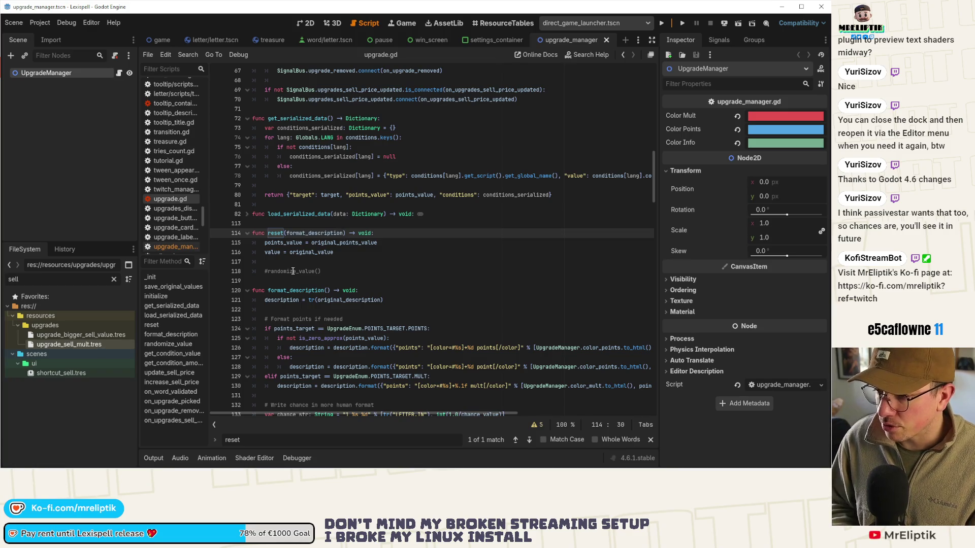
key("ctrl+BackSpace")
type("should_format_descri")
key("BackSpace")
key("BackSpace")
key("BackSpace")
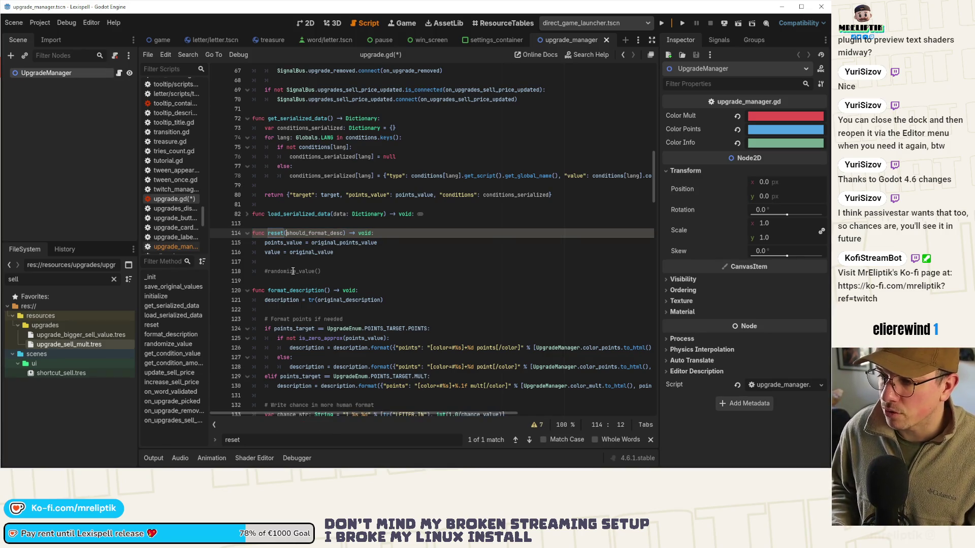
key("Left")
key("Left")
key("Left")
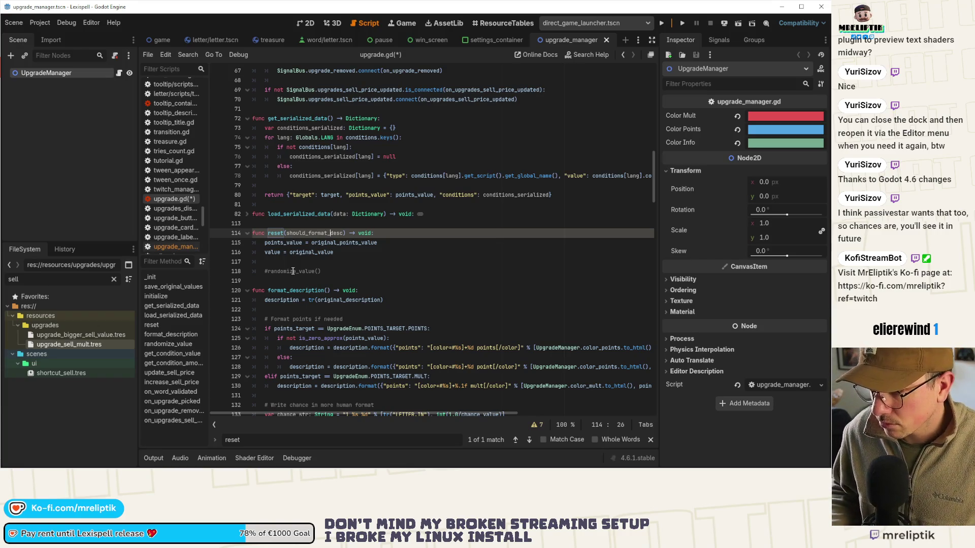
key("Left")
key("Left")
key("Left")
key("BackSpace")
key("BackSpace")
key("BackSpace")
key("BackSpace")
key("BackSpace")
key("BackSpace")
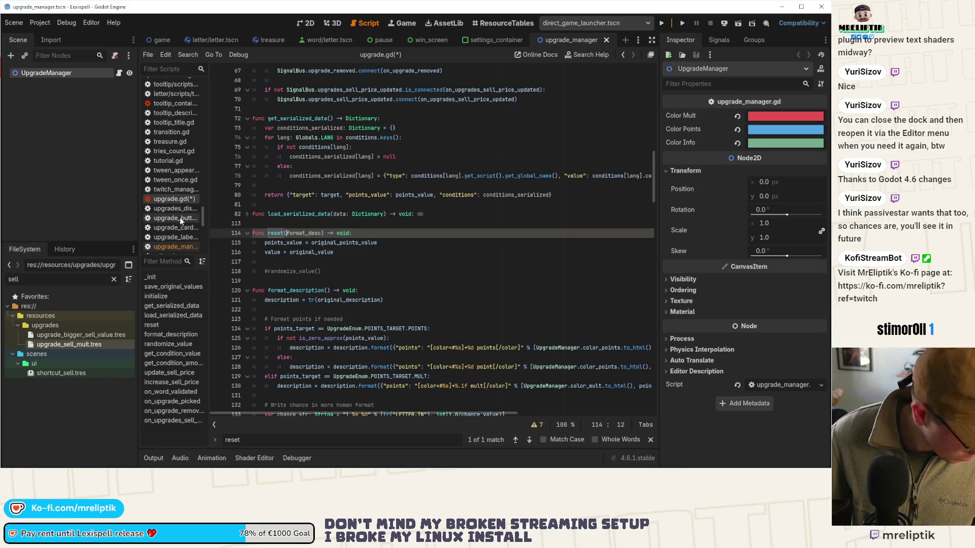
key("ctrl+s")
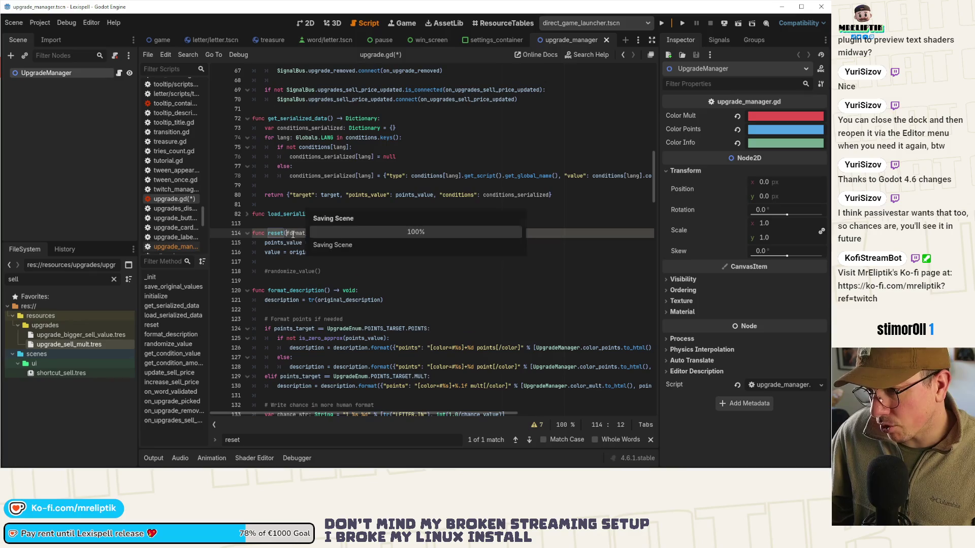
Inside reset(), add 'if format_desc:' calling format_description(), and save.
double_click(275, 233)
scroll(334, 243, "down", 1)
scroll(334, 243, "up", 1)
left_click(304, 233)
double_click(304, 233)
left_click(350, 259)
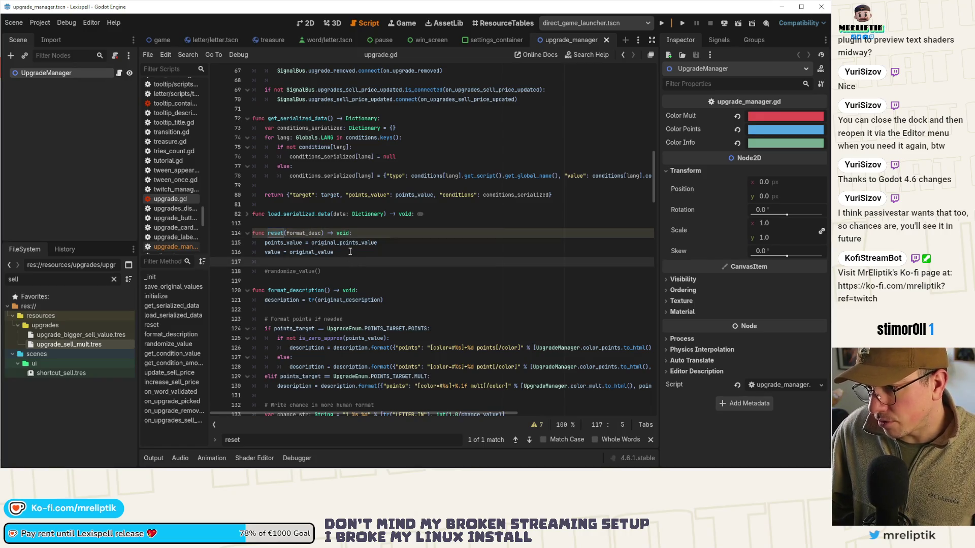
key("Return")
key("Return")
key("Up")
type("if format_desc")
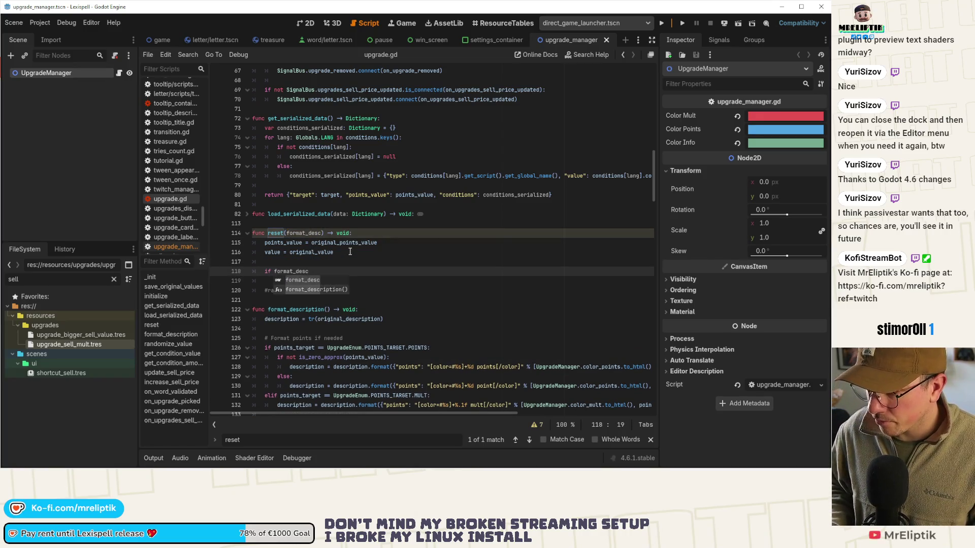
key("Escape")
type(":")
key("Return")
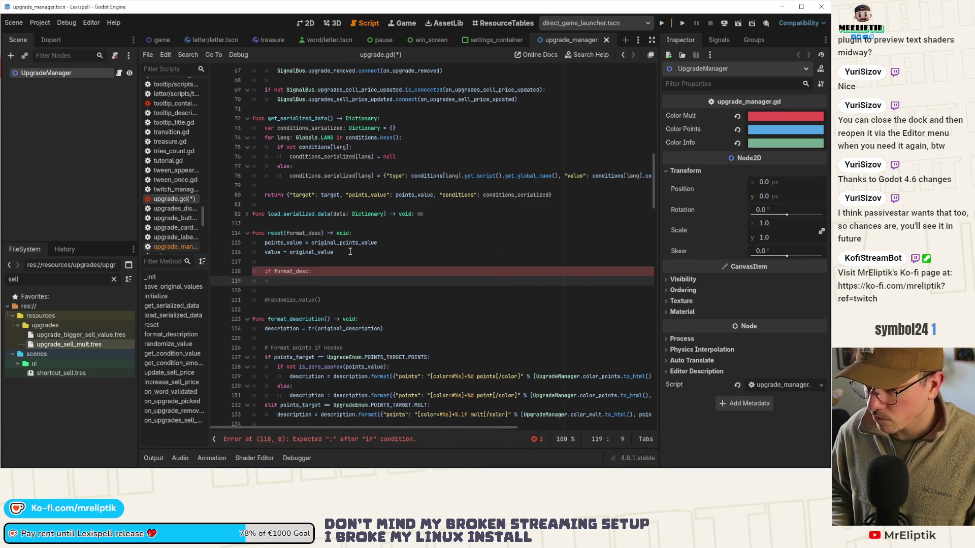
type("form")
key("Return")
key("ctrl+s")
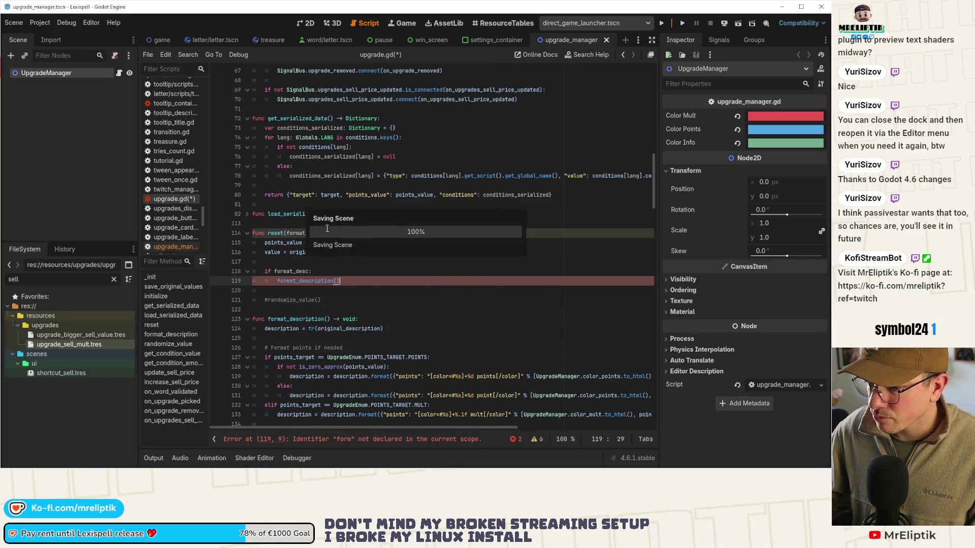
Type the parameter as 'format_desc: bool = true' and save the script.
left_click(323, 233)
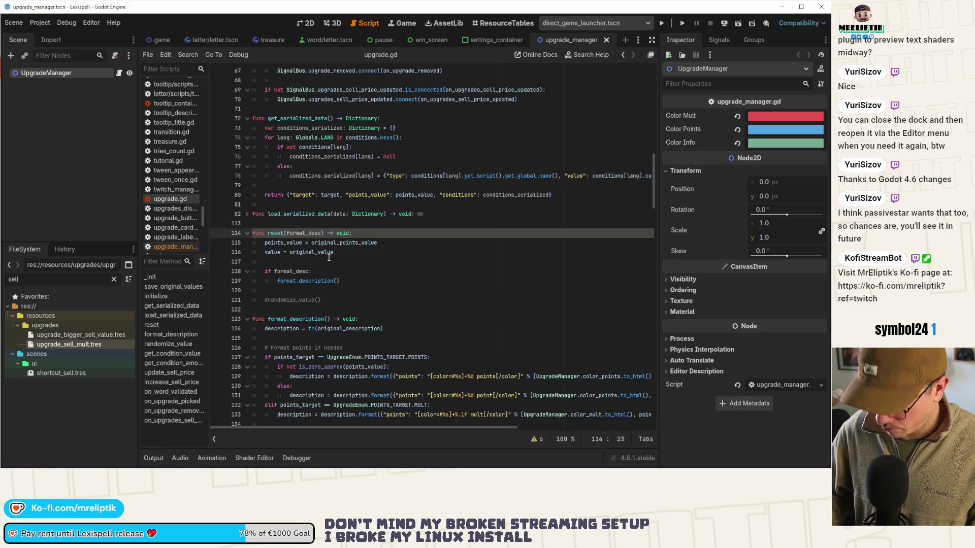
type(": bool = true")
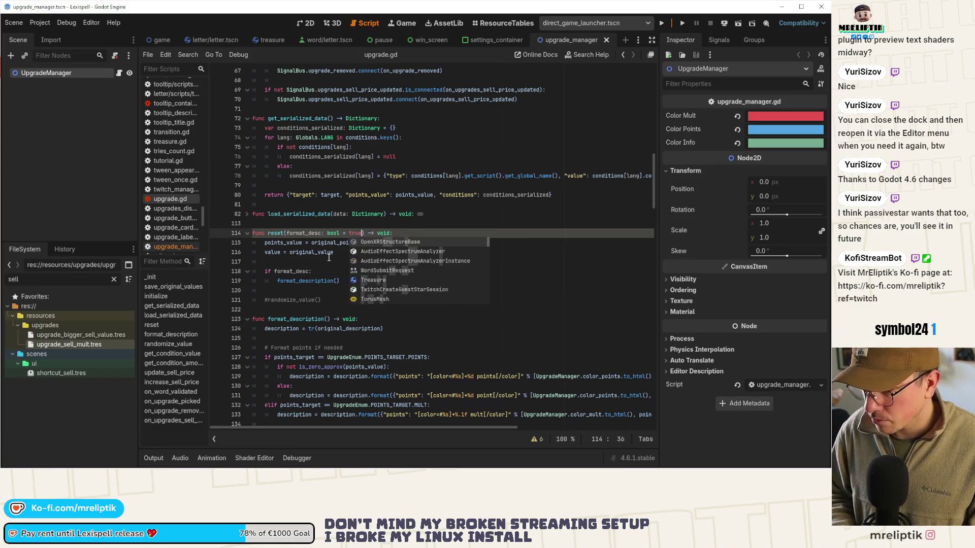
key("ctrl+s")
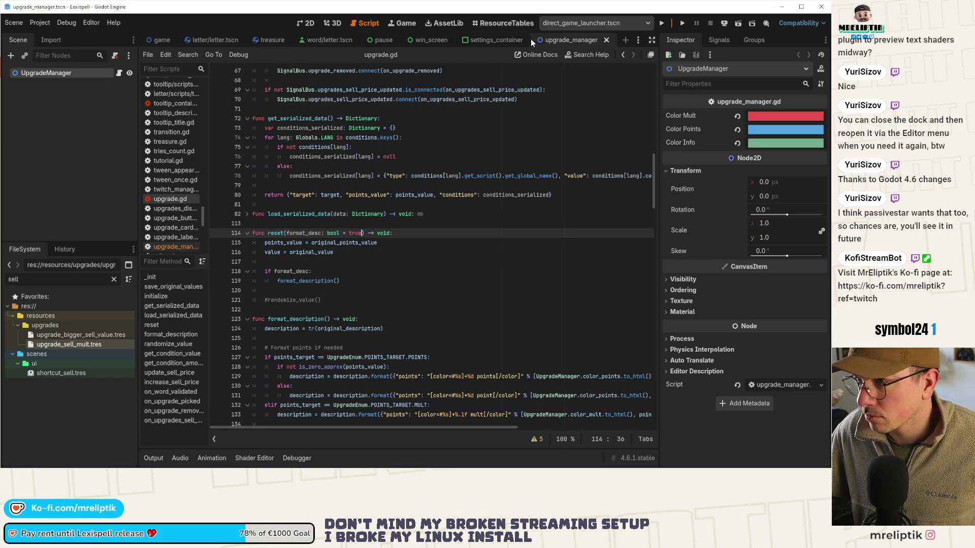
In upgrade_manager.gd, change u.reset() to u.reset(true) with a '#true to format desc' comment.
left_click(162, 40)
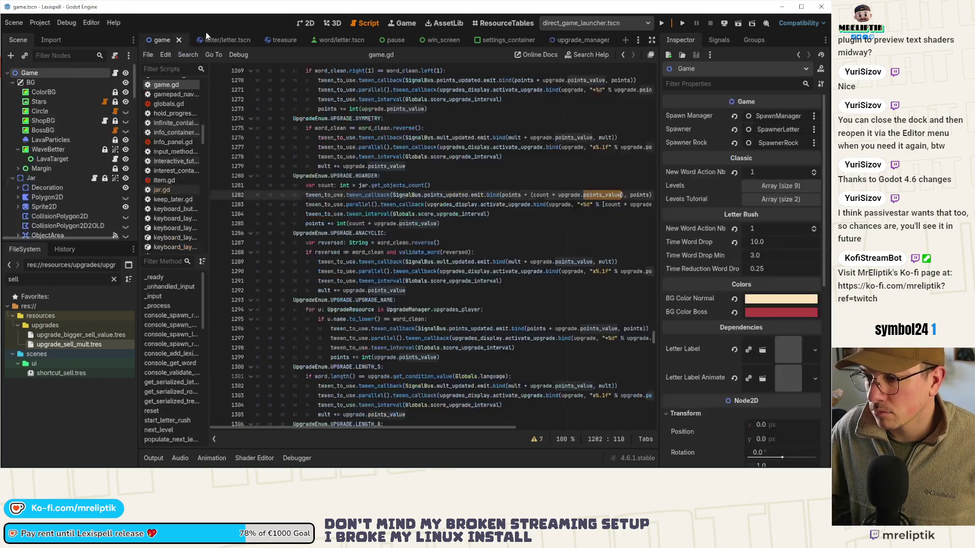
scroll(177, 225, "down", 5)
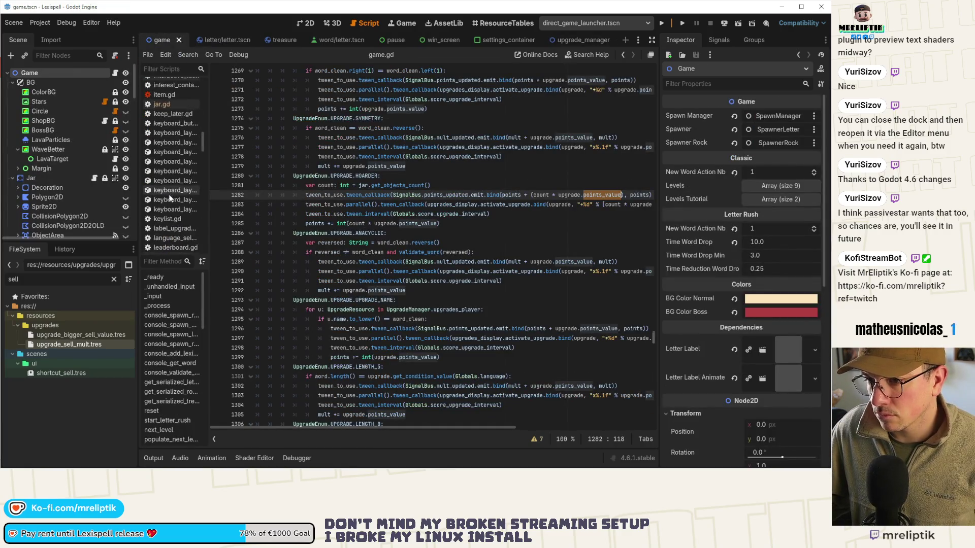
scroll(182, 223, "down", 10)
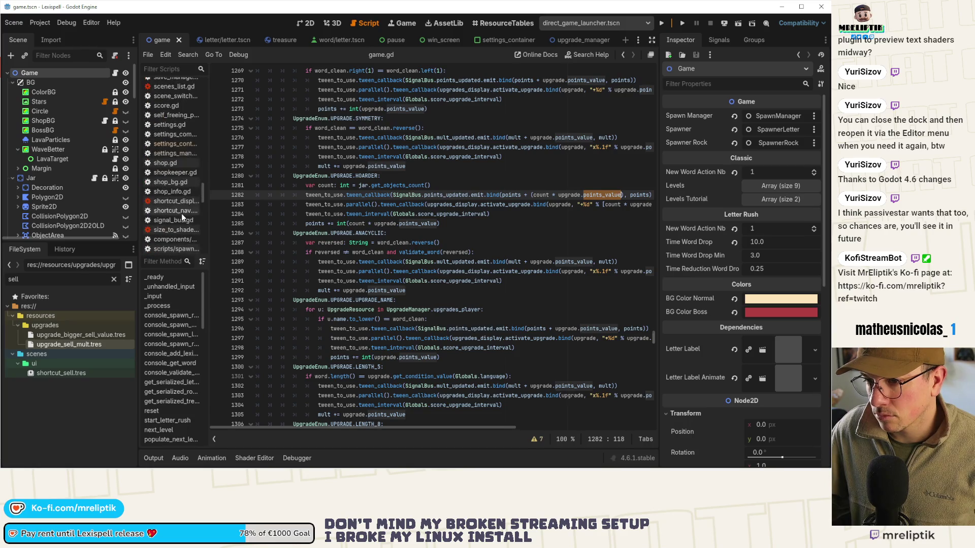
scroll(170, 216, "up", 6)
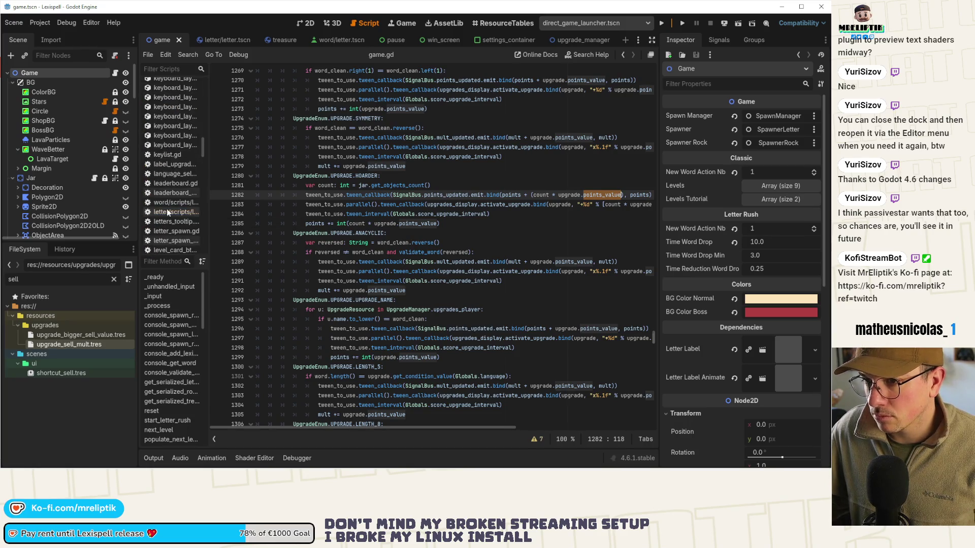
scroll(170, 218, "down", 10)
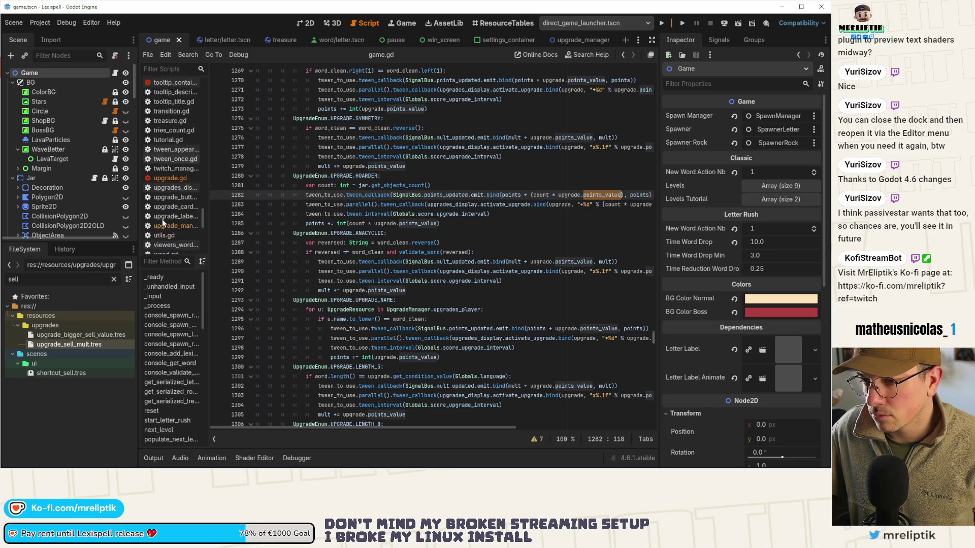
left_click(170, 225)
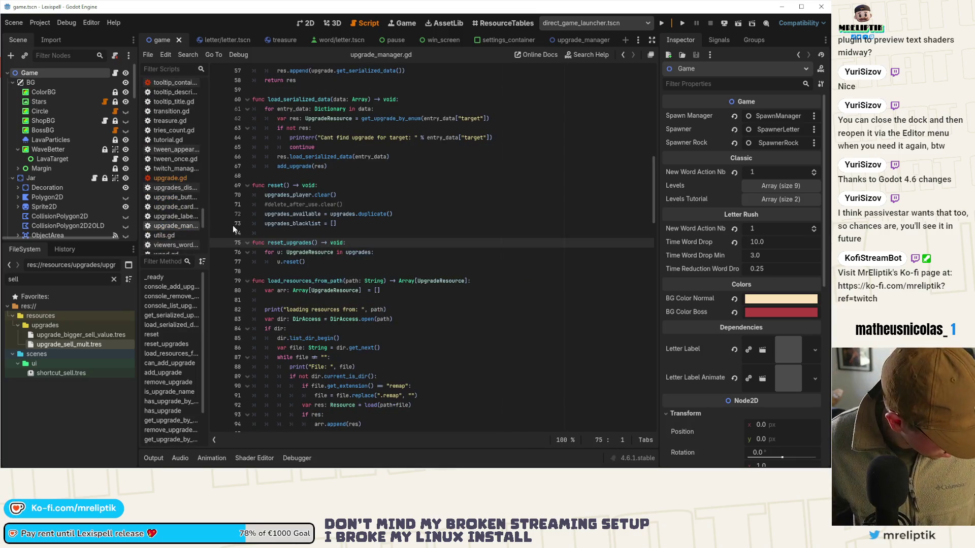
left_click(376, 260)
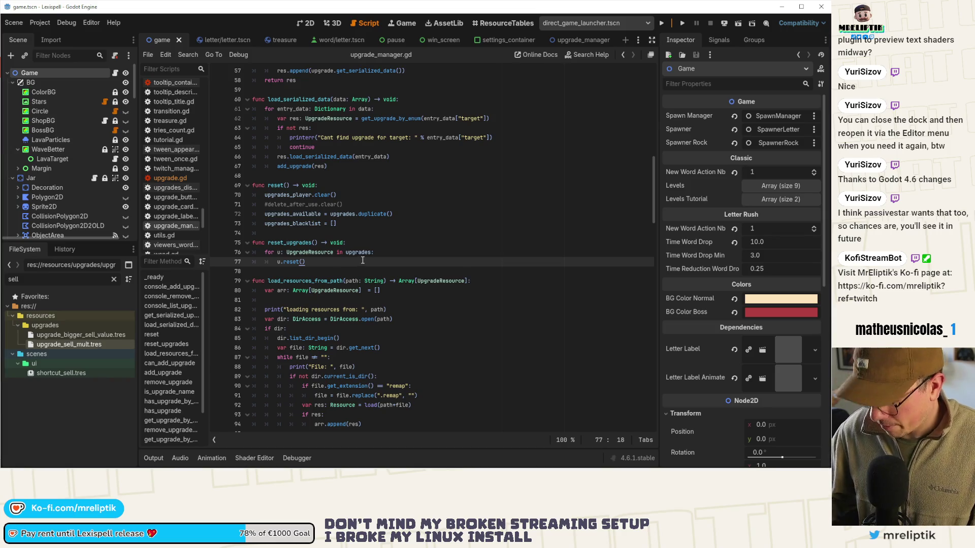
type("tru) #tru to format")
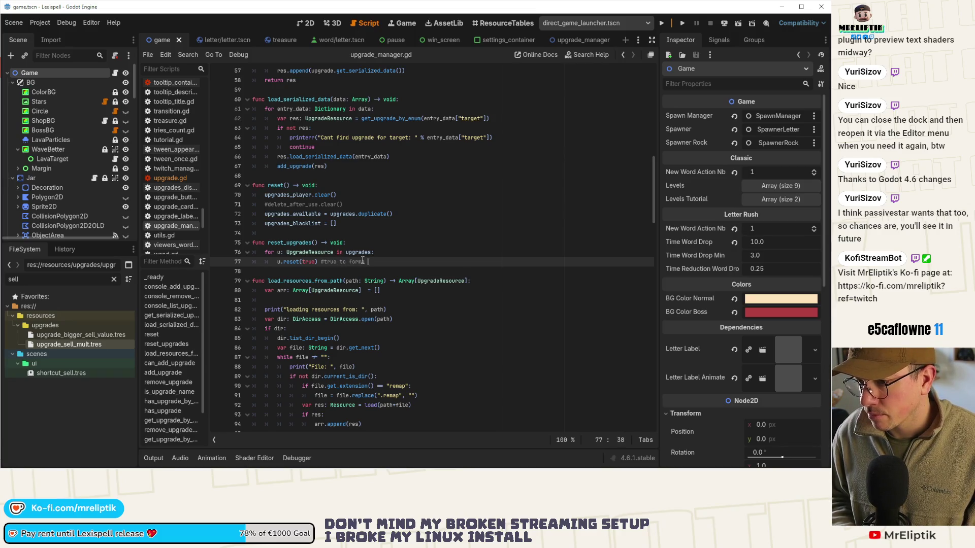
type("sc")
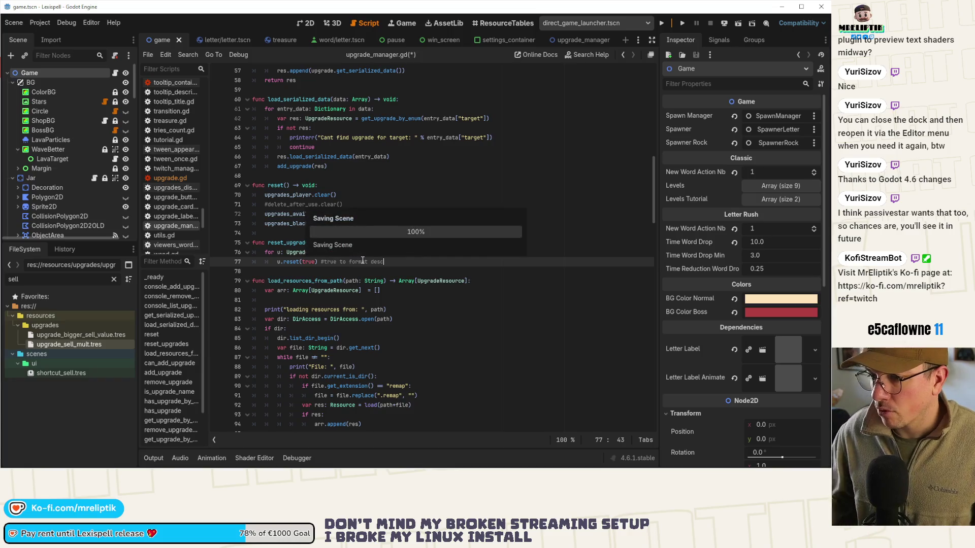
Select the reset_upgrades function name and start a project-wide search for it.
double_click(273, 184)
double_click(287, 243)
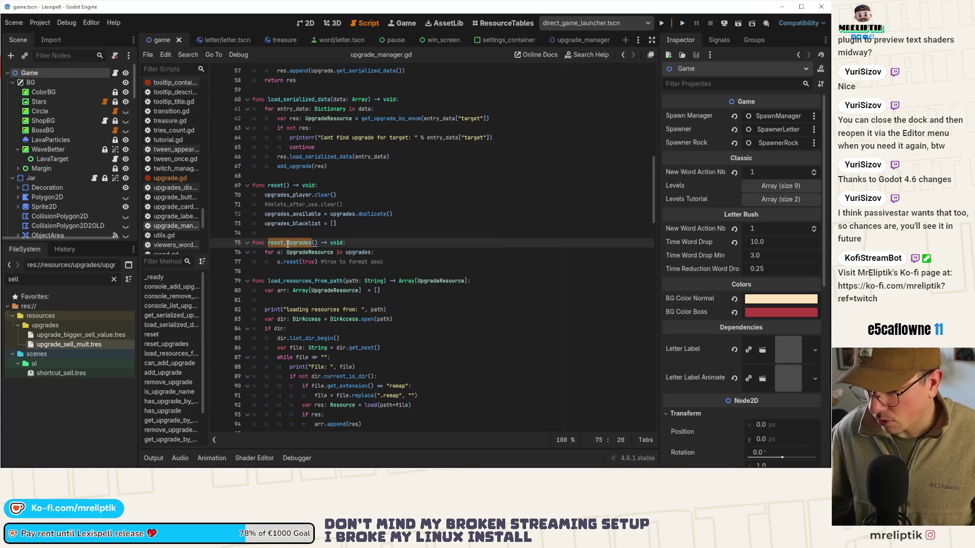
key("ctrl+shift+f")
Run the reset_upgrades search, check its call in game.gd, then return to the definition.
key("Return")
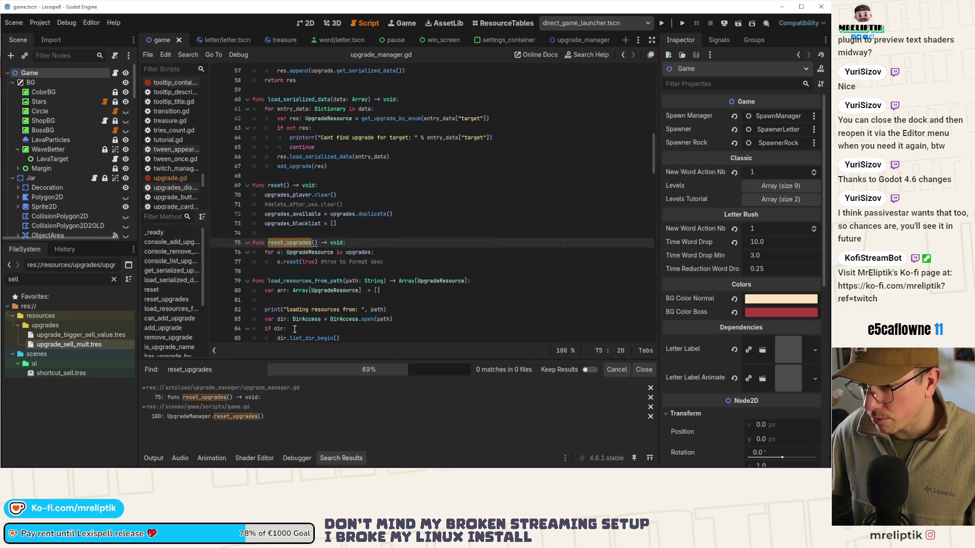
left_click(268, 415)
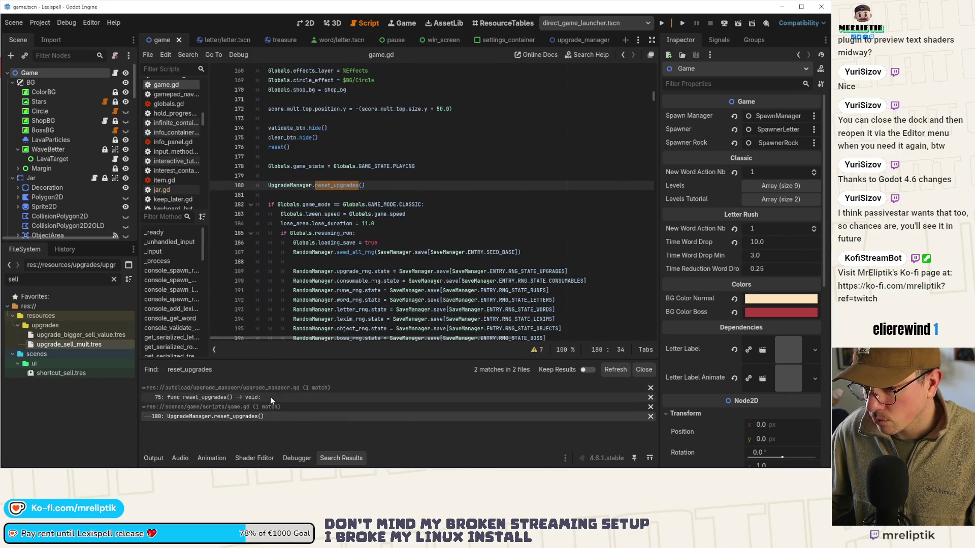
left_click(254, 397)
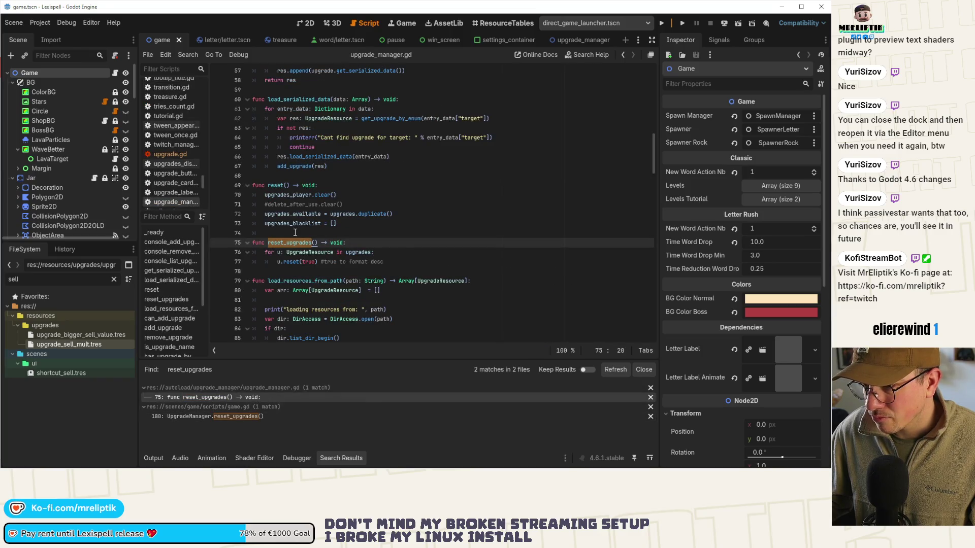
Search the whole project for 'reset', listing 123 matches in 34 files.
double_click(274, 184)
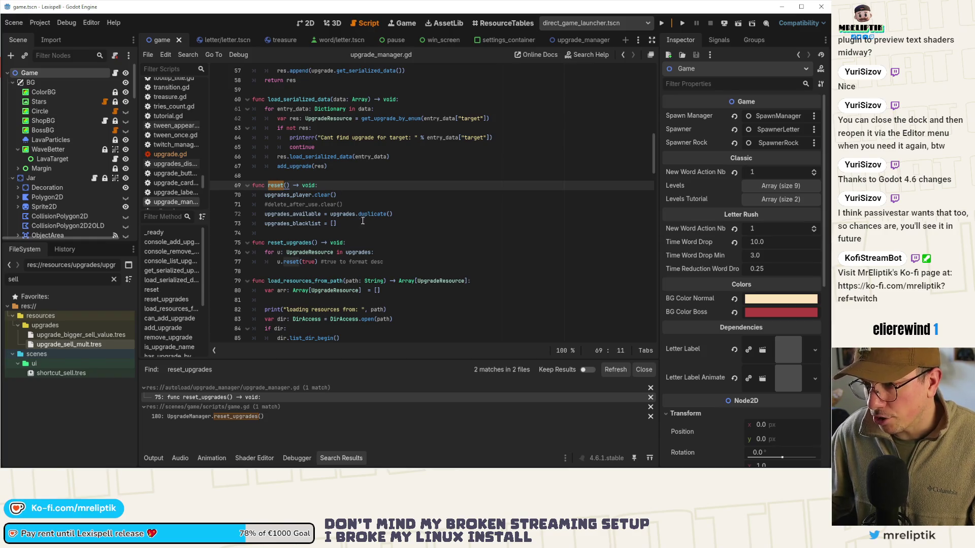
key("ctrl+shift+f")
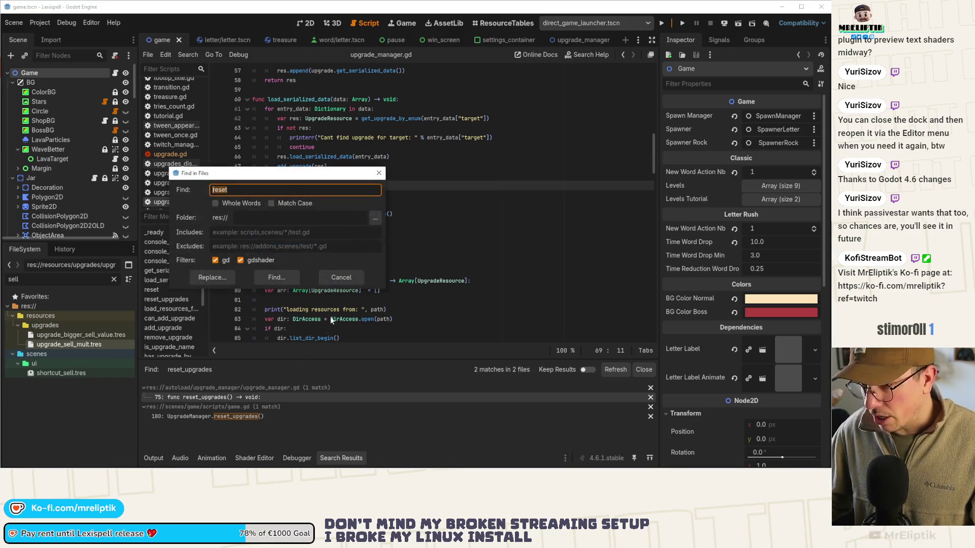
left_click(278, 277)
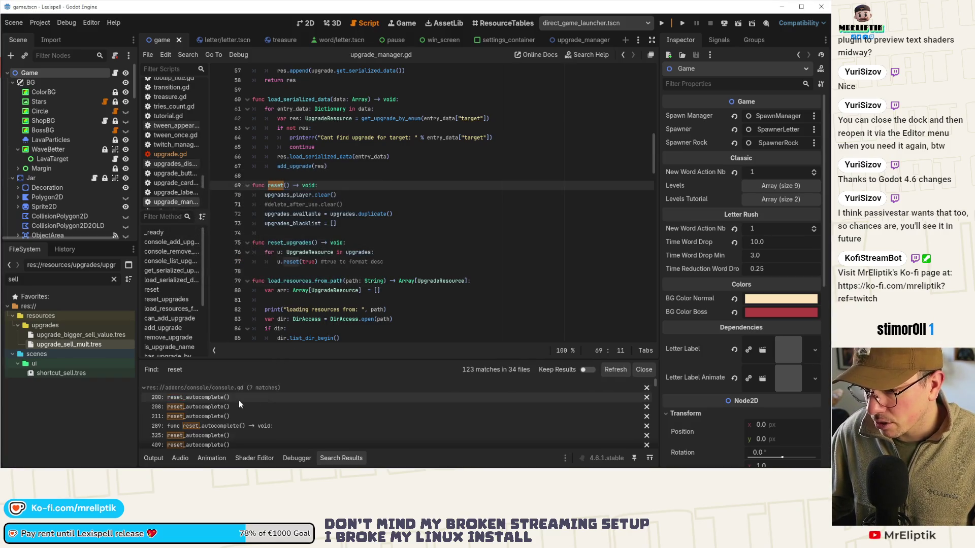